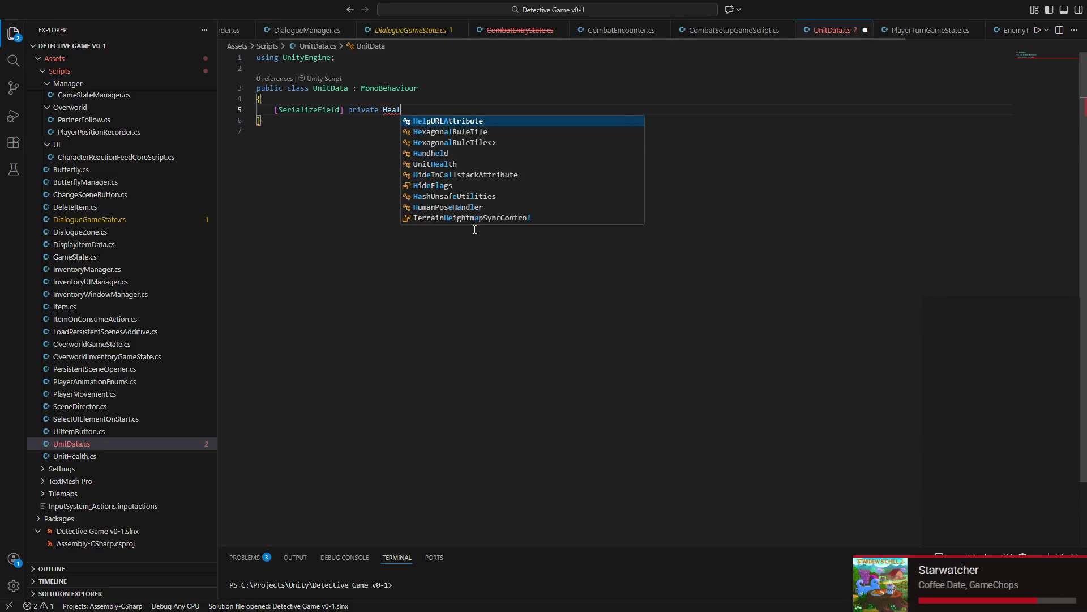
{"action": "type", "text": "th"}
Step: Add the serialized private UnitHealth healthSource field to UnitData, tidy blank lines and save
{"action": "key", "text": "Tab"}
{"action": "type", "text": "heal"}
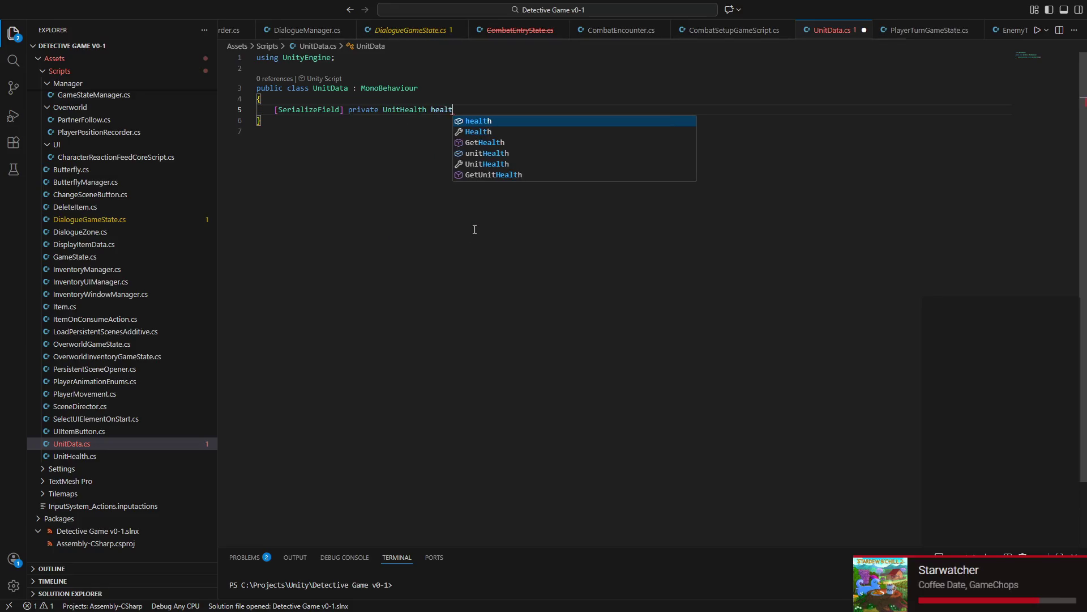
{"action": "type", "text": "thSour"}
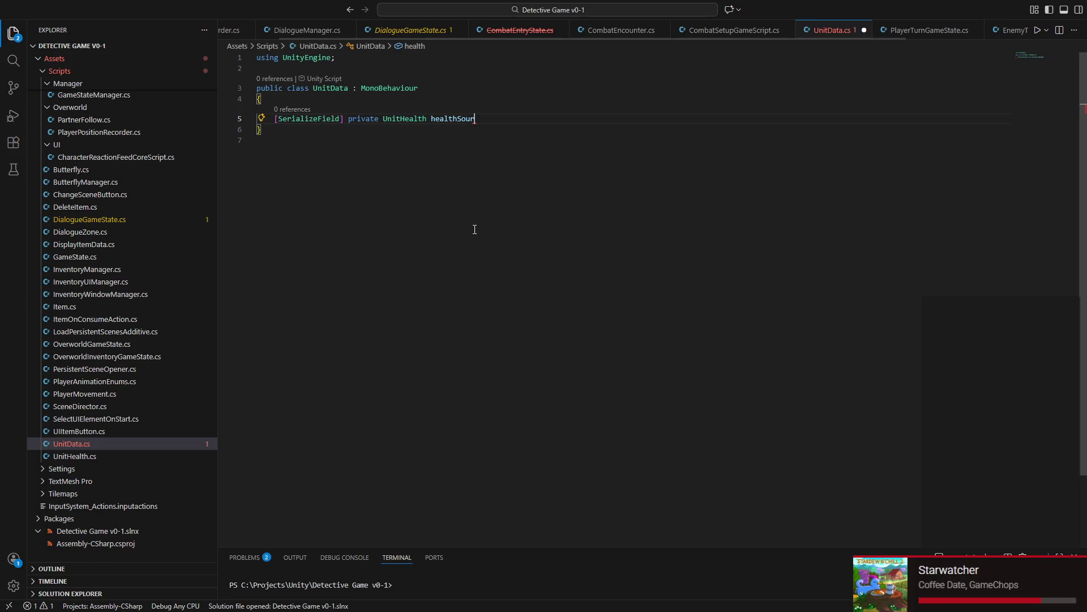
{"action": "type", "text": "ce;"}
{"action": "key", "text": "Return"}
{"action": "key", "text": "Return"}
{"action": "key", "text": "Return"}
{"action": "key", "text": "Return"}
{"action": "key", "text": "Return"}
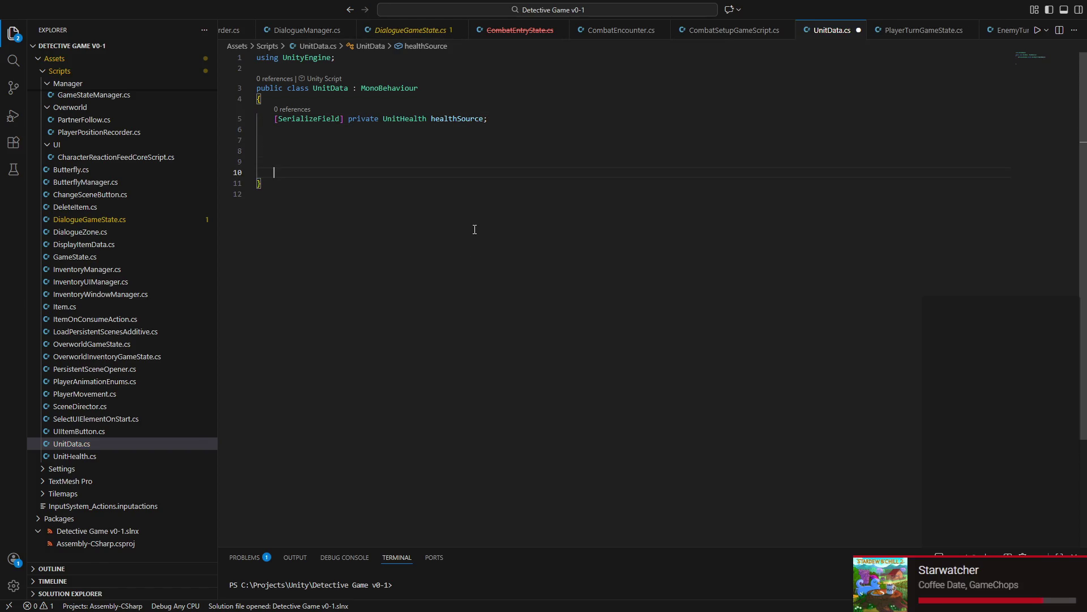
{"action": "key", "text": "Up"}
{"action": "key", "text": "Up"}
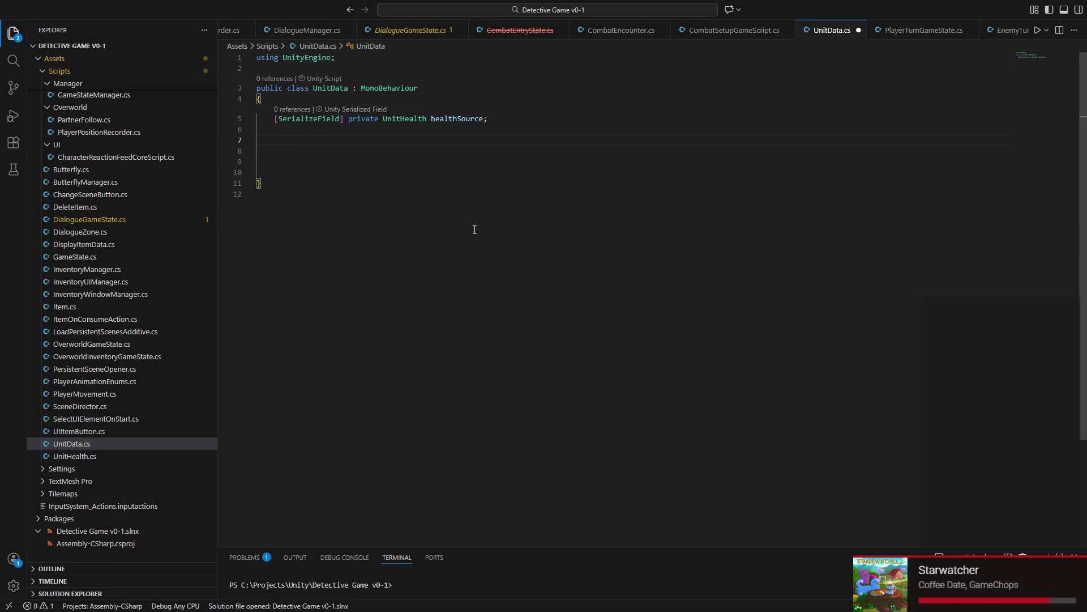
{"action": "type", "text": "s"}
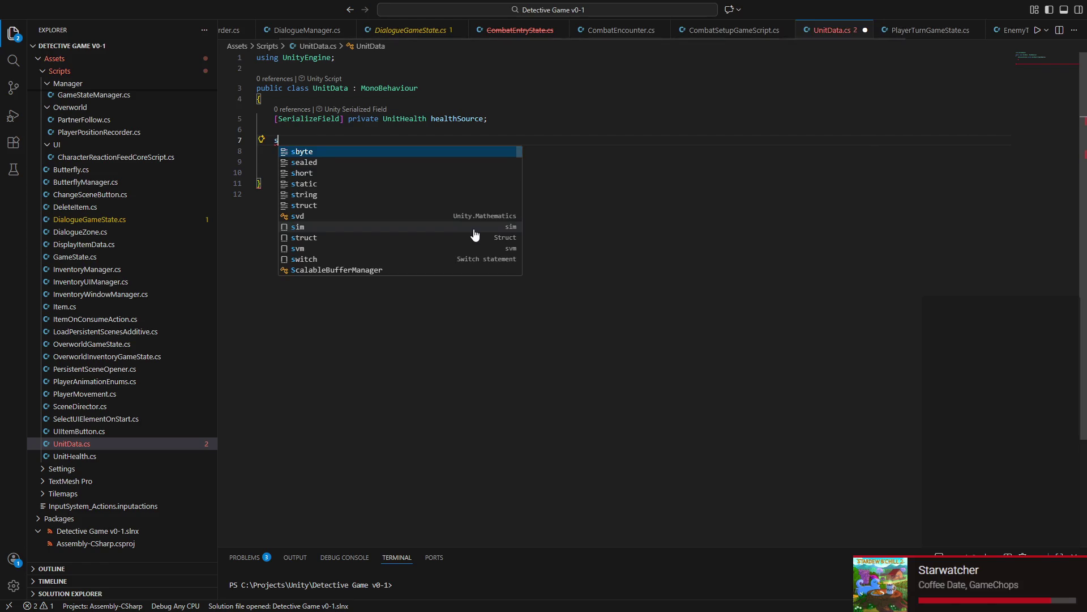
{"action": "key", "text": "BackSpace"}
{"action": "key", "text": "BackSpace"}
{"action": "key", "text": "BackSpace"}
{"action": "key", "text": "BackSpace"}
{"action": "key", "text": "ctrl+s"}
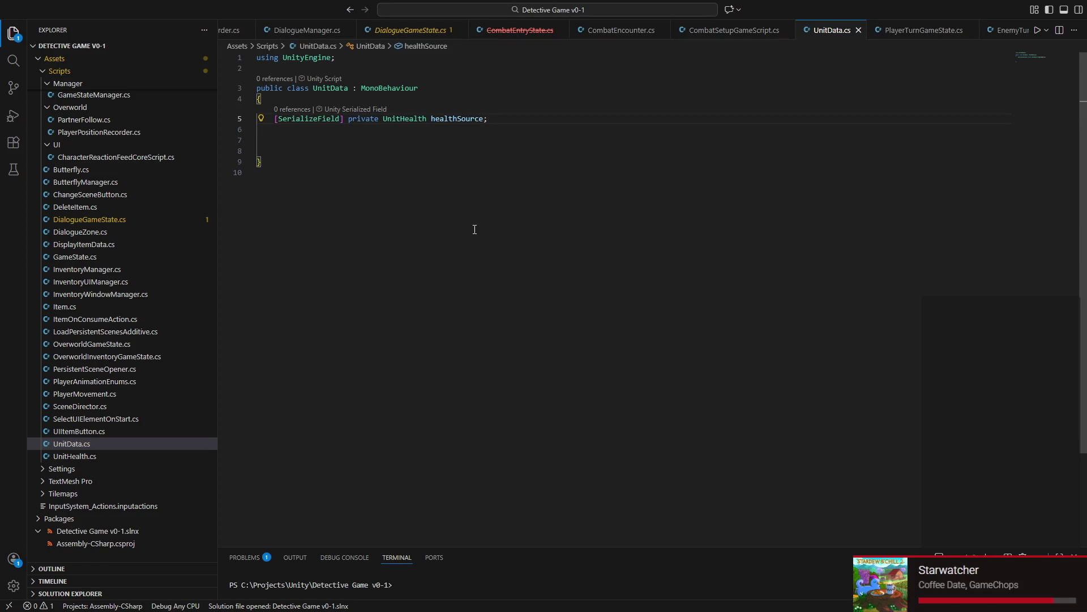
Step: Switch from Visual Studio Code back to the Unity editor
{"action": "key", "text": "super"}
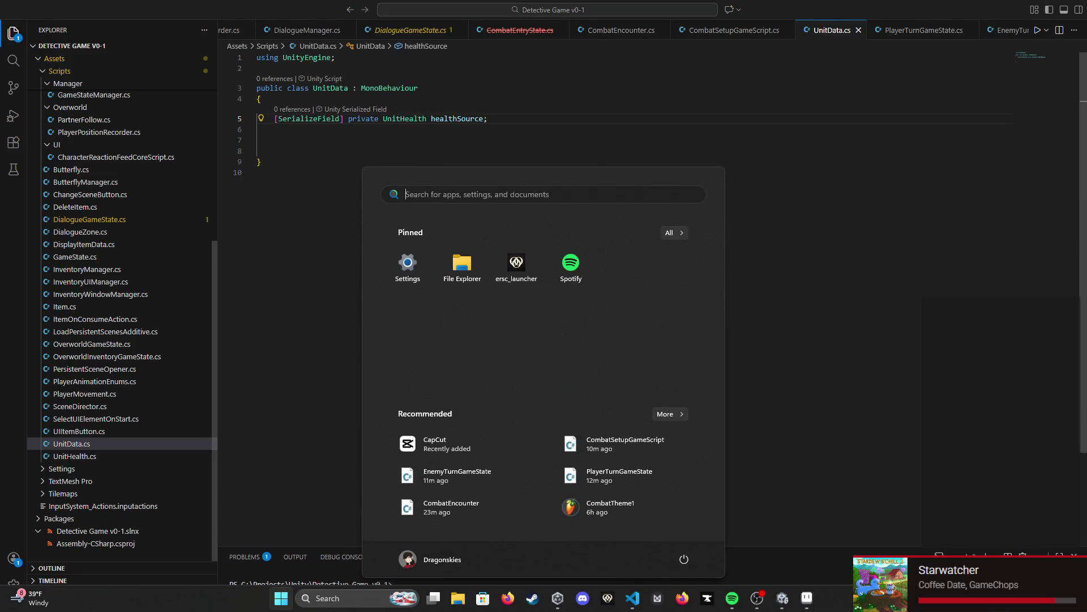
{"action": "left_click", "coordinate": [783, 598]}
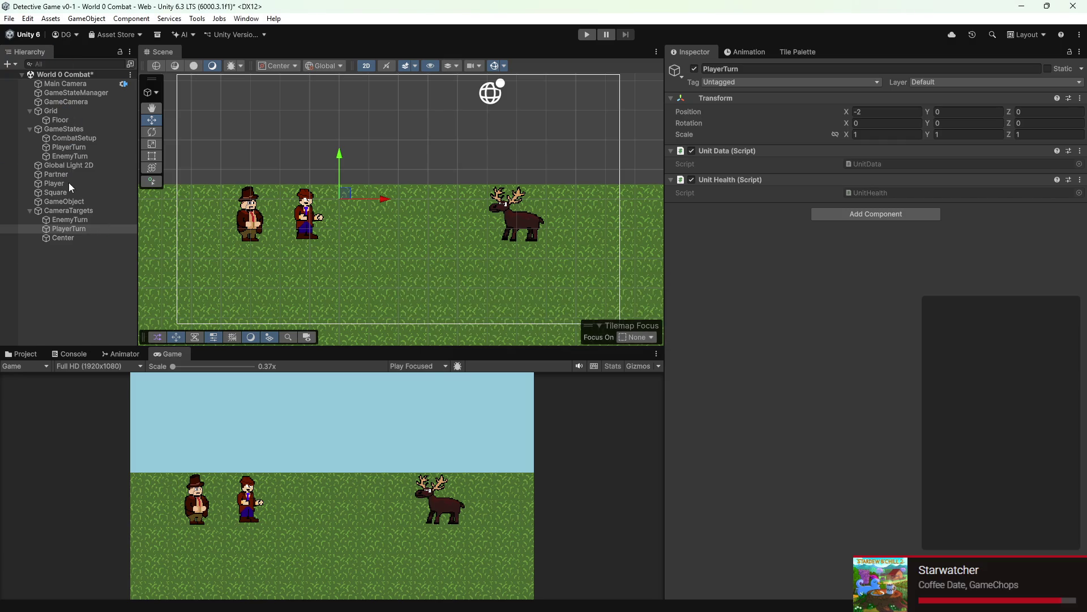
Step: Add the Unit Health script component to the Player object
{"action": "left_click", "coordinate": [69, 182]}
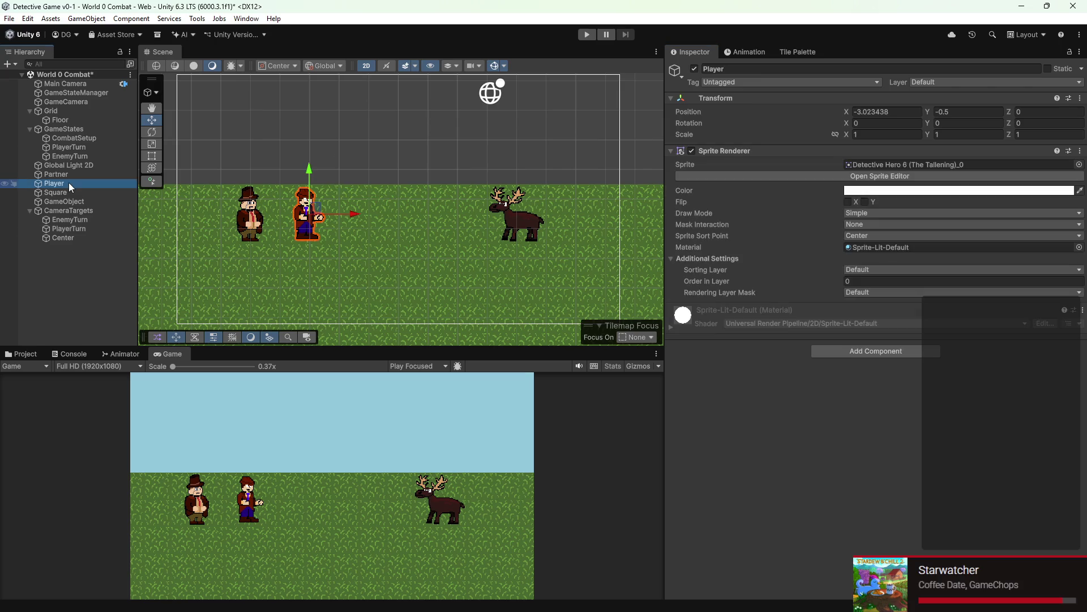
{"action": "left_click", "coordinate": [924, 352]}
{"action": "key", "text": "Return"}
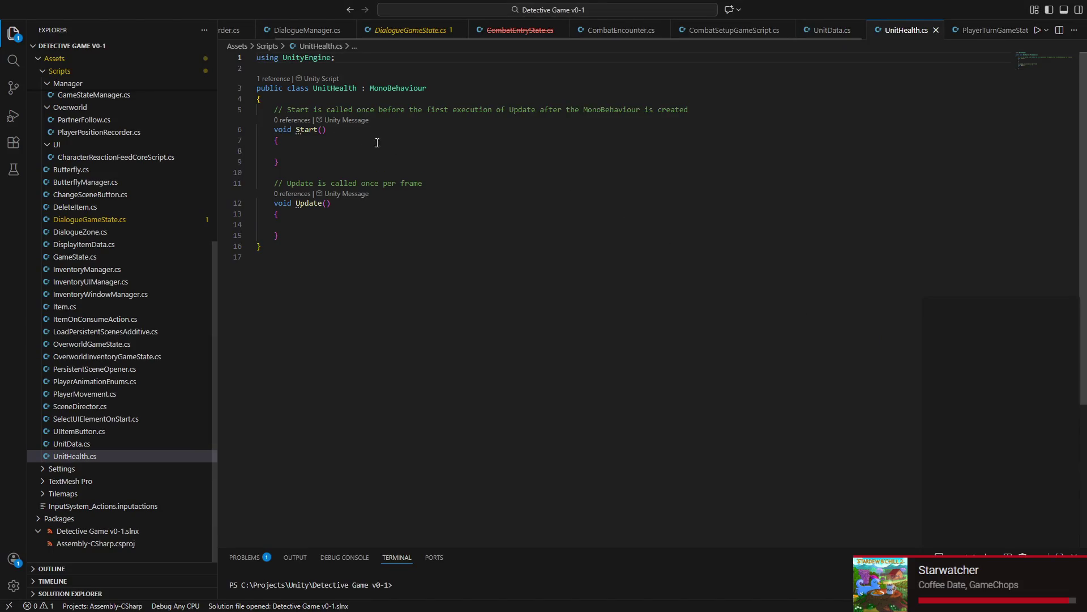
Step: Replace UnitHealth's Start and Update methods with a public int health field and save
{"action": "left_click_drag", "start_coordinate": [274, 109], "coordinate": [361, 235]}
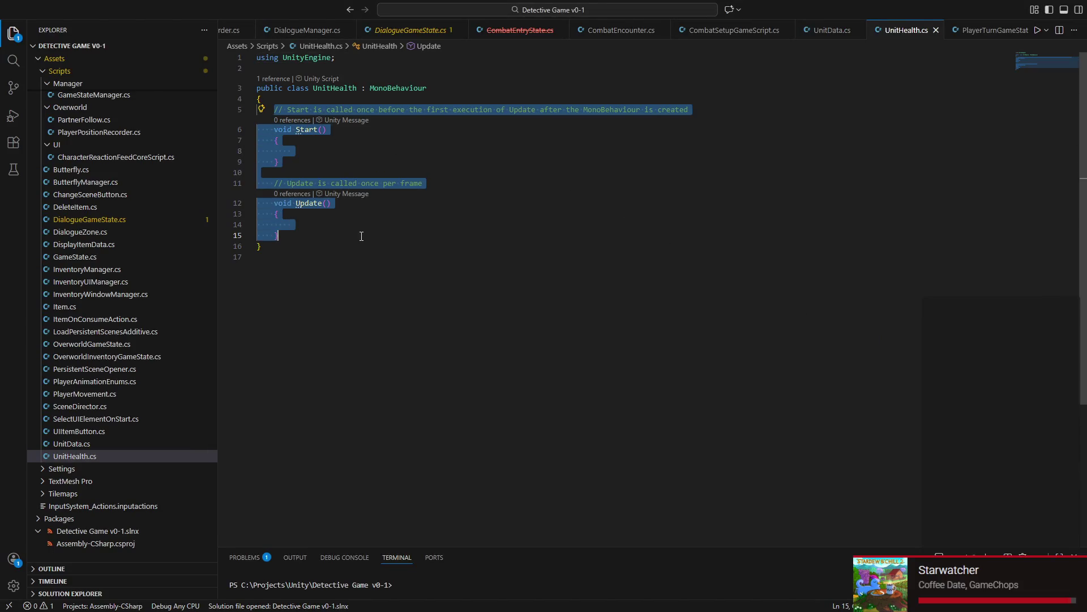
{"action": "key", "text": "BackSpace"}
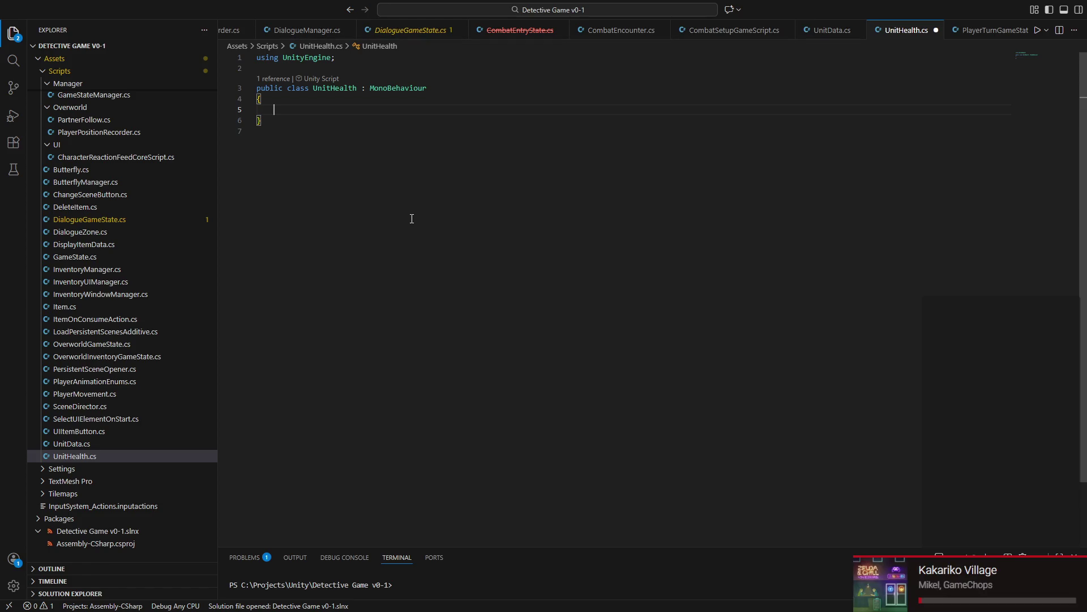
{"action": "type", "text": "i"}
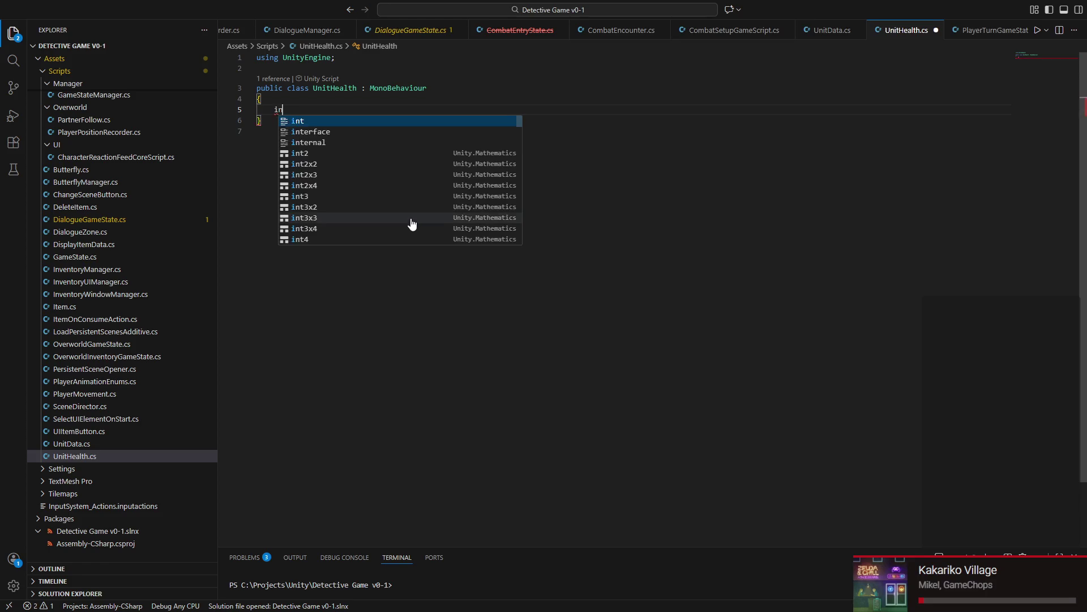
{"action": "key", "text": "BackSpace"}
{"action": "type", "text": "pu"}
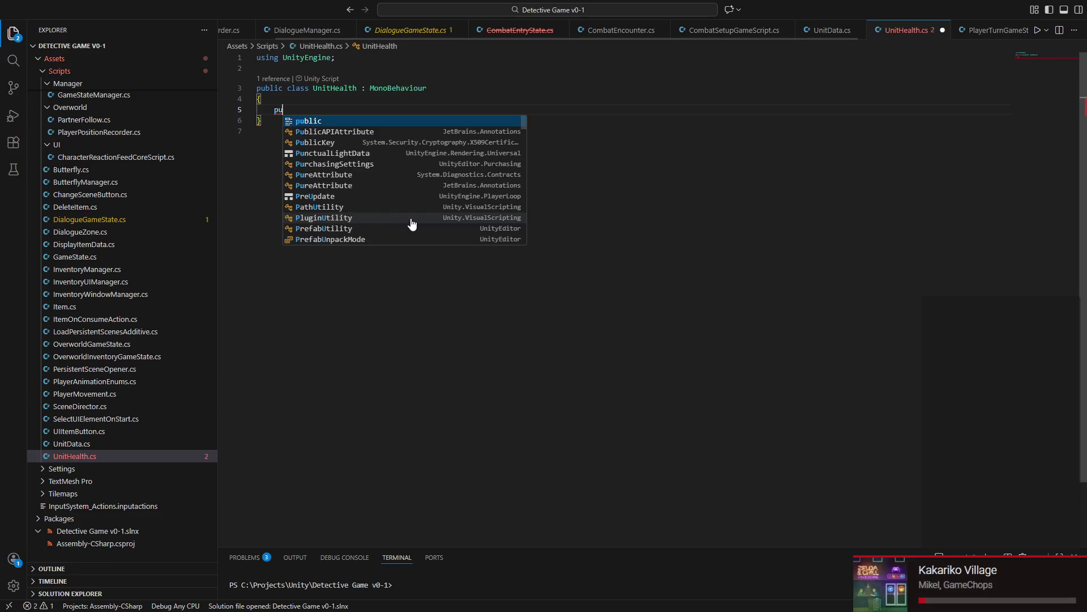
{"action": "type", "text": "blic int heal"}
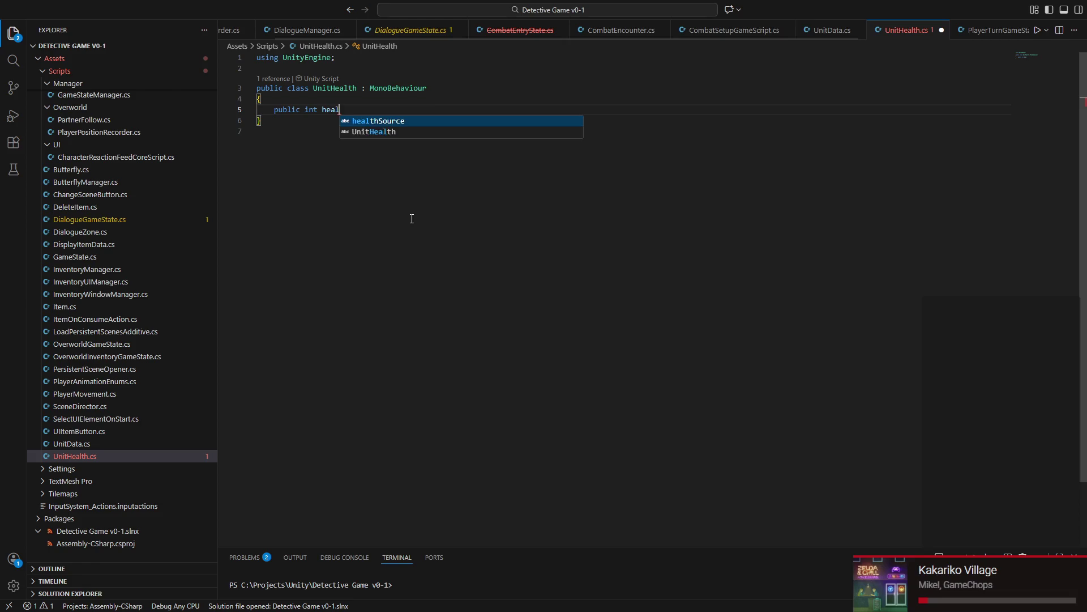
{"action": "type", "text": "th;"}
{"action": "key", "text": "ctrl+s"}
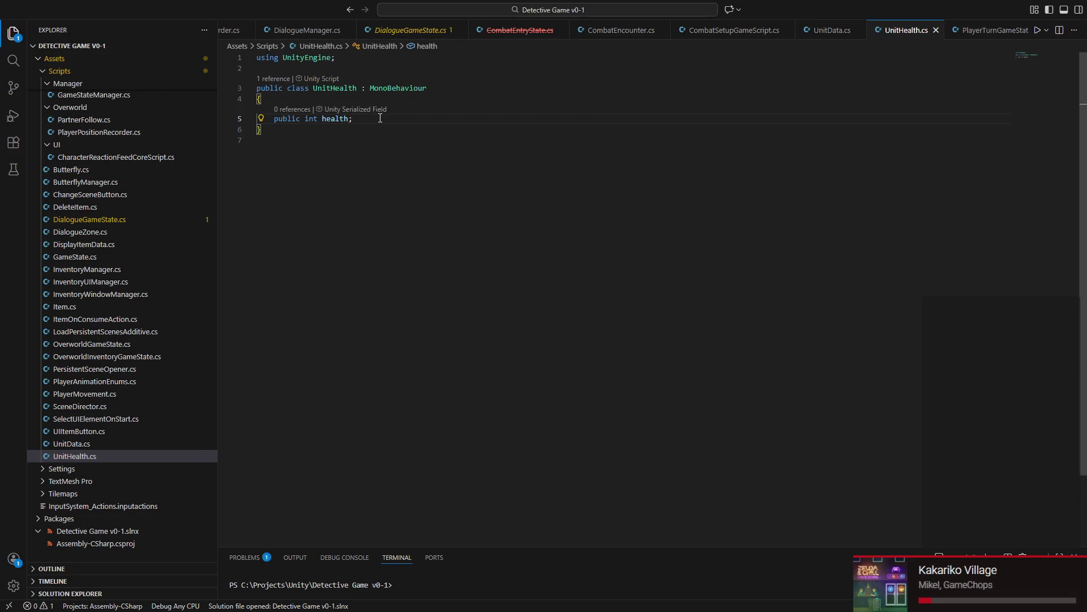
Step: Tidy the blank lines after the health field, then head back toward Unity
{"action": "key", "text": "Return"}
{"action": "key", "text": "Return"}
{"action": "key", "text": "Return"}
{"action": "key", "text": "Return"}
{"action": "key", "text": "Return"}
{"action": "key", "text": "Return"}
{"action": "key", "text": "Return"}
{"action": "key", "text": "Up"}
{"action": "key", "text": "Up"}
{"action": "key", "text": "Up"}
{"action": "key", "text": "Up"}
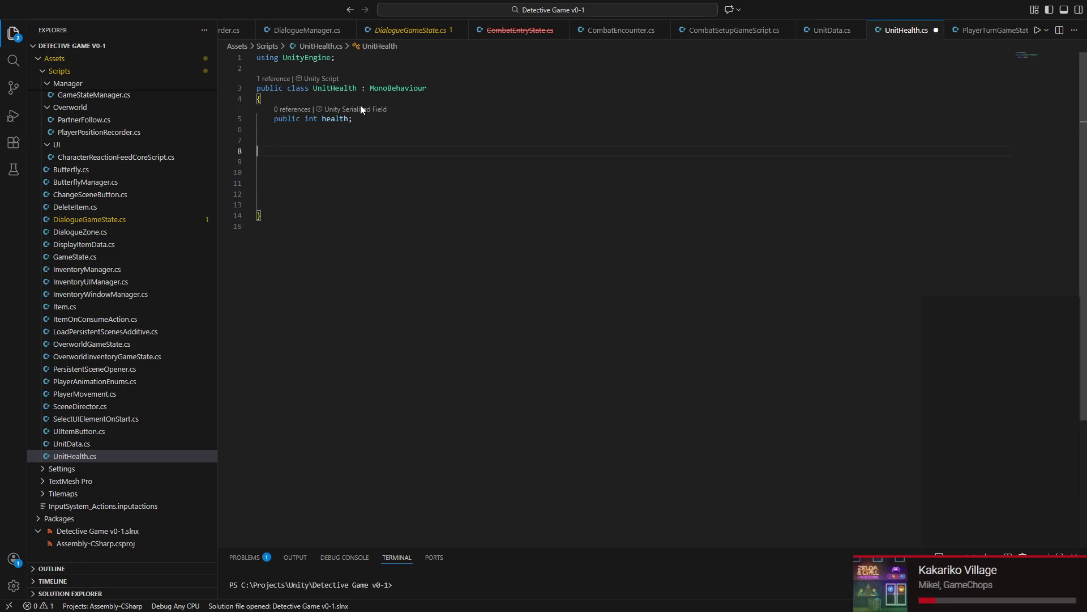
{"action": "key", "text": "Up"}
{"action": "key", "text": "Up"}
{"action": "key", "text": "Tab"}
{"action": "key", "text": "Down"}
{"action": "key", "text": "Down"}
{"action": "key", "text": "Down"}
{"action": "key", "text": "Down"}
{"action": "key", "text": "Down"}
{"action": "key", "text": "BackSpace"}
{"action": "key", "text": "BackSpace"}
{"action": "key", "text": "BackSpace"}
{"action": "key", "text": "BackSpace"}
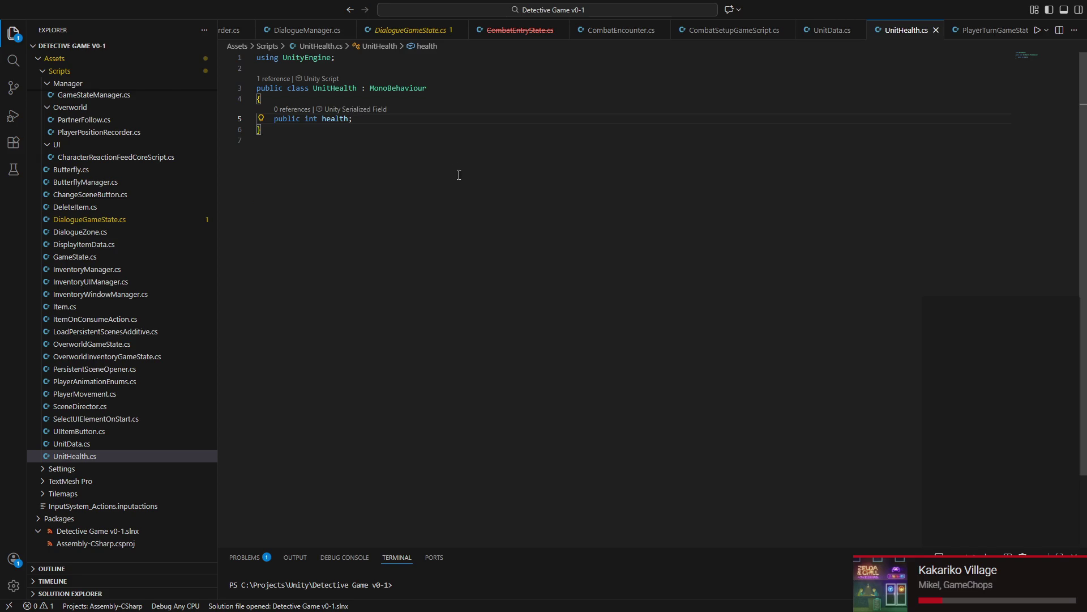
{"action": "key", "text": "super"}
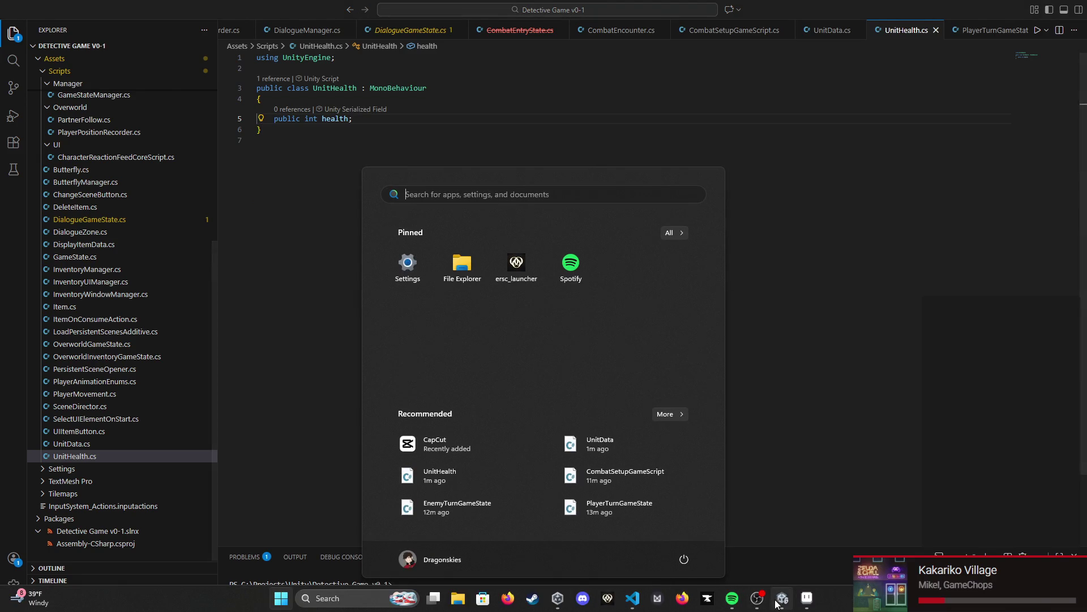
Step: Back in Unity, select the Player character in the Scene view
{"action": "left_click", "coordinate": [778, 599]}
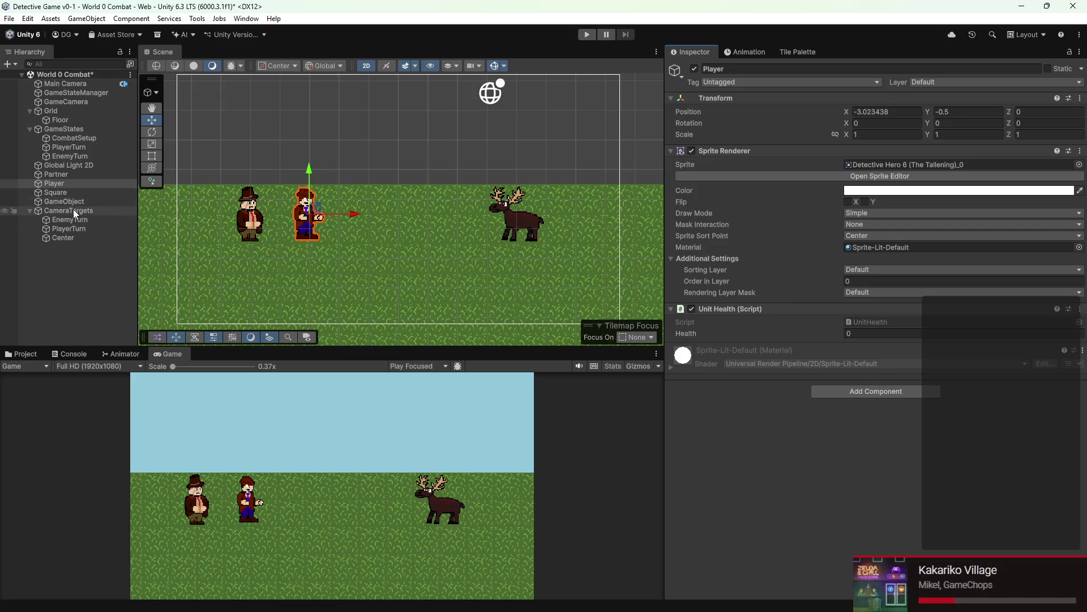
{"action": "left_click", "coordinate": [93, 119]}
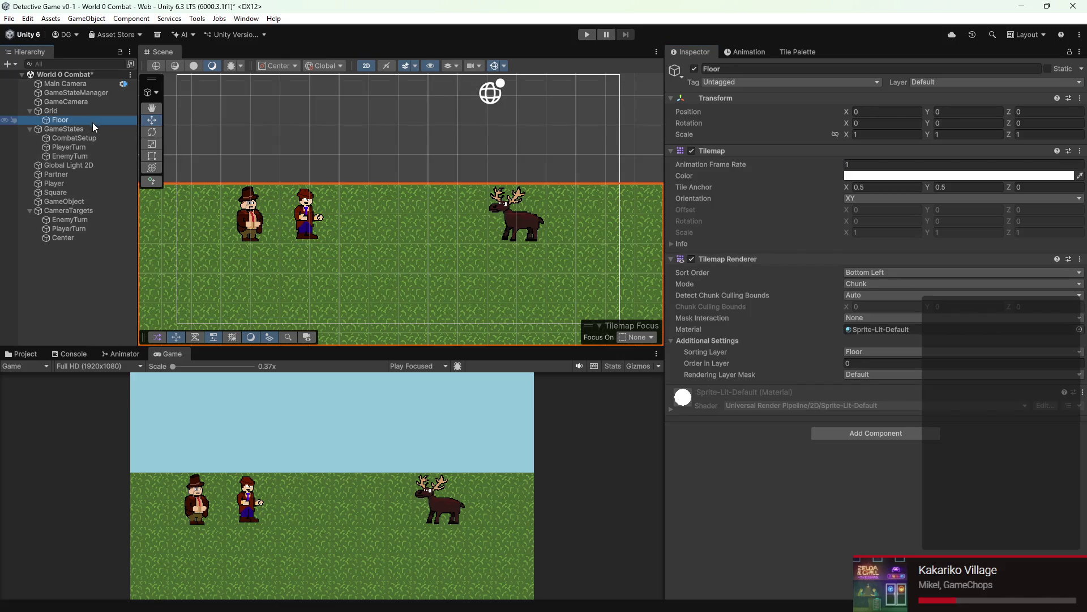
{"action": "double_click", "coordinate": [71, 166]}
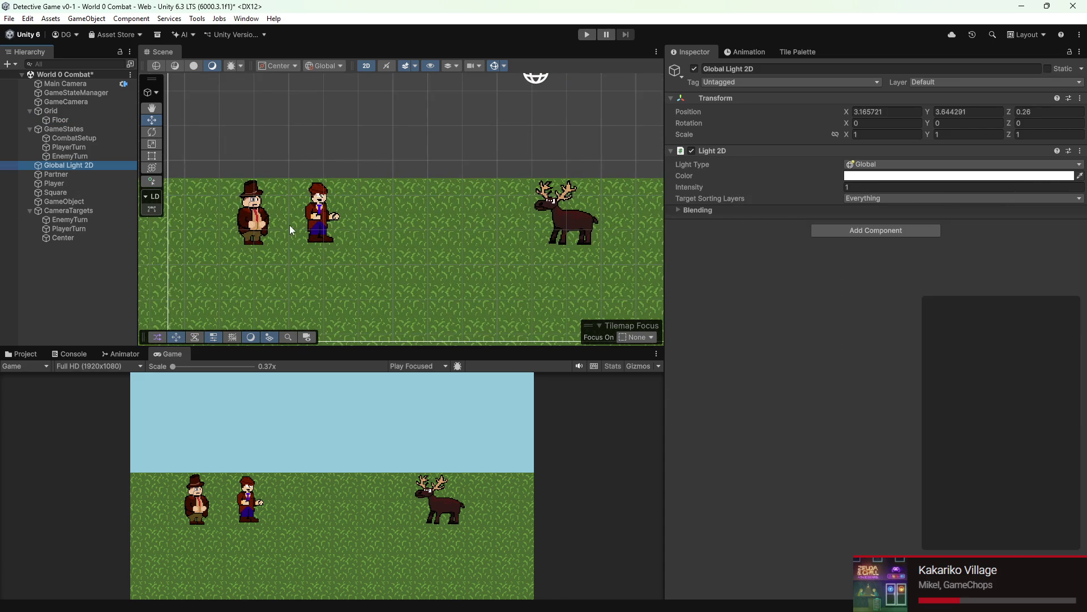
{"action": "left_click", "coordinate": [327, 218]}
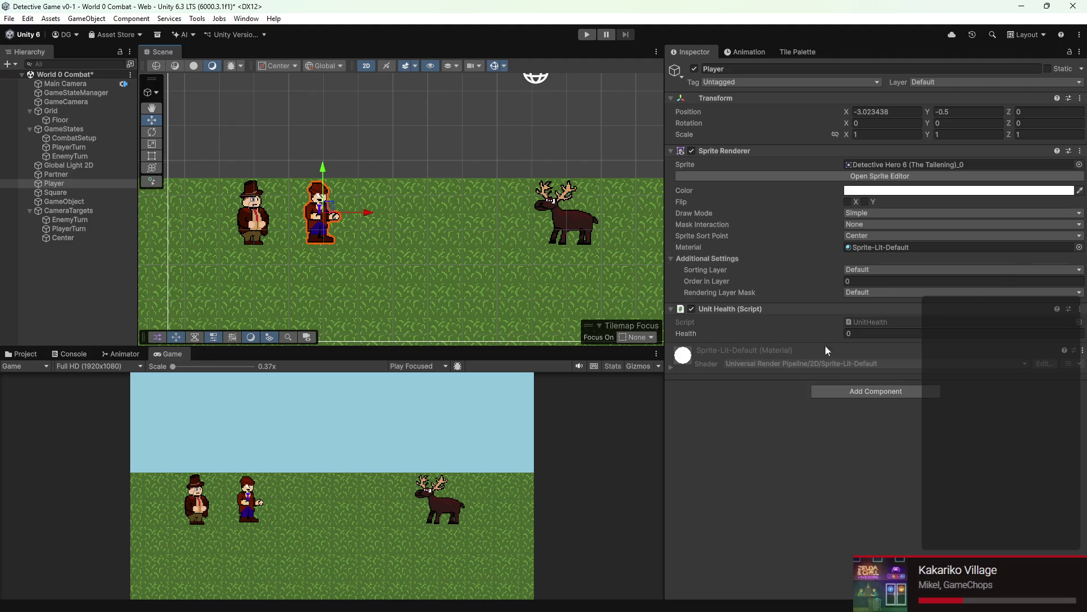
Step: Set the Player's Unit Health value to 12, then select the Square object
{"action": "left_click", "coordinate": [854, 333]}
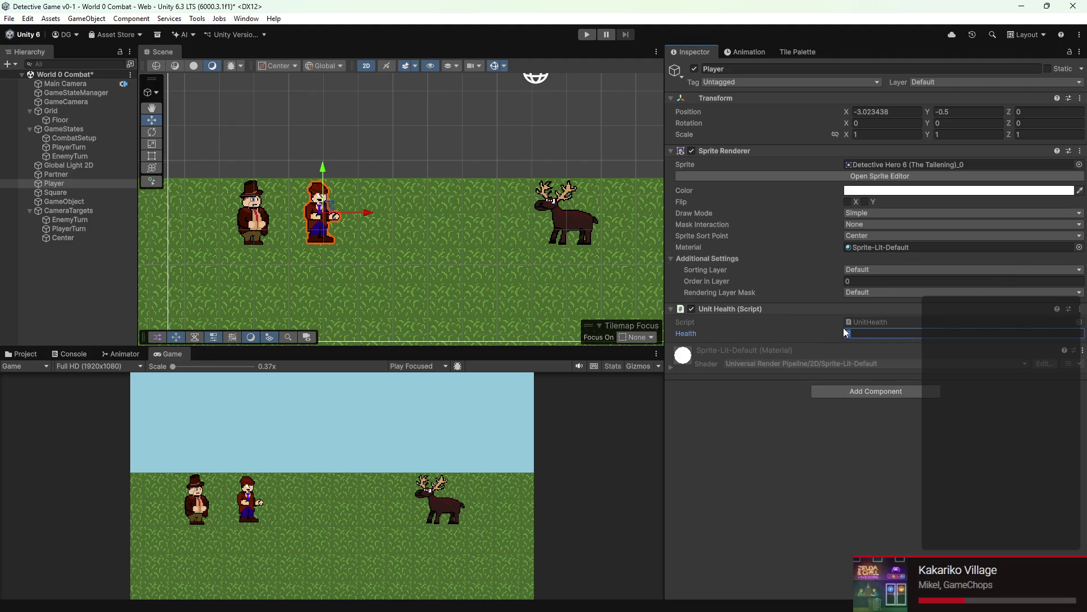
{"action": "type", "text": "12"}
{"action": "key", "text": "Return"}
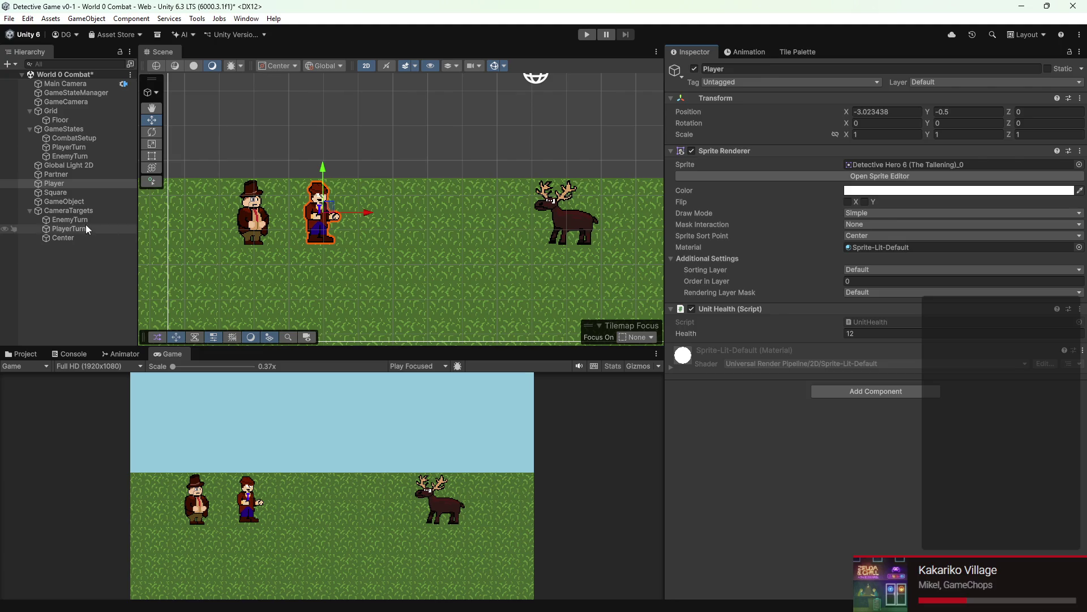
{"action": "left_click", "coordinate": [70, 194]}
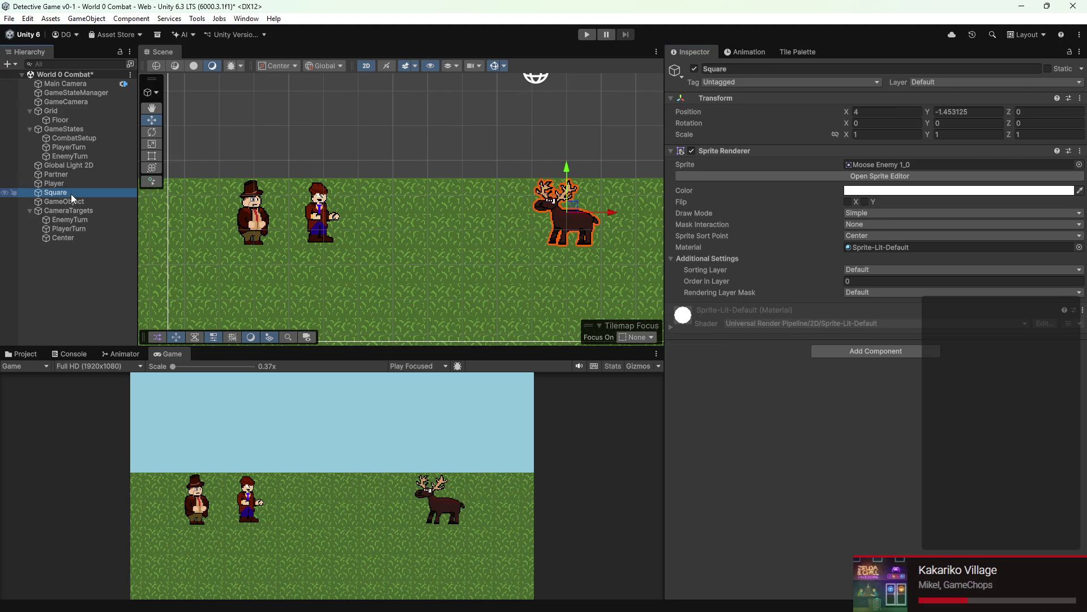
Step: Give the Enemy object Unit Health and Unit Data components
{"action": "left_click", "coordinate": [821, 69]}
{"action": "type", "text": "Enemy"}
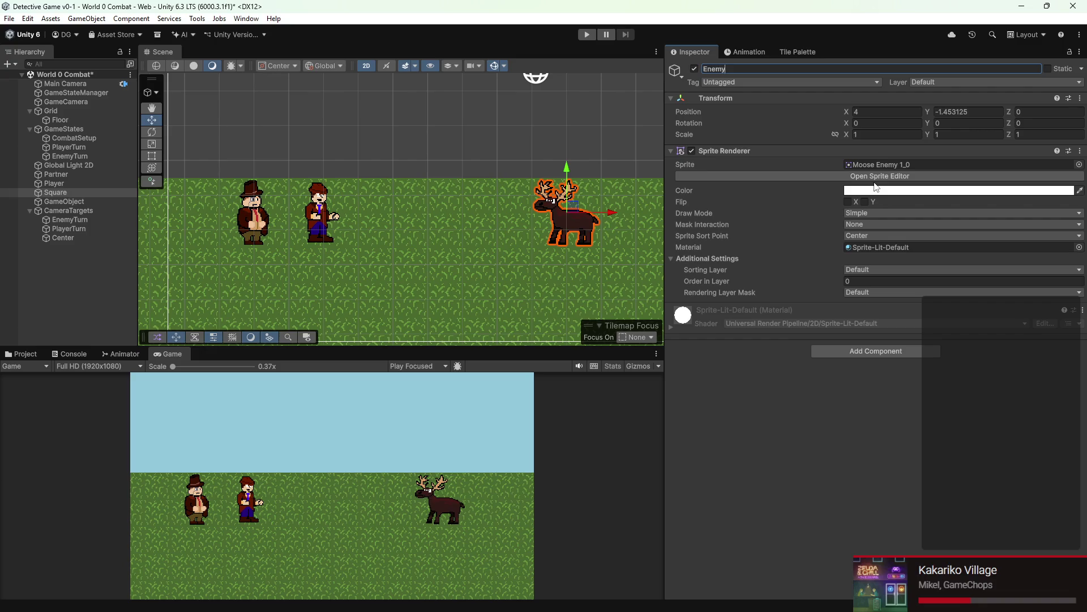
{"action": "left_click", "coordinate": [866, 357]}
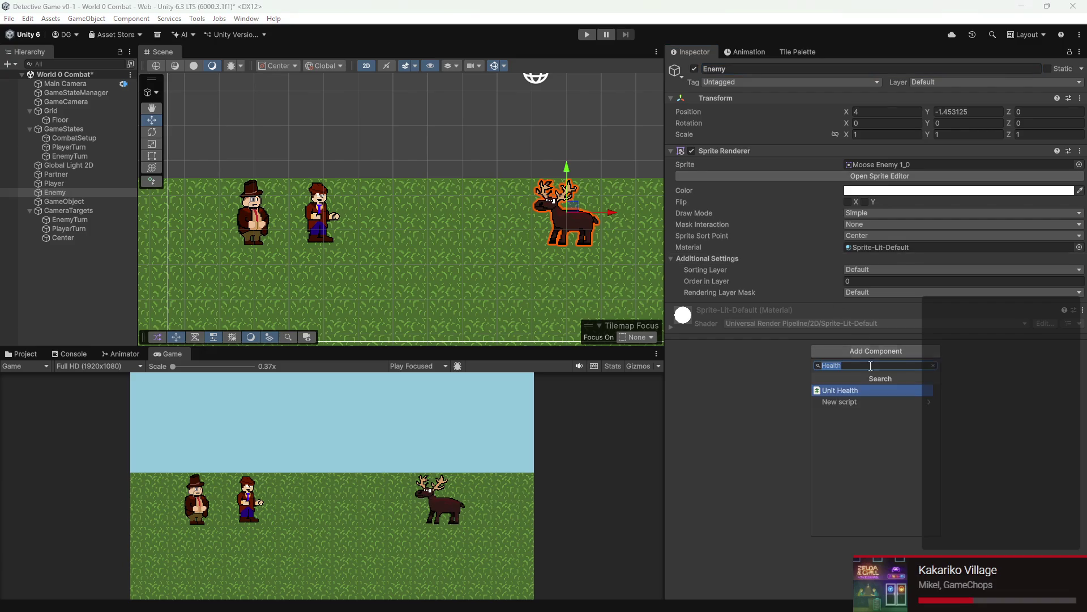
{"action": "key", "text": "Return"}
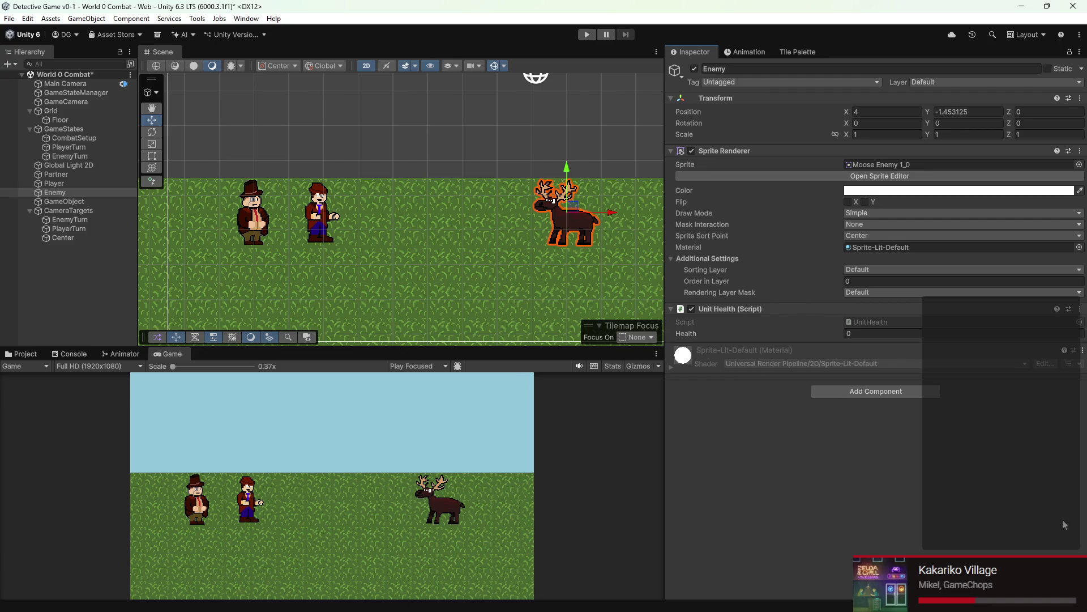
{"action": "left_click", "coordinate": [866, 394]}
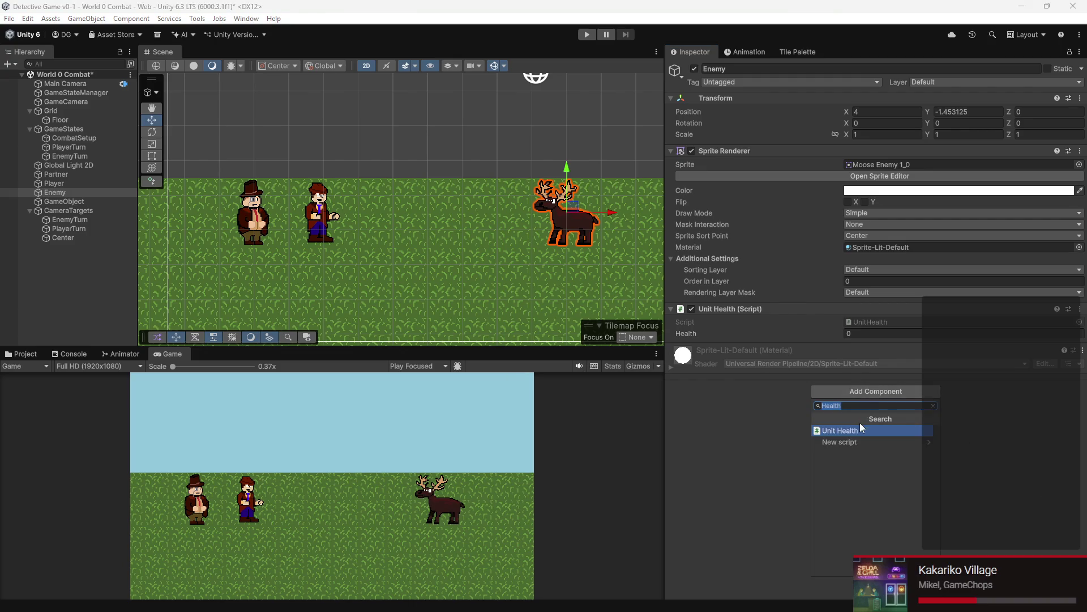
{"action": "type", "text": "unit "}
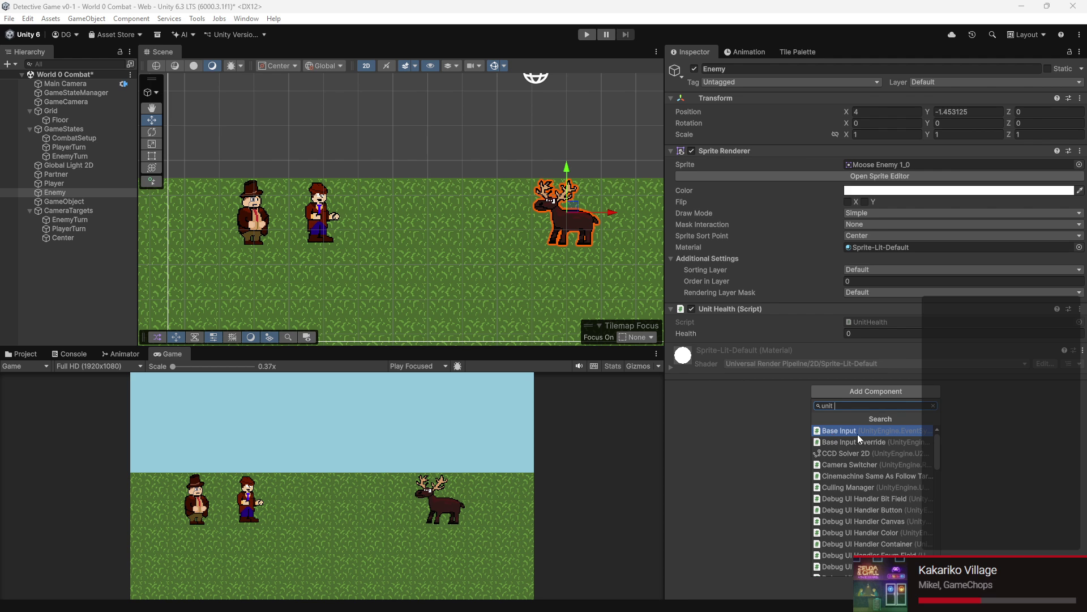
{"action": "type", "text": "data"}
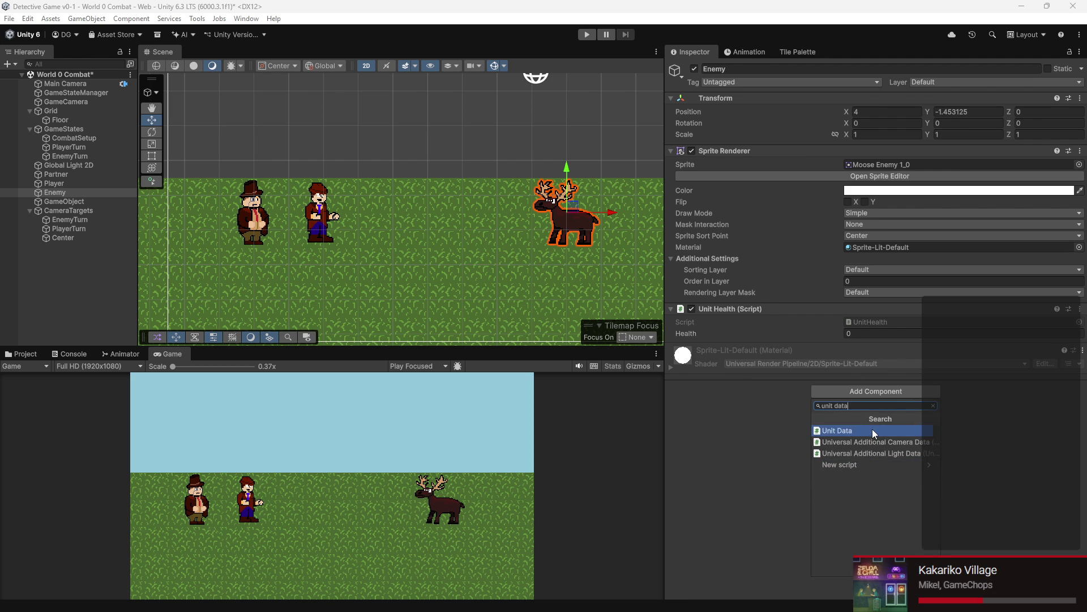
{"action": "left_click", "coordinate": [872, 429]}
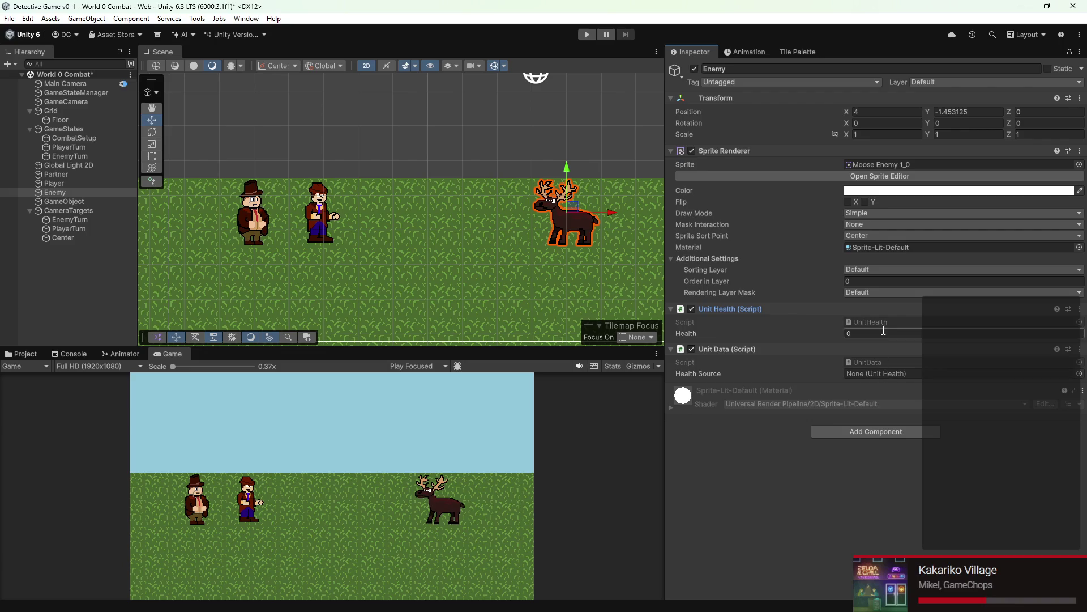
Step: Point the Enemy's health source at its own Unit Health, then select Player
{"action": "left_click_drag", "start_coordinate": [887, 311], "coordinate": [884, 373]}
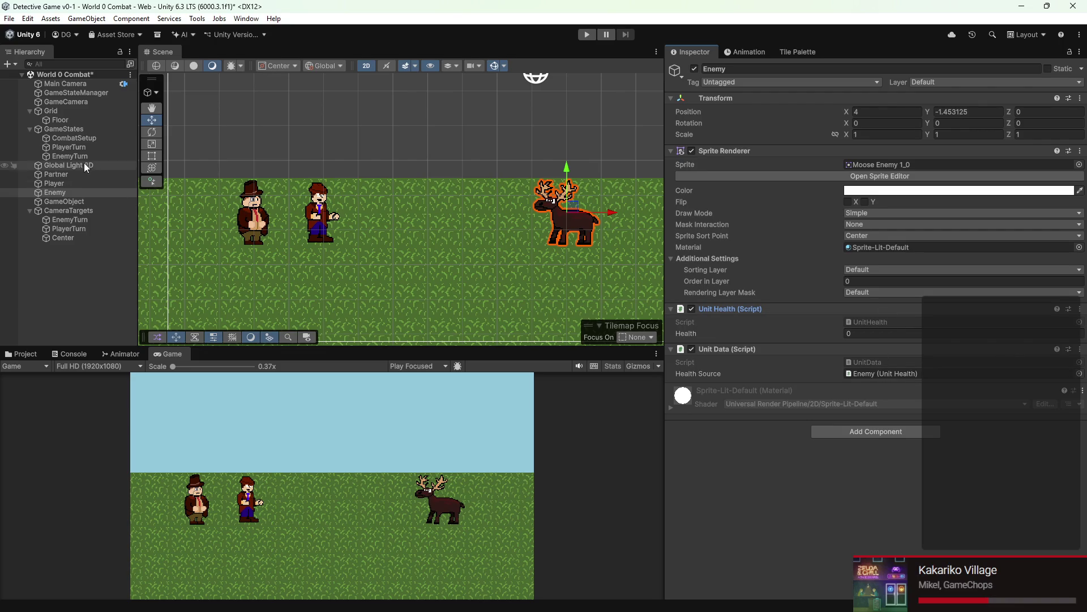
{"action": "left_click", "coordinate": [83, 182]}
{"action": "left_click", "coordinate": [911, 393]}
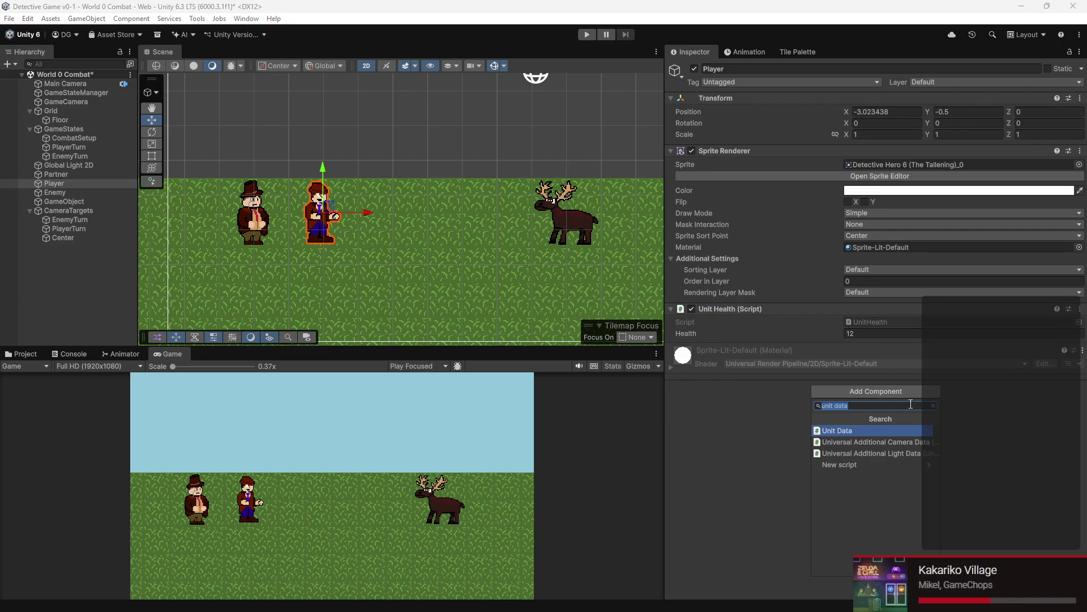
{"action": "type", "text": "unit"}
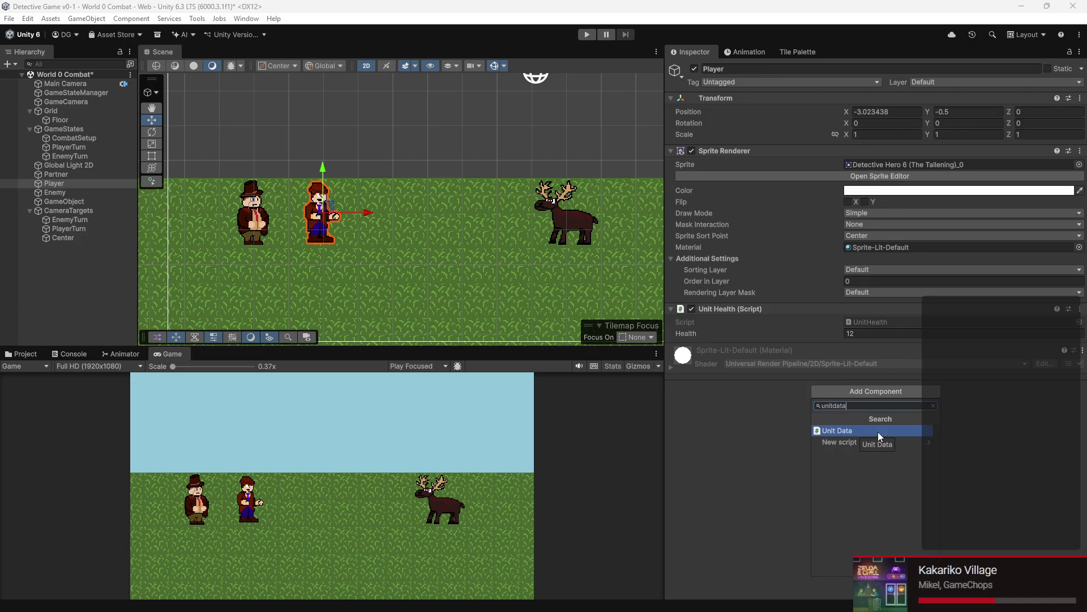
Step: Add Unit Data to the Player with the Player's Unit Health as health source
{"action": "left_click", "coordinate": [878, 431]}
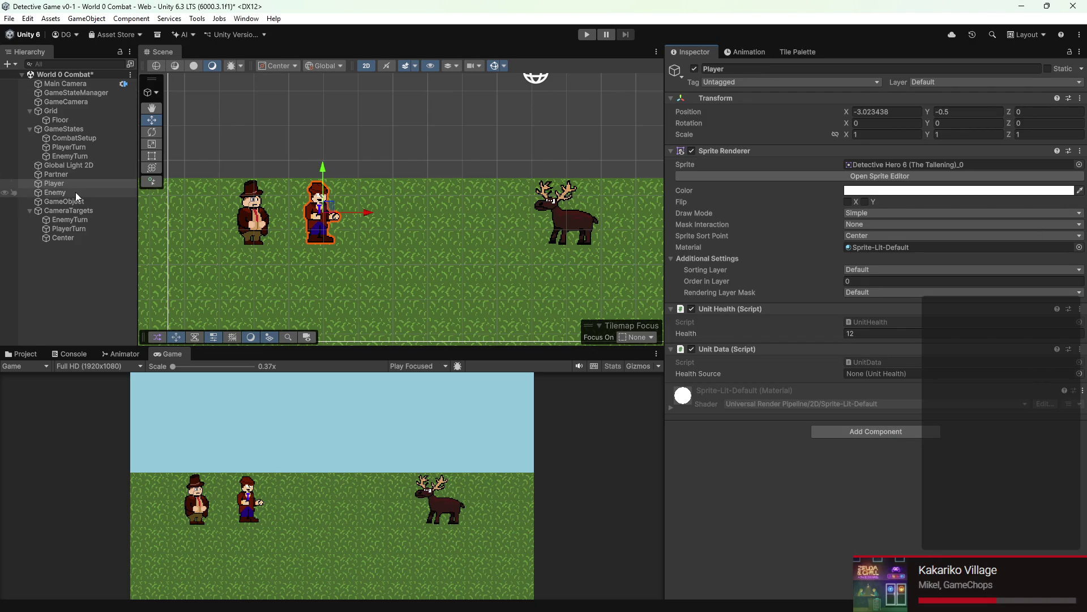
{"action": "mouse_move", "coordinate": [72, 183]}
{"action": "left_mouse_down"}
{"action": "mouse_move", "coordinate": [238, 205]}
{"action": "mouse_move", "coordinate": [901, 376]}
{"action": "left_mouse_up"}
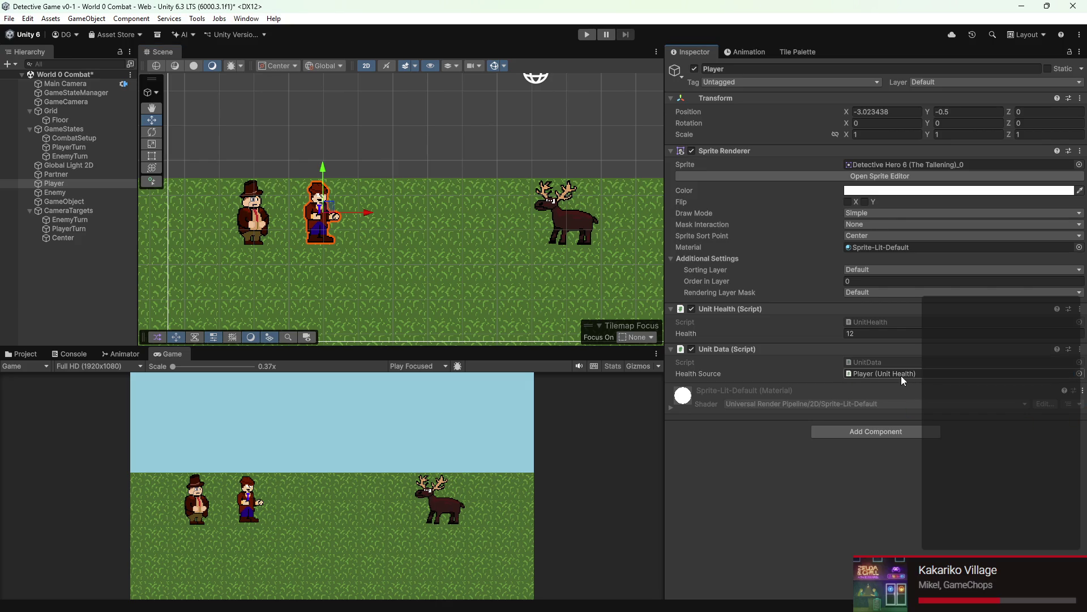
Step: Add Unit Data to the Partner, also sourcing health from the Player, and show the Project assets
{"action": "left_click", "coordinate": [85, 174]}
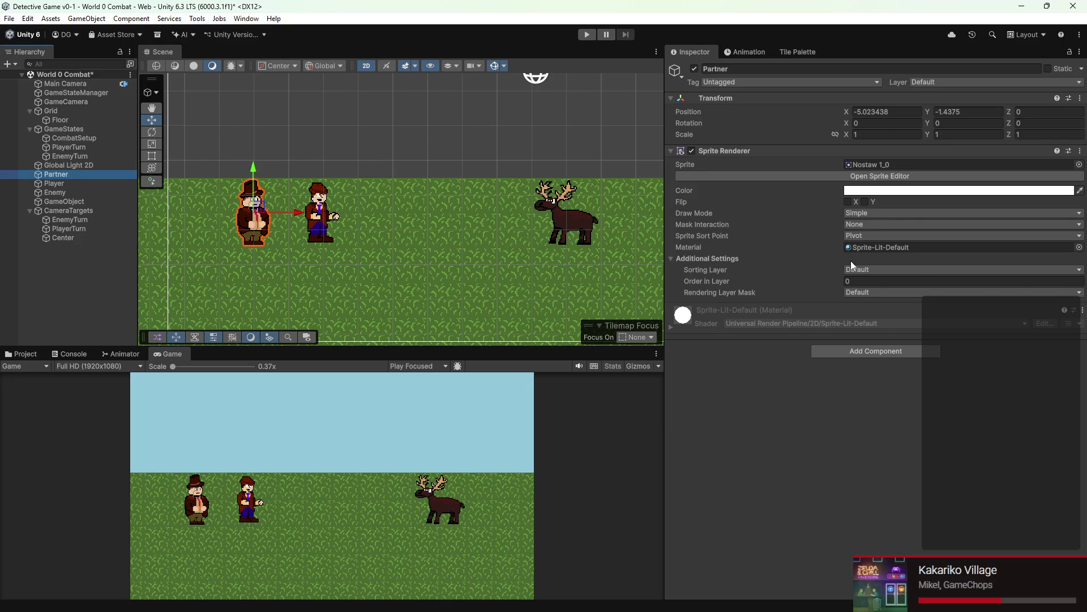
{"action": "left_click", "coordinate": [889, 347]}
{"action": "left_click", "coordinate": [864, 389]}
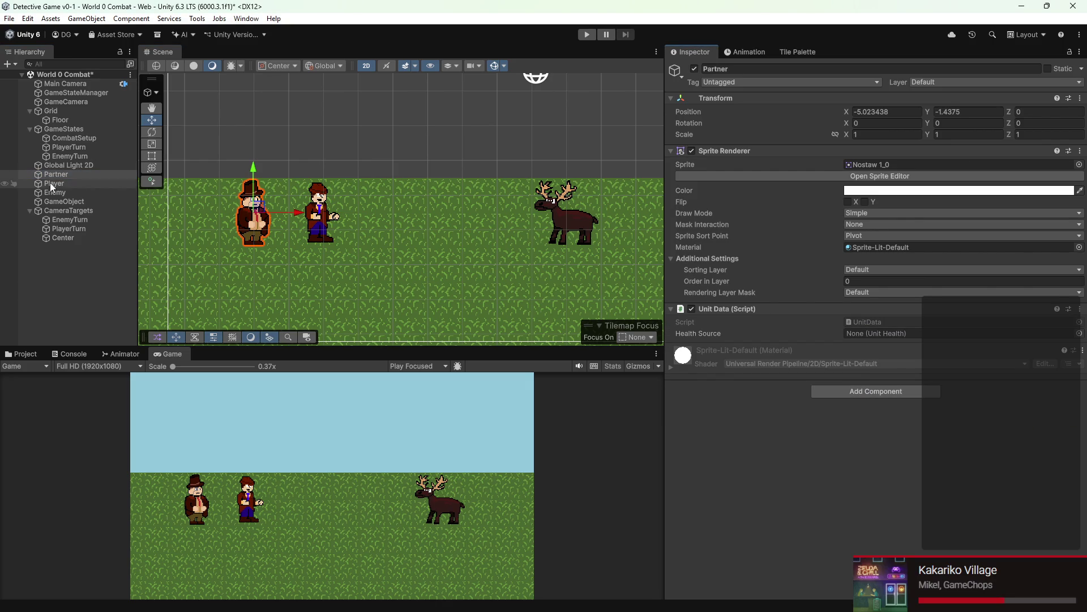
{"action": "mouse_move", "coordinate": [57, 182]}
{"action": "left_mouse_down"}
{"action": "mouse_move", "coordinate": [502, 250]}
{"action": "mouse_move", "coordinate": [887, 335]}
{"action": "left_mouse_up"}
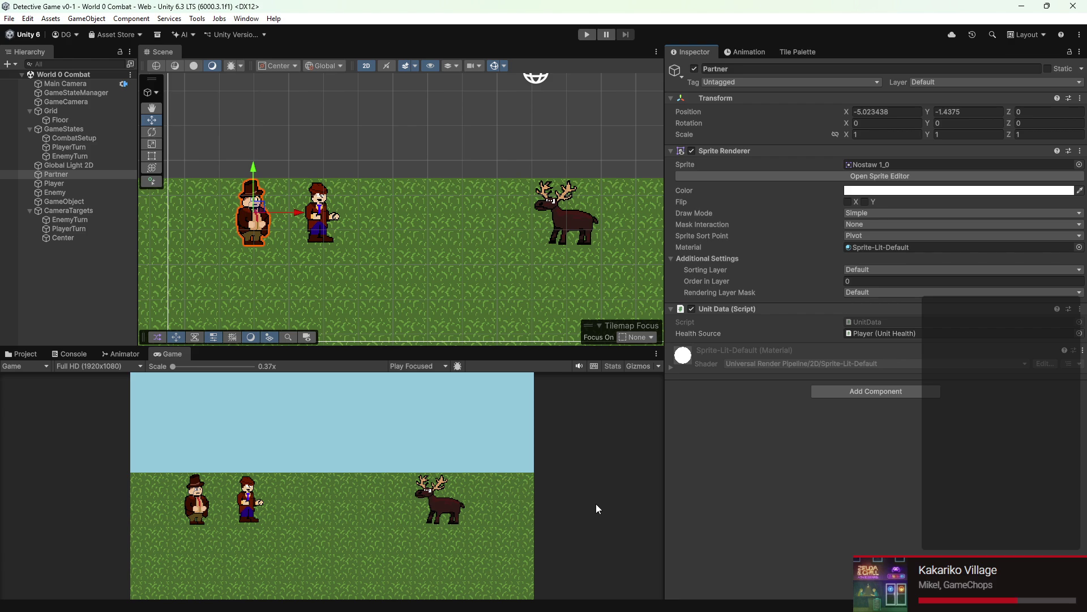
{"action": "scroll", "coordinate": [600, 237], "scroll_direction": "up", "scroll_amount": 2}
{"action": "scroll", "coordinate": [466, 206], "scroll_direction": "down", "scroll_amount": 2}
{"action": "scroll", "coordinate": [448, 249], "scroll_direction": "down", "scroll_amount": 3}
{"action": "scroll", "coordinate": [424, 247], "scroll_direction": "down", "scroll_amount": 1}
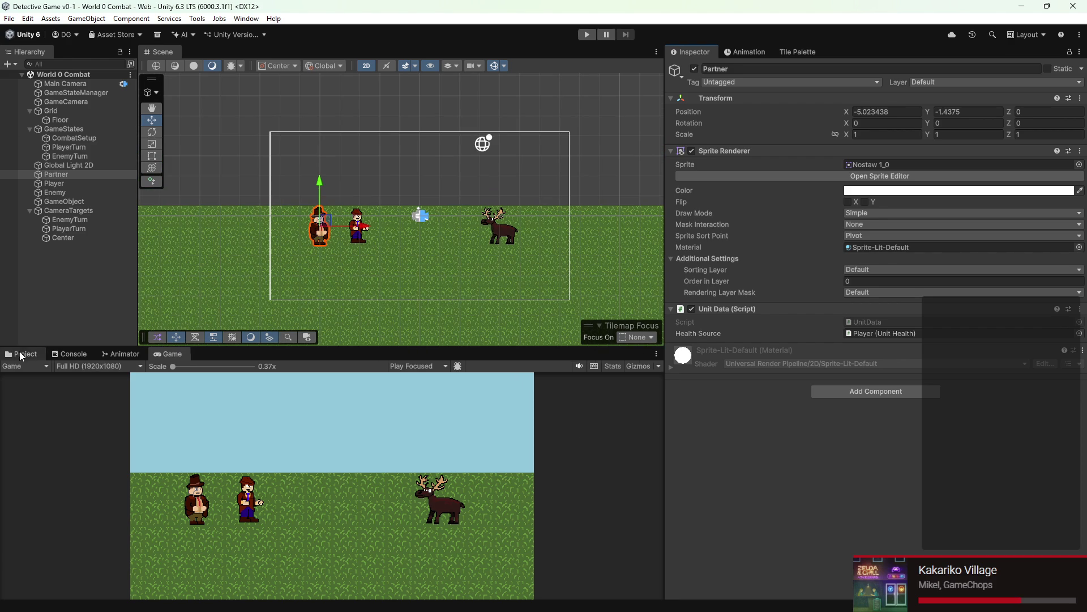
{"action": "left_click", "coordinate": [20, 351]}
{"action": "scroll", "coordinate": [232, 167], "scroll_direction": "up", "scroll_amount": 1}
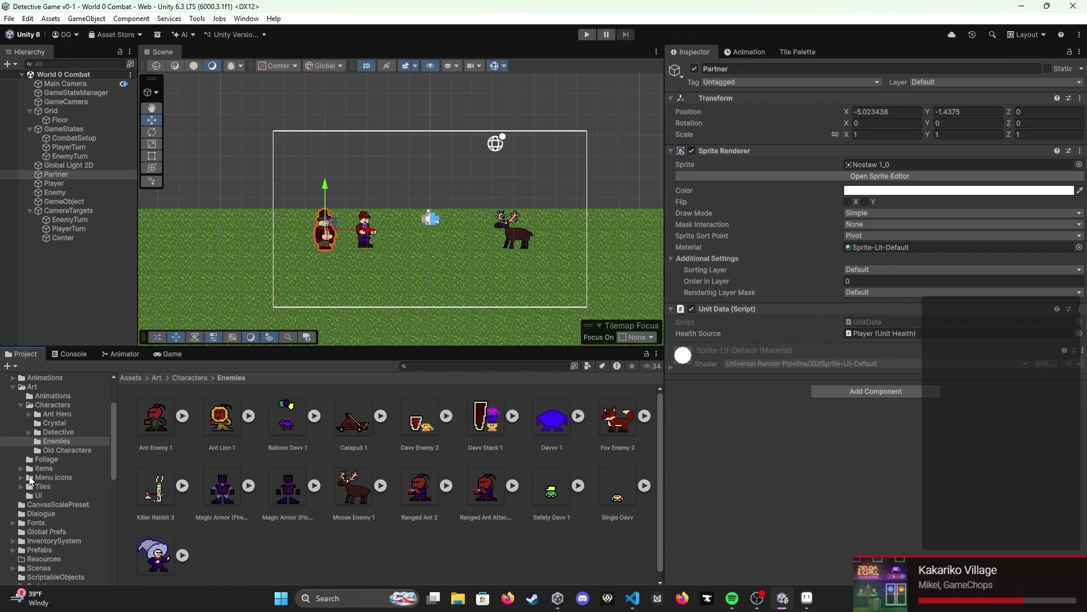
{"action": "scroll", "coordinate": [28, 461], "scroll_direction": "up", "scroll_amount": 3}
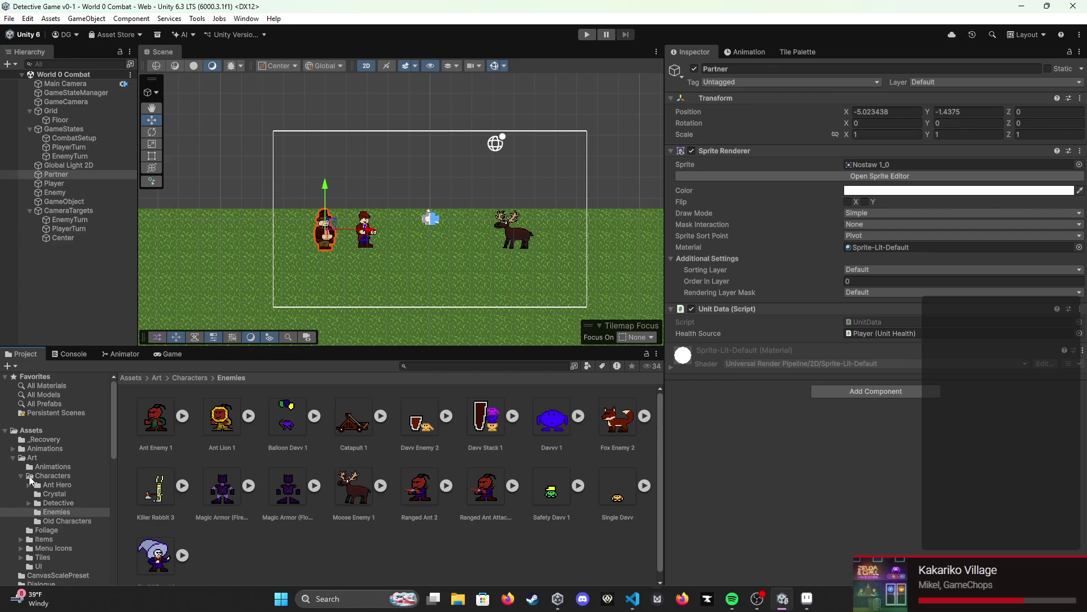
Step: Set Order in Layer to 1 for Partner, Player and Enemy together, then browse to Prefabs
{"action": "left_click", "coordinate": [77, 185], "text": "ctrl"}
{"action": "left_click", "coordinate": [68, 195], "text": "ctrl"}
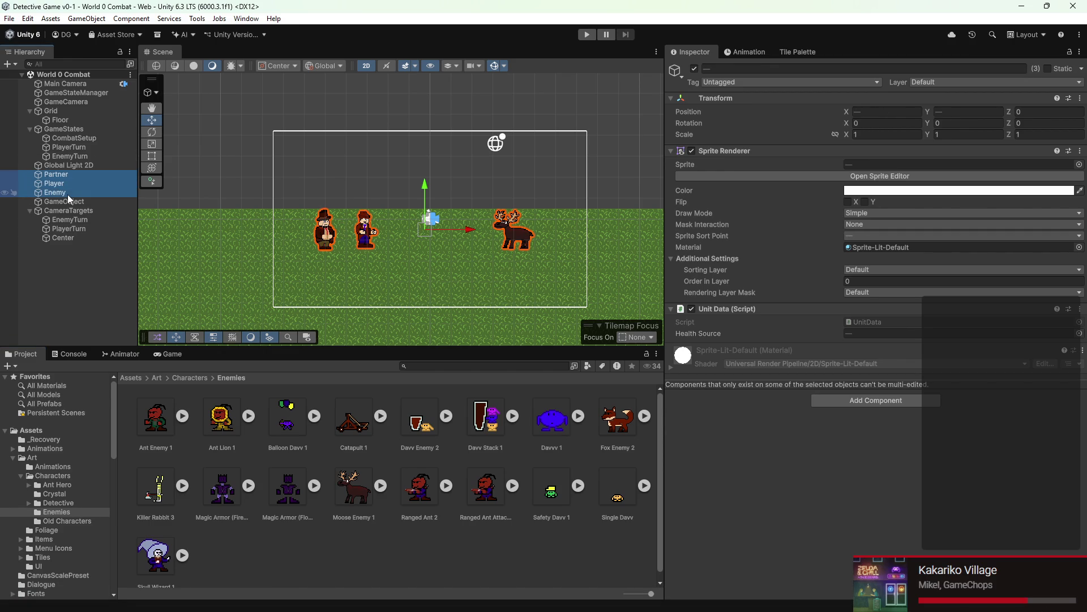
{"action": "left_click", "coordinate": [859, 281]}
{"action": "type", "text": "1"}
{"action": "key", "text": "Return"}
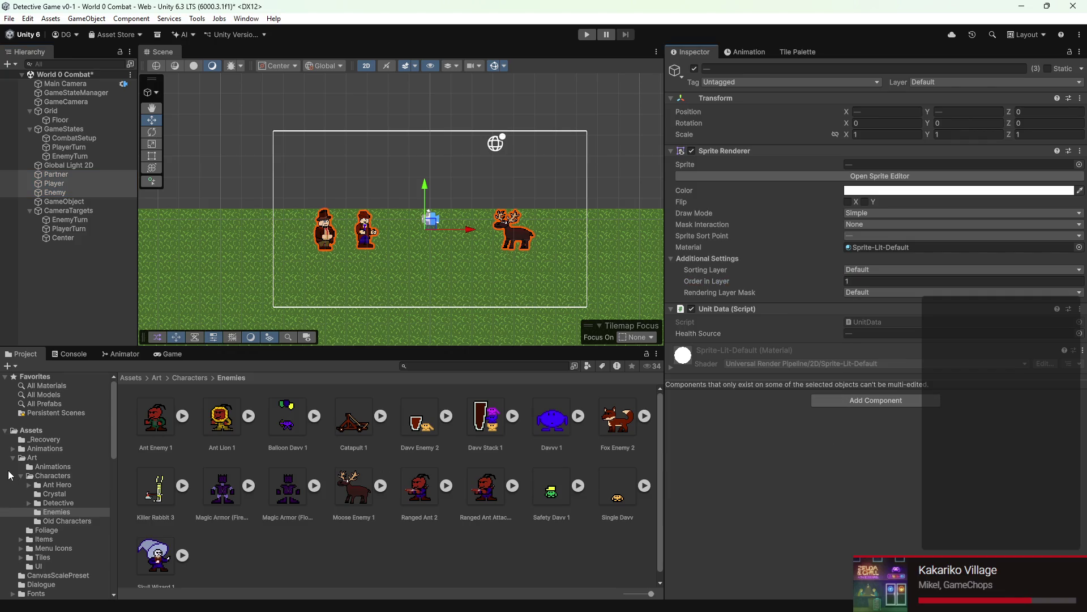
{"action": "scroll", "coordinate": [29, 506], "scroll_direction": "down", "scroll_amount": 3}
{"action": "left_click", "coordinate": [42, 518]}
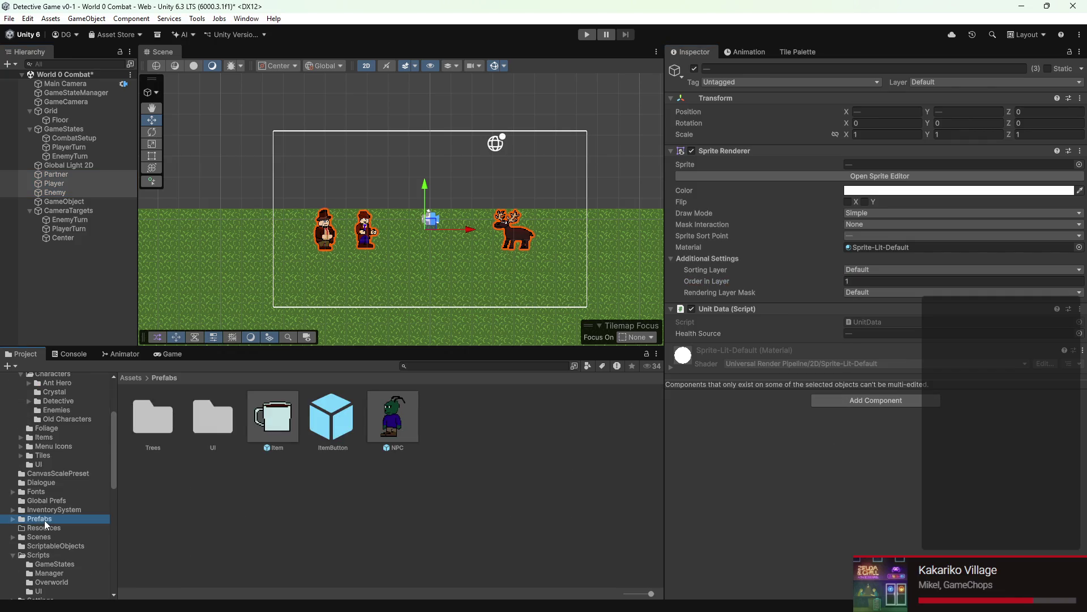
Step: Drag Tree1, Tree2, Tree3 and Tree4 prefabs into the scene around the characters
{"action": "double_click", "coordinate": [154, 417]}
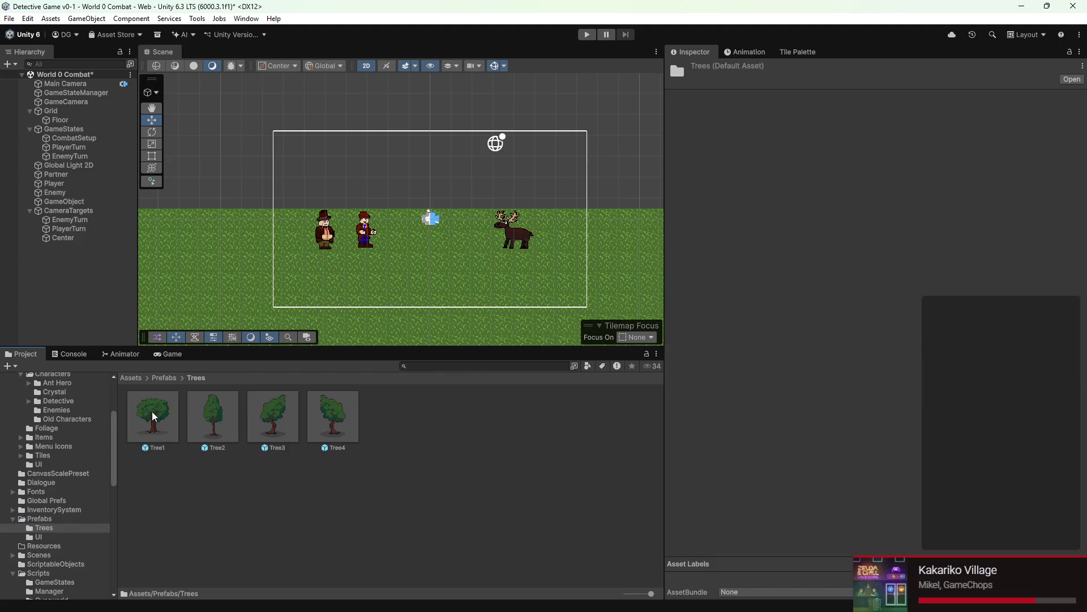
{"action": "mouse_move", "coordinate": [153, 414]}
{"action": "left_mouse_down"}
{"action": "mouse_move", "coordinate": [340, 200]}
{"action": "mouse_move", "coordinate": [311, 218]}
{"action": "left_mouse_up"}
{"action": "mouse_move", "coordinate": [216, 421]}
{"action": "left_mouse_down"}
{"action": "mouse_move", "coordinate": [458, 233]}
{"action": "mouse_move", "coordinate": [382, 215]}
{"action": "left_mouse_up"}
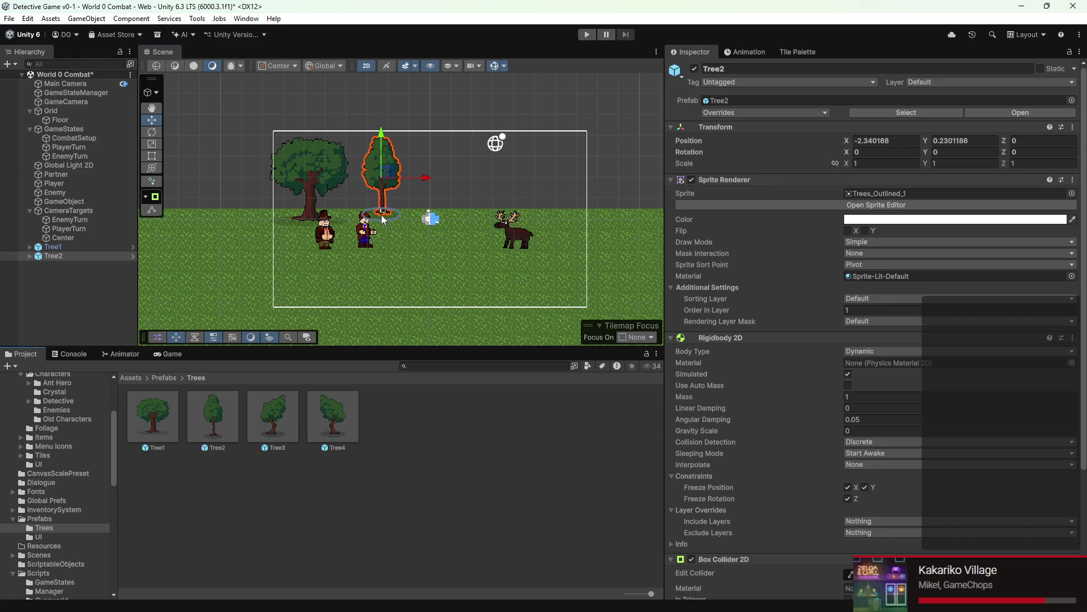
{"action": "left_click_drag", "start_coordinate": [332, 417], "coordinate": [538, 298]}
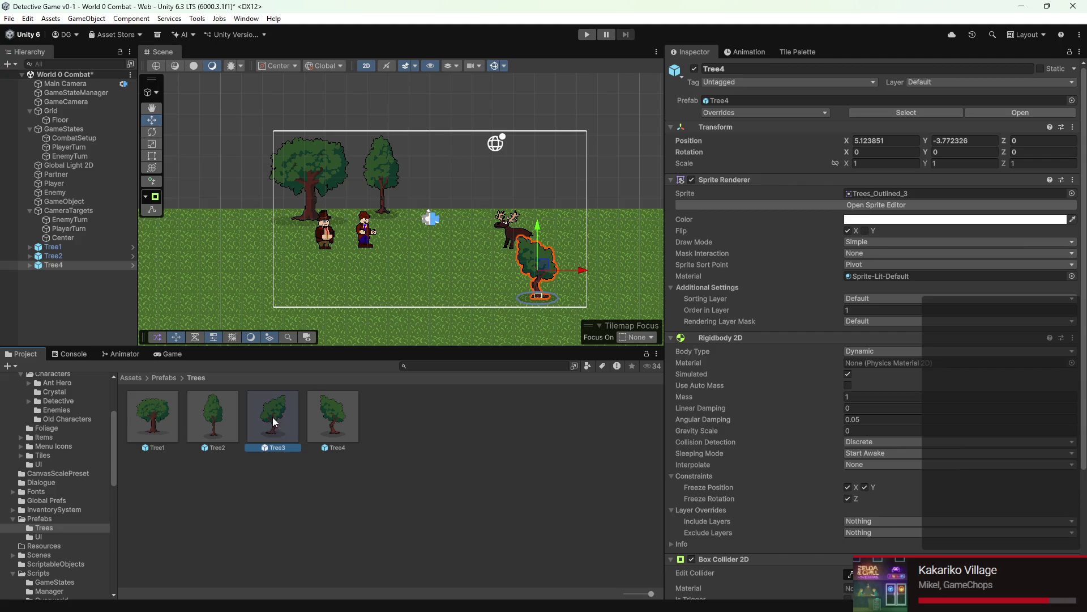
{"action": "mouse_move", "coordinate": [273, 417]}
{"action": "left_mouse_down"}
{"action": "mouse_move", "coordinate": [309, 295]}
{"action": "mouse_move", "coordinate": [335, 329]}
{"action": "left_mouse_up"}
{"action": "mouse_move", "coordinate": [273, 417]}
{"action": "left_mouse_down"}
{"action": "mouse_move", "coordinate": [509, 325]}
{"action": "mouse_move", "coordinate": [495, 332]}
{"action": "left_mouse_up"}
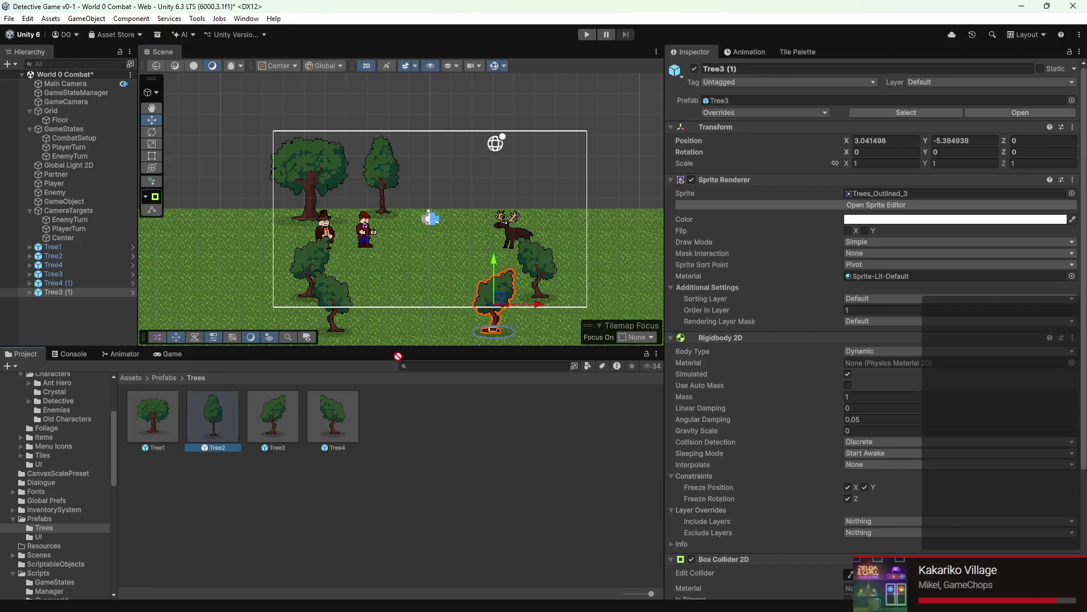
{"action": "left_click_drag", "start_coordinate": [202, 420], "coordinate": [403, 342]}
{"action": "scroll", "coordinate": [442, 201], "scroll_direction": "down", "scroll_amount": 2}
{"action": "left_click_drag", "start_coordinate": [406, 261], "coordinate": [391, 281]}
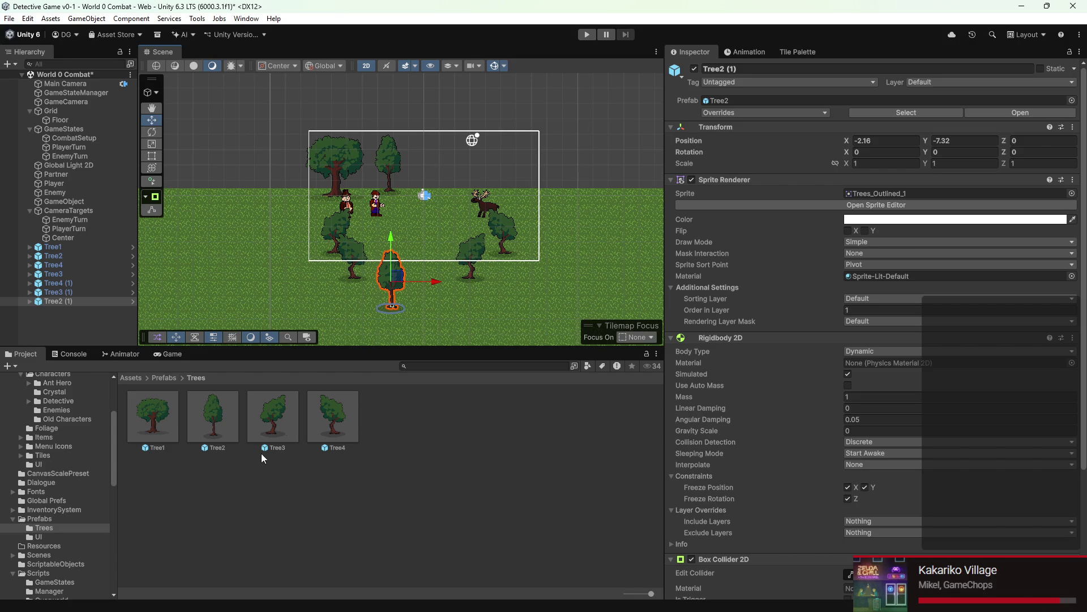
Step: Check the trees in the Game view and nudge the left Tree3 down and left
{"action": "left_click", "coordinate": [172, 354]}
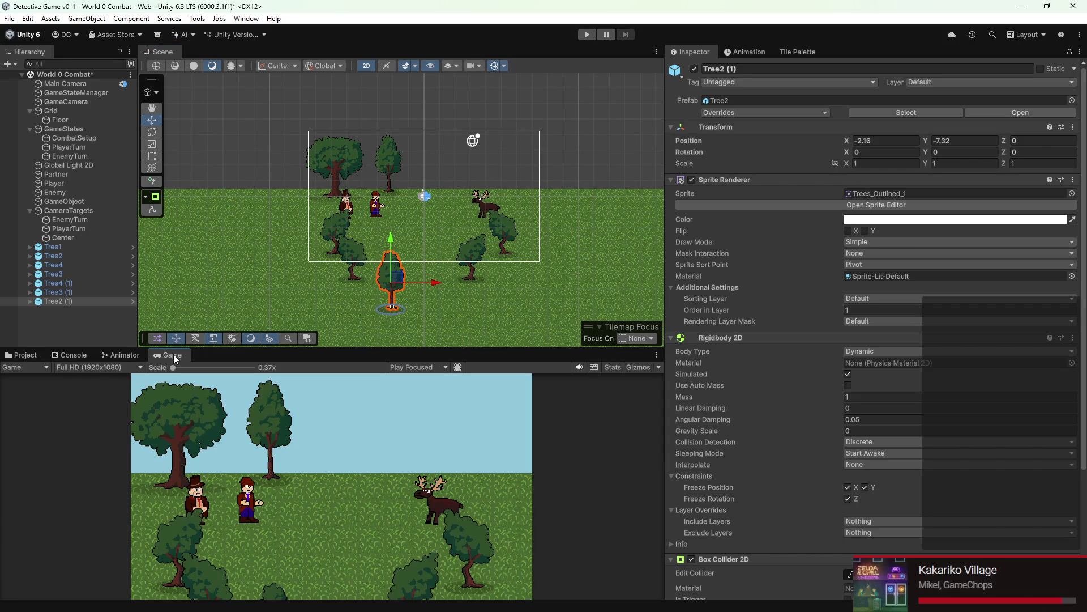
{"action": "left_click", "coordinate": [332, 228]}
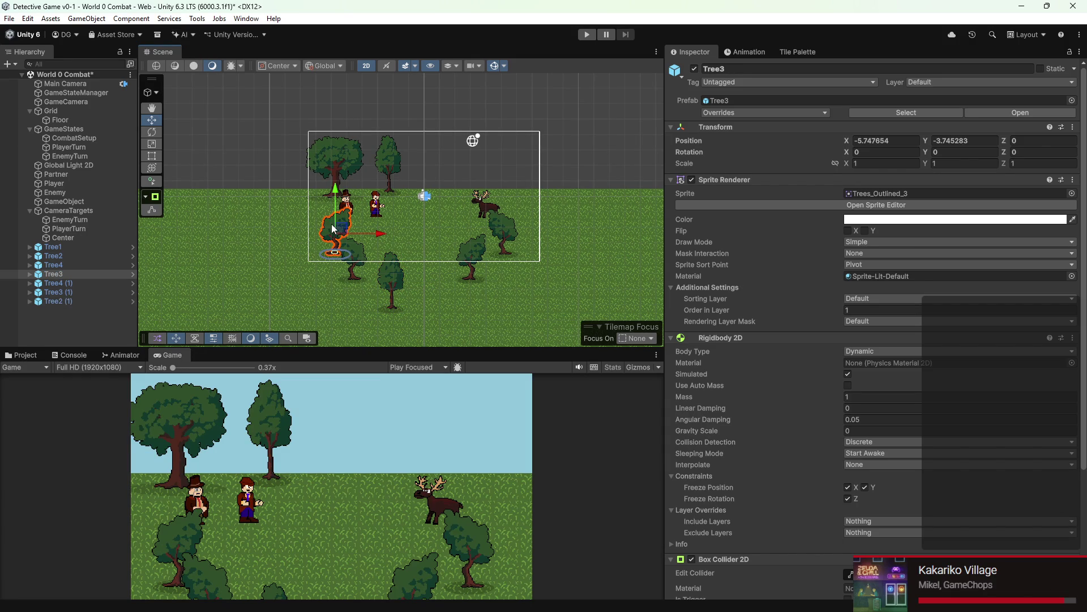
{"action": "left_click_drag", "start_coordinate": [336, 242], "coordinate": [320, 248]}
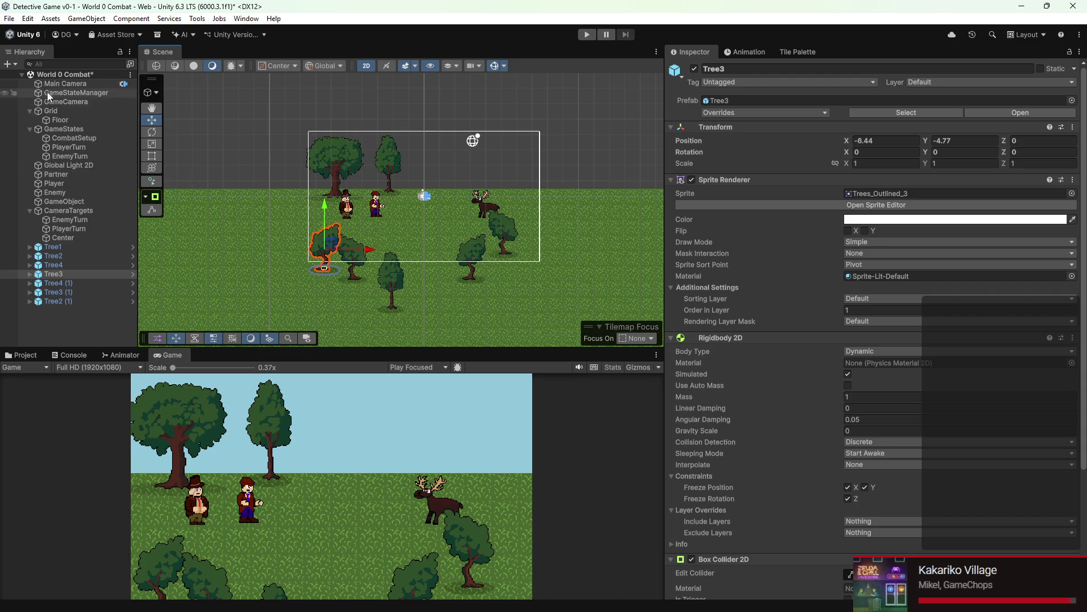
{"action": "left_click", "coordinate": [14, 64]}
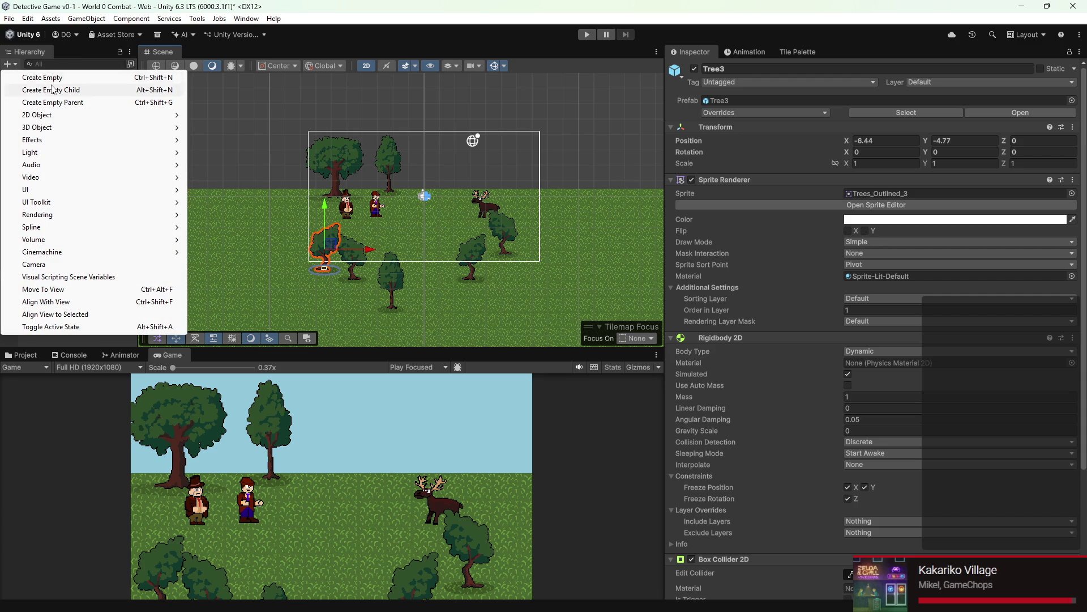
Step: Set the Main Camera's background colour to sky blue 73BCD7
{"action": "left_click", "coordinate": [101, 64]}
{"action": "left_click", "coordinate": [65, 84]}
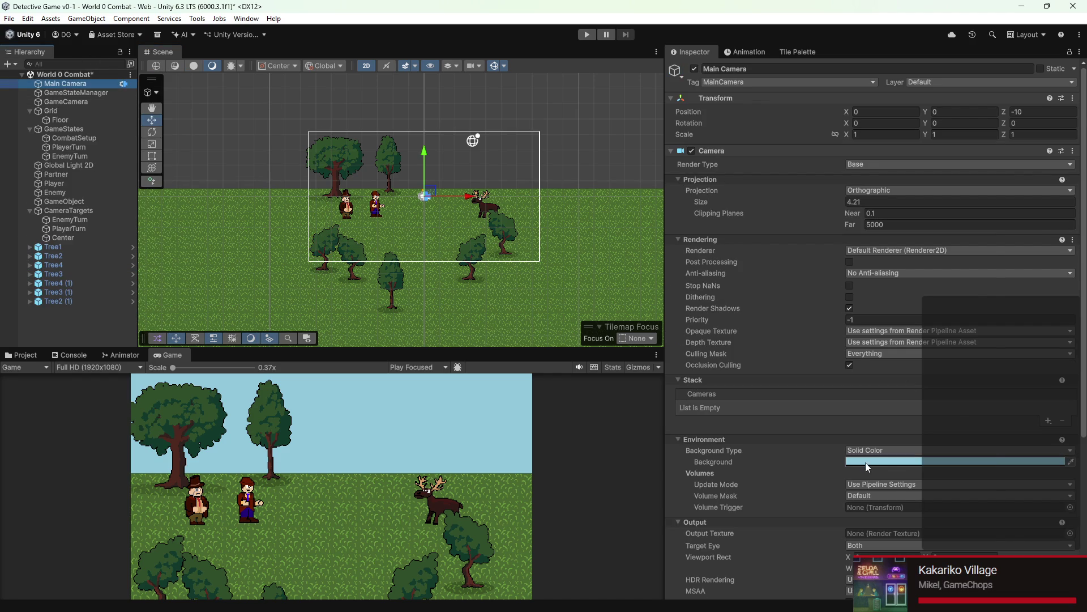
{"action": "left_click", "coordinate": [971, 462]}
{"action": "mouse_move", "coordinate": [924, 313]}
{"action": "left_mouse_down"}
{"action": "mouse_move", "coordinate": [940, 317]}
{"action": "mouse_move", "coordinate": [1006, 271]}
{"action": "left_mouse_up"}
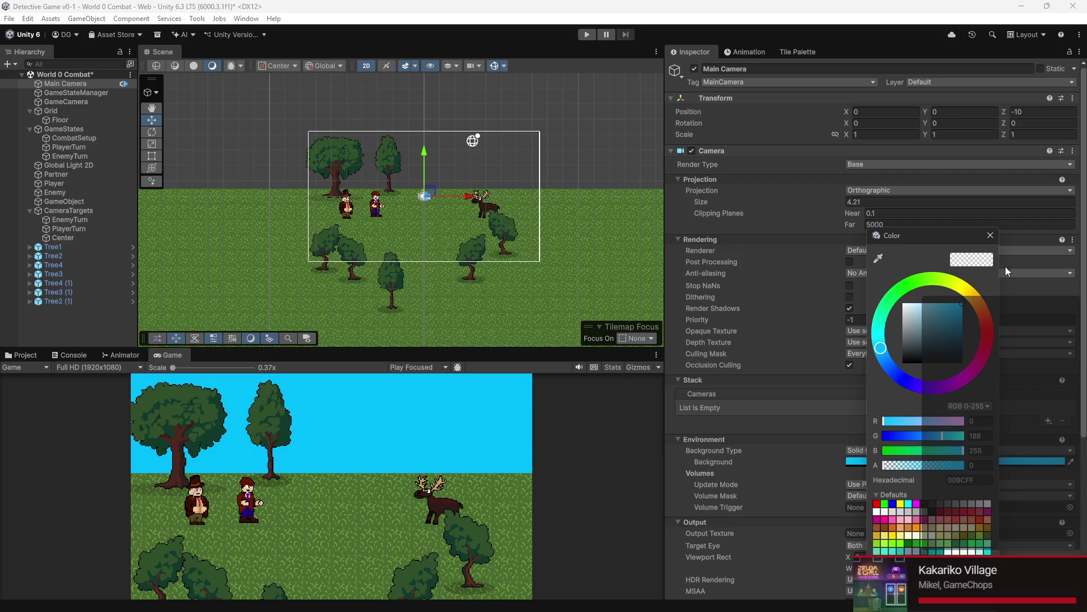
{"action": "left_click_drag", "start_coordinate": [960, 305], "coordinate": [933, 316]}
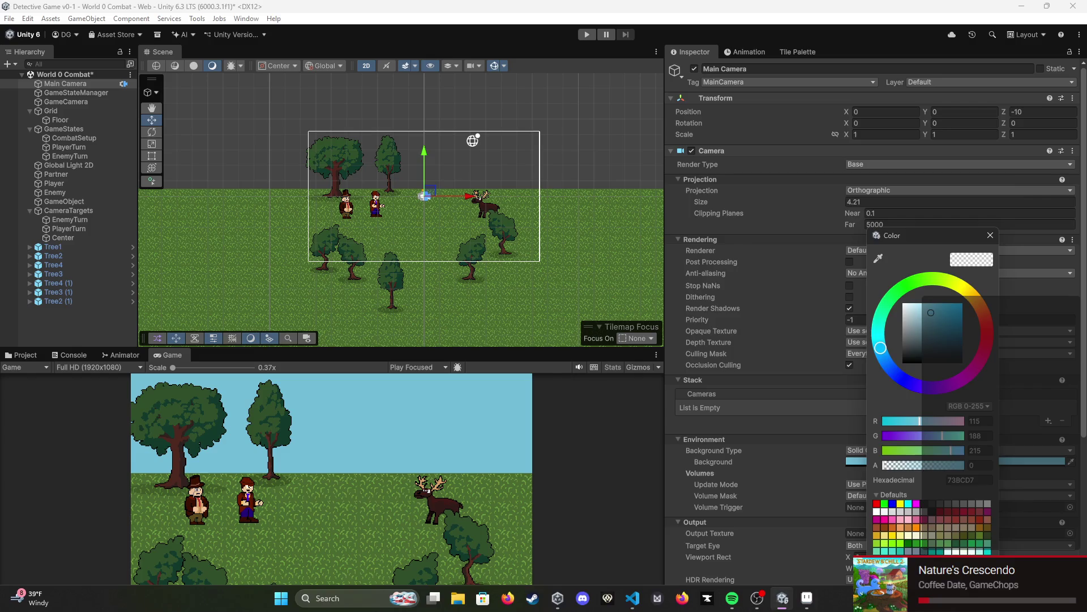
{"action": "left_click", "coordinate": [69, 511]}
Step: Browse the Edit menu without choosing a command and return to the scene
{"action": "left_click", "coordinate": [106, 29]}
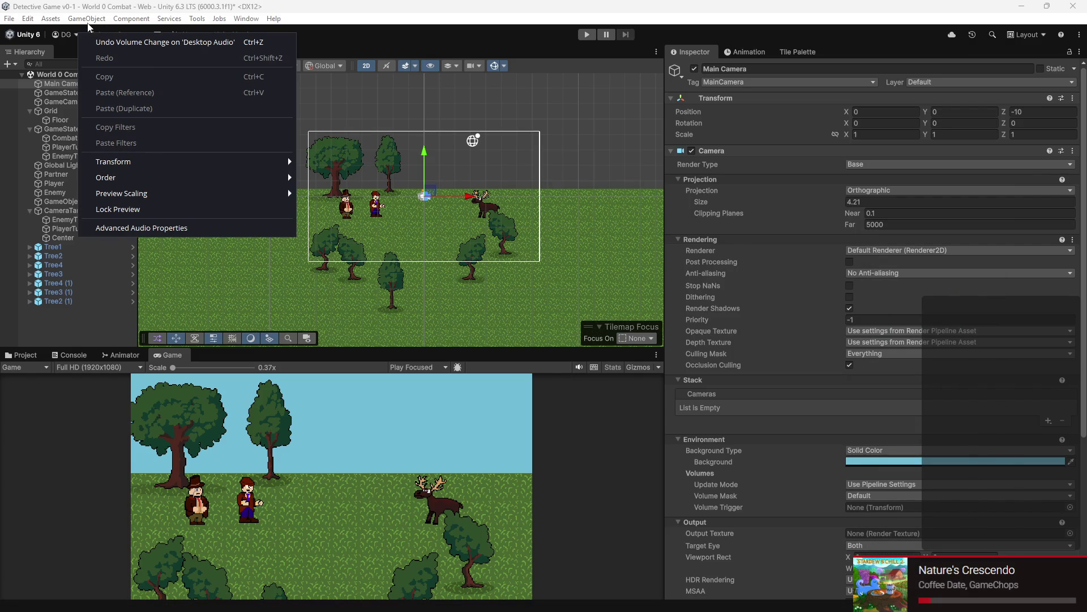
{"action": "left_click", "coordinate": [162, 23]}
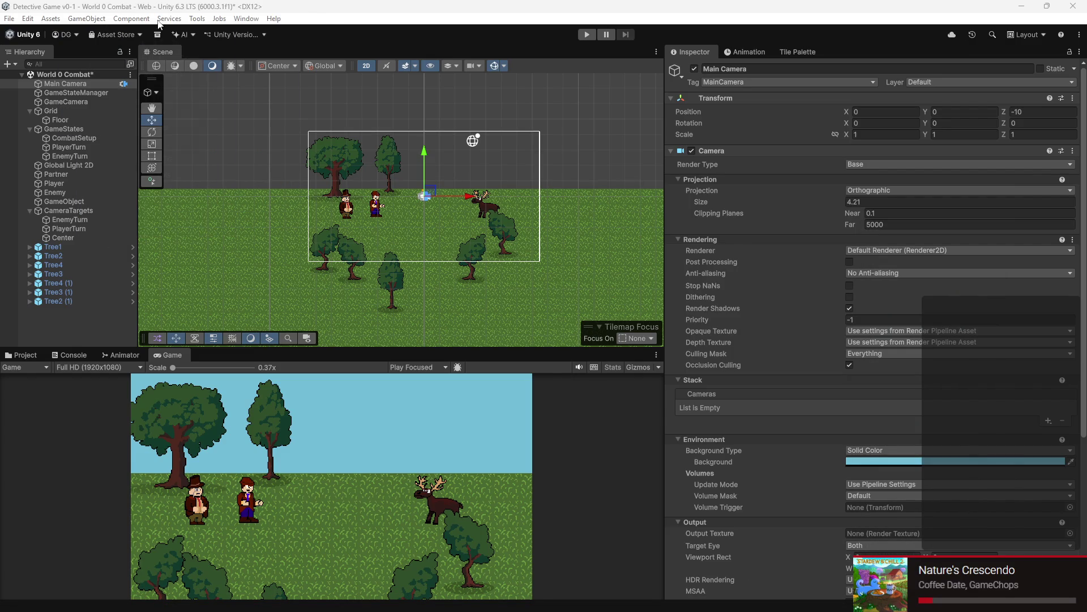
{"action": "left_click", "coordinate": [162, 22]}
{"action": "left_click", "coordinate": [151, 216]}
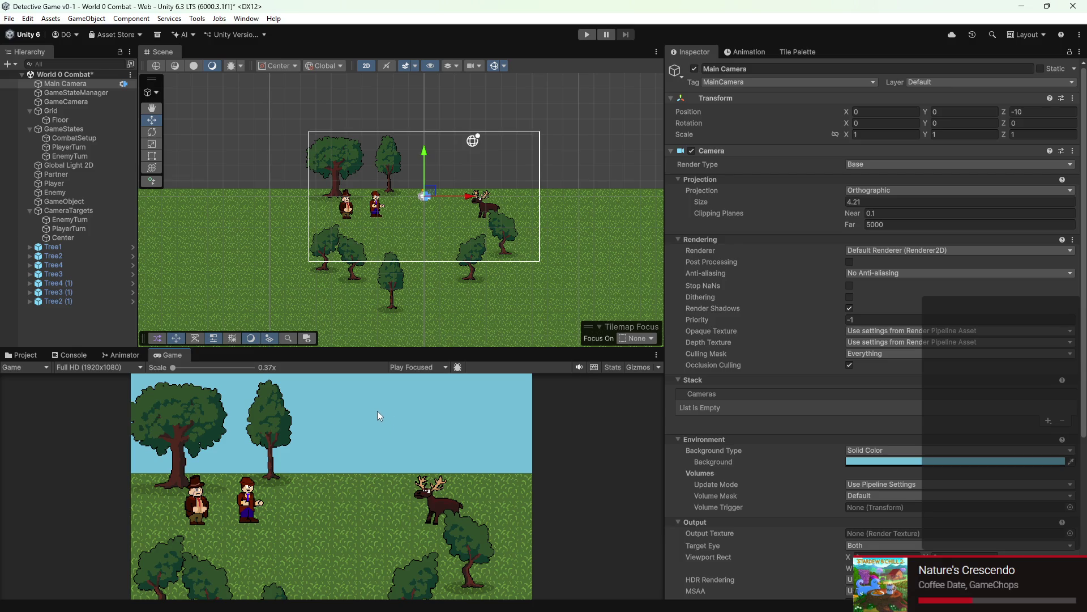
{"action": "scroll", "coordinate": [496, 199], "scroll_direction": "down", "scroll_amount": 1}
{"action": "scroll", "coordinate": [473, 228], "scroll_direction": "up", "scroll_amount": 2}
{"action": "scroll", "coordinate": [496, 243], "scroll_direction": "up", "scroll_amount": 2}
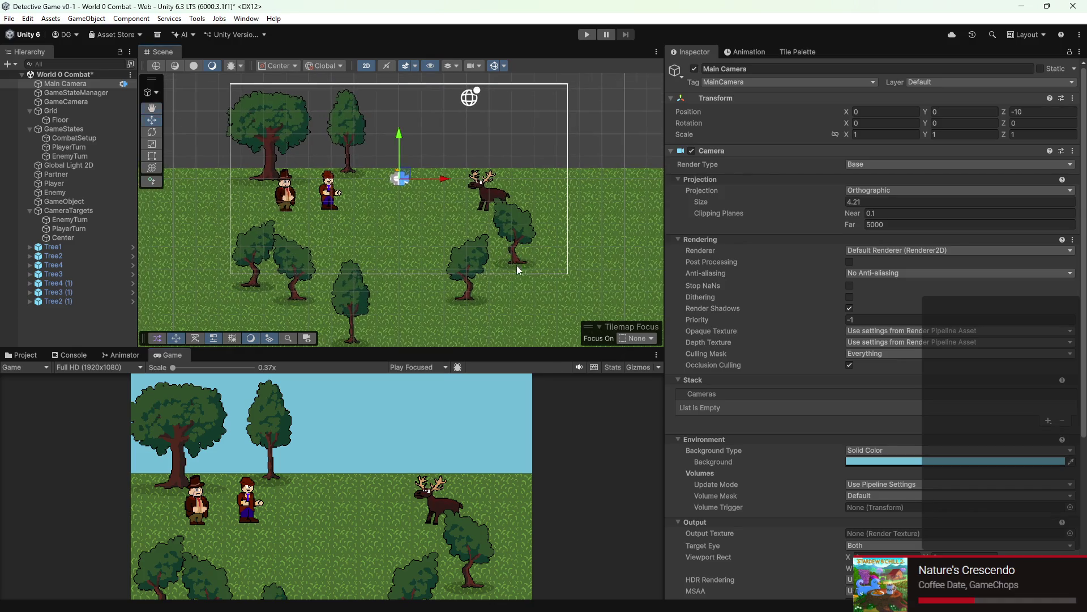
Step: Pan the Scene view to recentre it on the camera frame
{"action": "key", "text": "Right"}
{"action": "key", "text": "Down"}
{"action": "left_click_drag", "start_coordinate": [400, 235], "coordinate": [484, 298]}
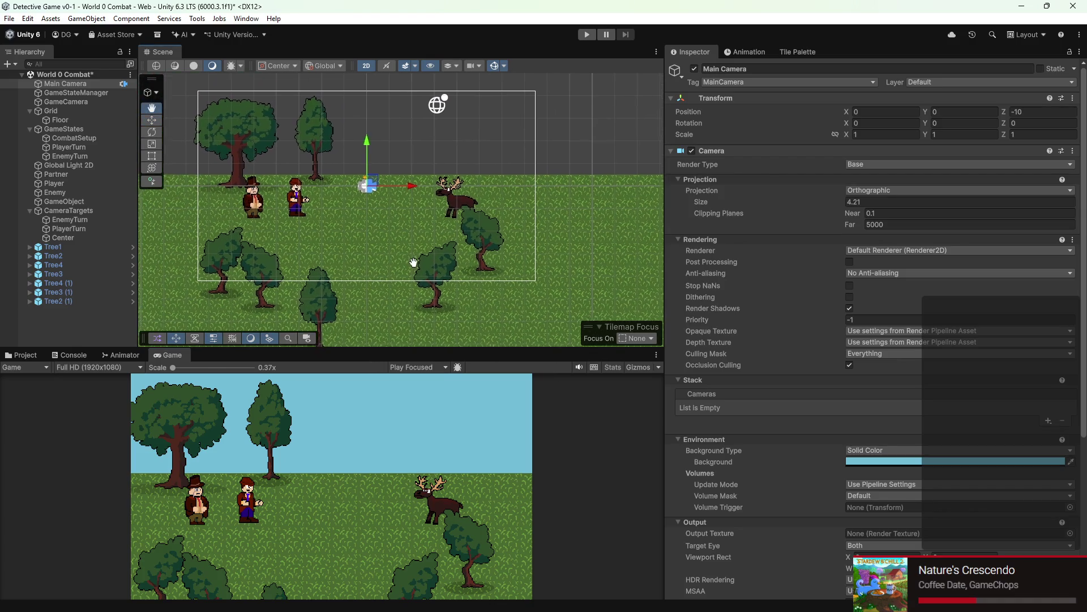
{"action": "scroll", "coordinate": [306, 261], "scroll_direction": "down", "scroll_amount": 2}
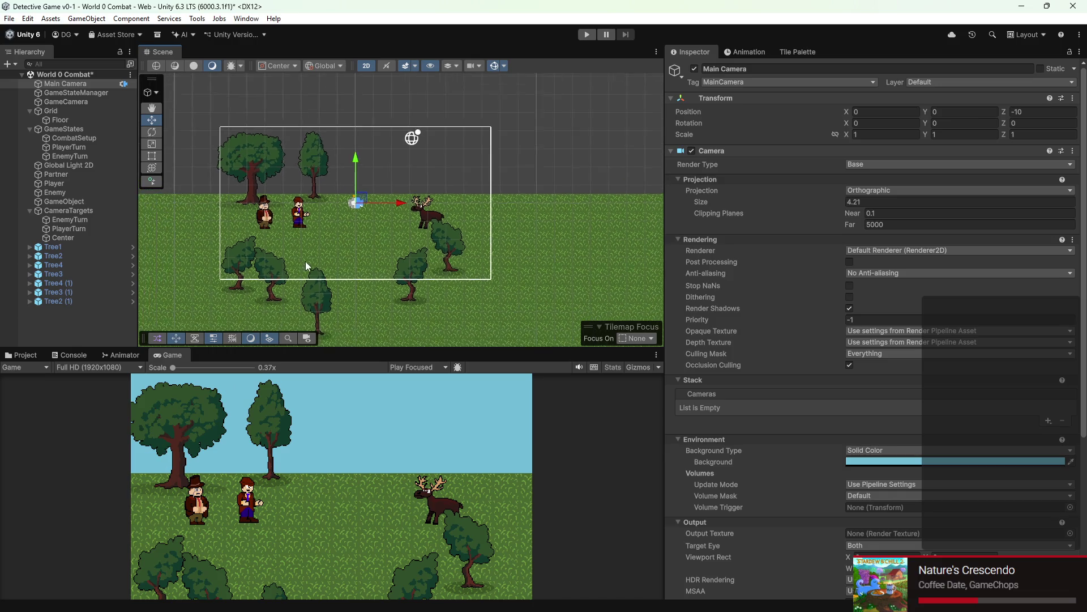
{"action": "key", "text": "Left"}
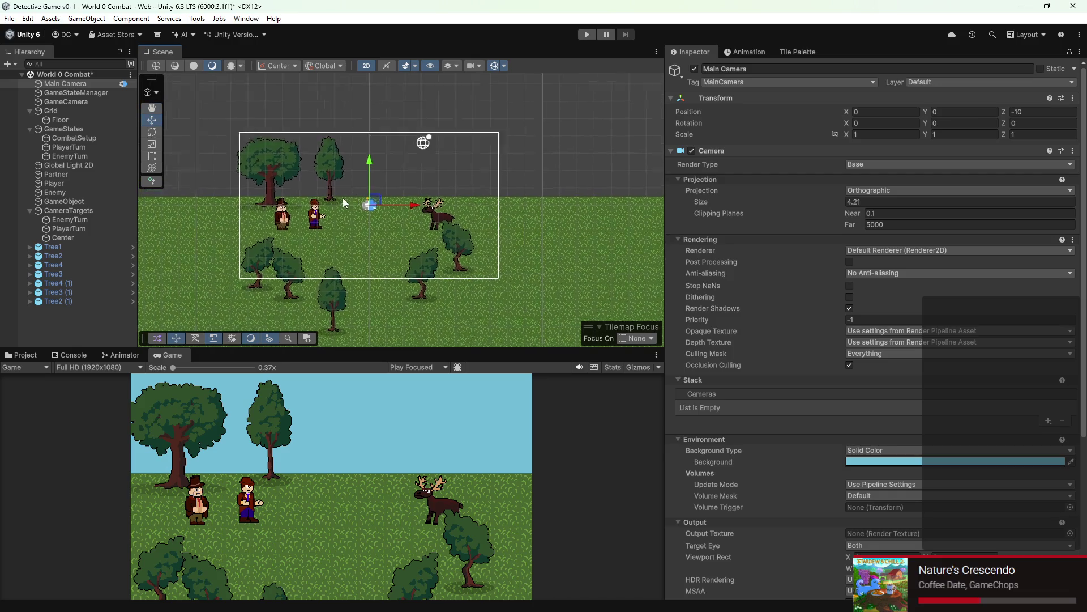
{"action": "scroll", "coordinate": [395, 251], "scroll_direction": "up", "scroll_amount": 2}
{"action": "left_click_drag", "start_coordinate": [430, 260], "coordinate": [390, 238]}
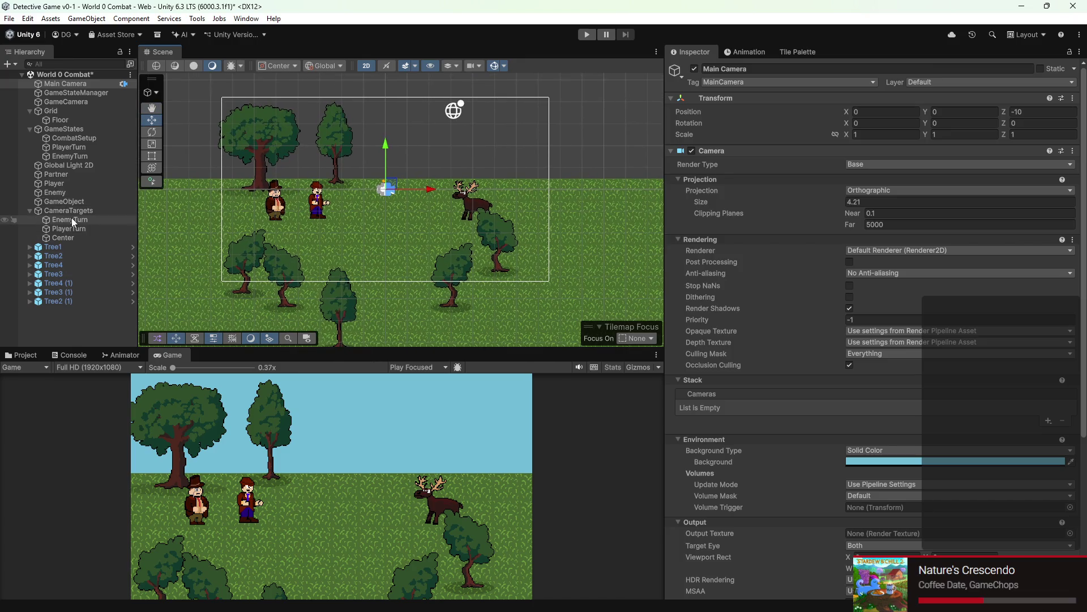
Step: Review the CombatSetup and PlayerTurn state objects and their script components
{"action": "left_click", "coordinate": [71, 140]}
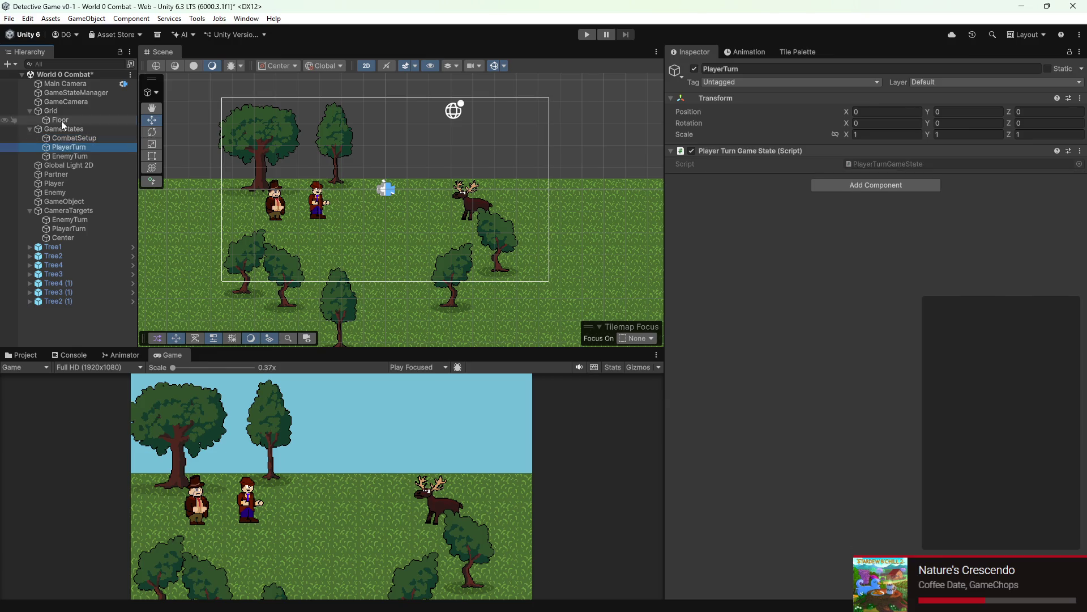
{"action": "left_click", "coordinate": [61, 121]}
{"action": "left_click", "coordinate": [72, 146]}
{"action": "left_click", "coordinate": [75, 147]}
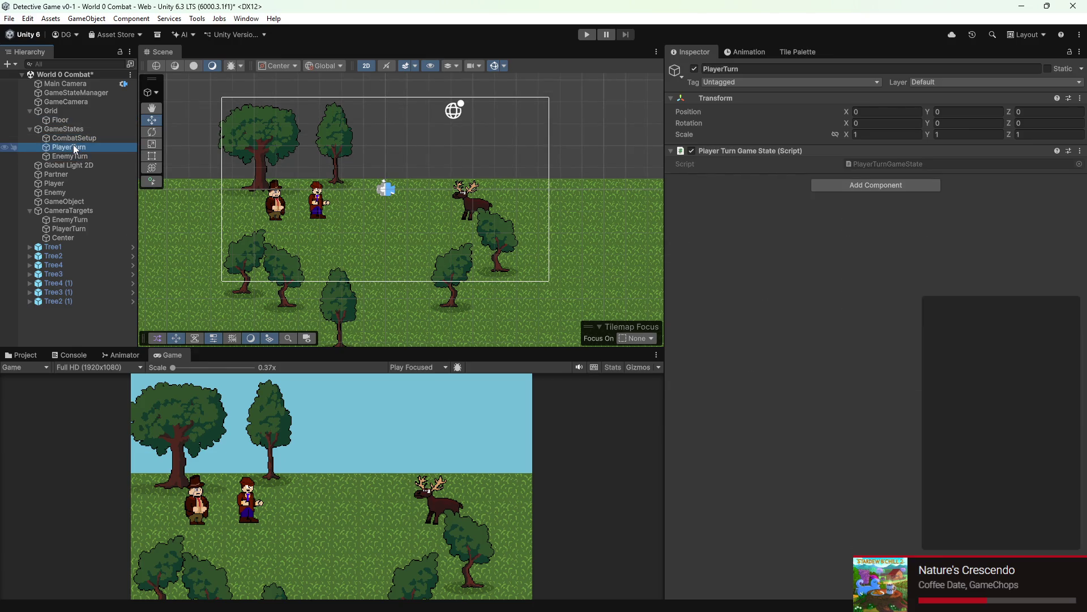
{"action": "left_click", "coordinate": [74, 138]}
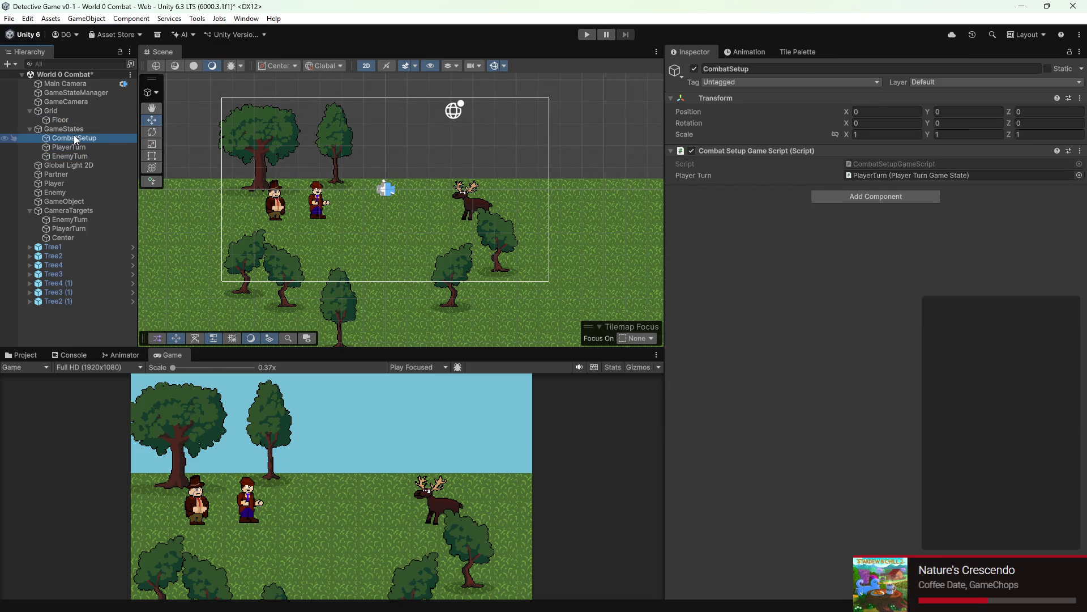
{"action": "left_click", "coordinate": [1080, 151]}
{"action": "key", "text": "Escape"}
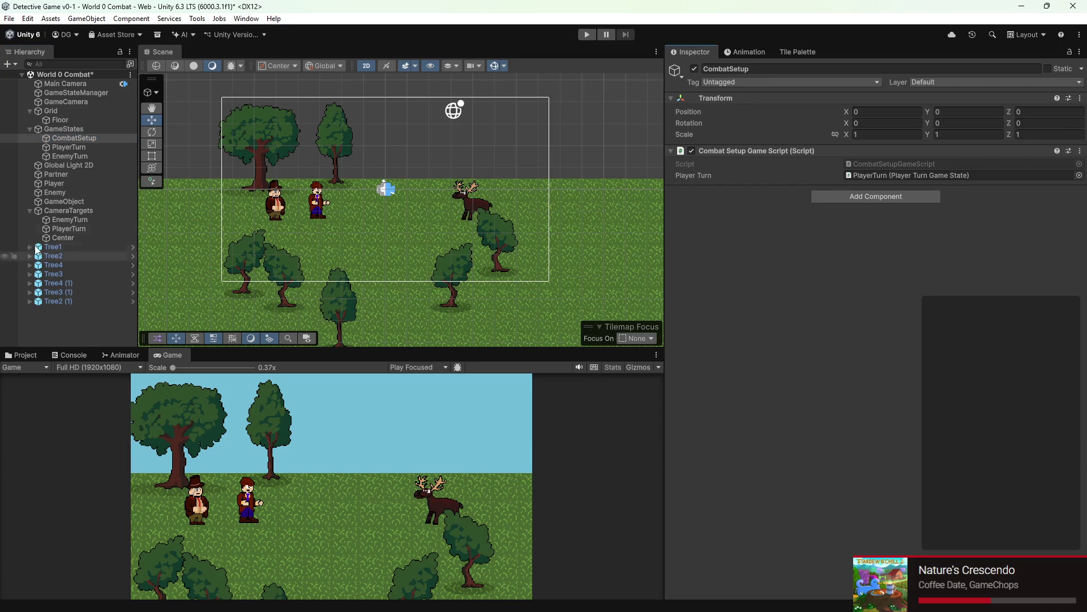
Step: Review the Player, Enemy and Partner components, ending on the Player
{"action": "left_click", "coordinate": [63, 183]}
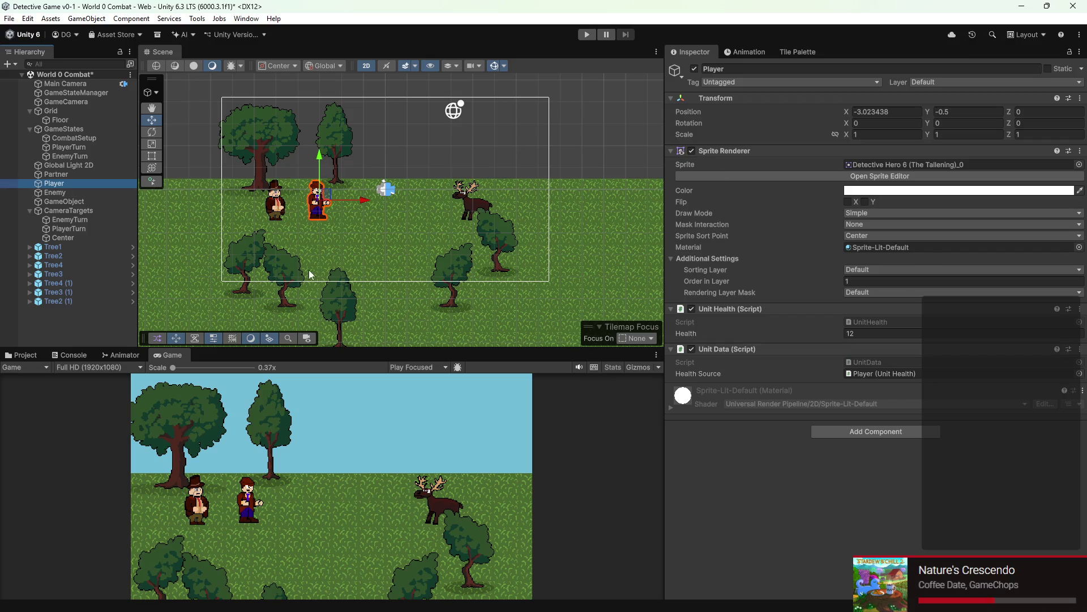
{"action": "left_click", "coordinate": [50, 194]}
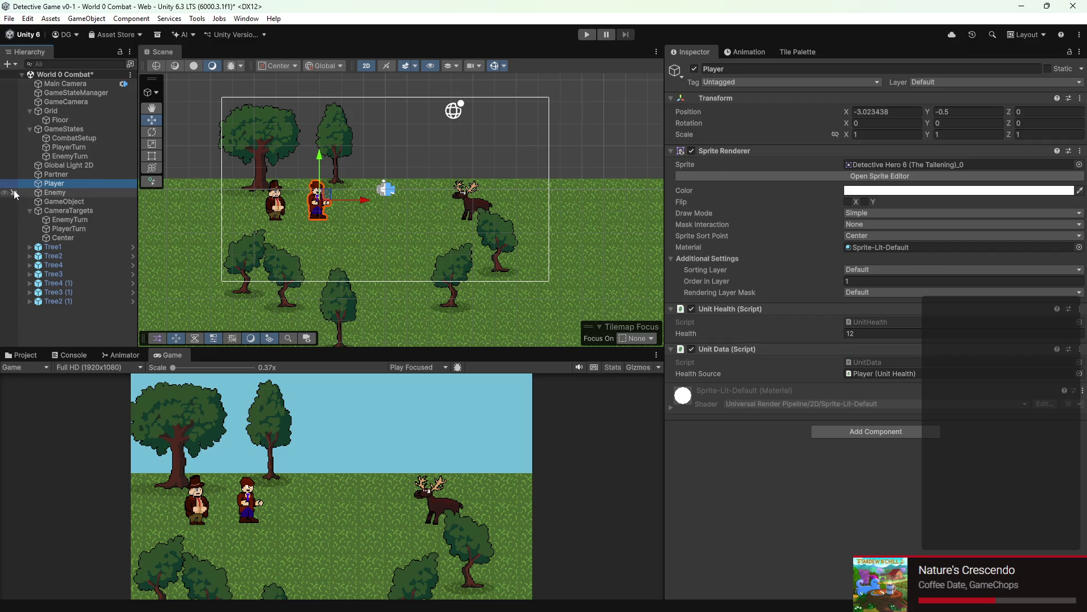
{"action": "left_click", "coordinate": [56, 174]}
{"action": "left_click", "coordinate": [68, 183]}
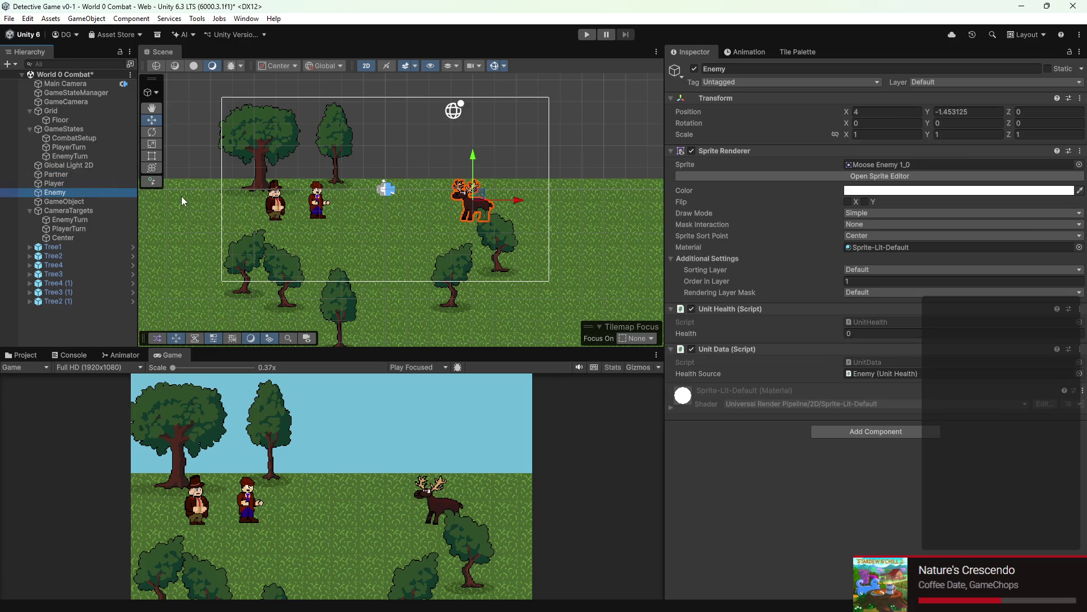
{"action": "left_click", "coordinate": [89, 184]}
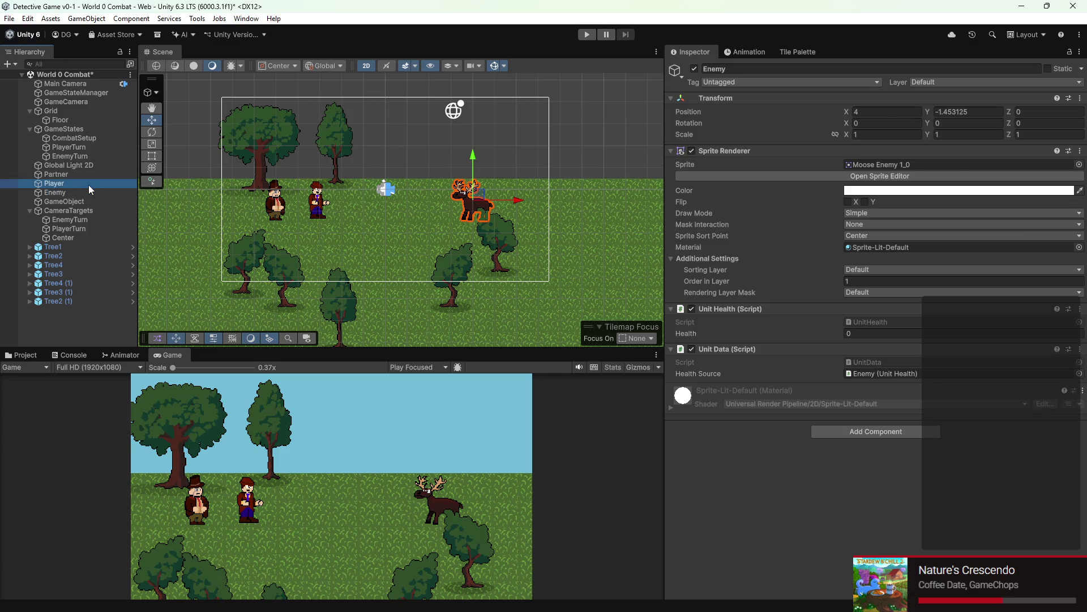
Step: Dismiss the Add Component search and browse the project assets to the Scripts folder
{"action": "left_click", "coordinate": [903, 429]}
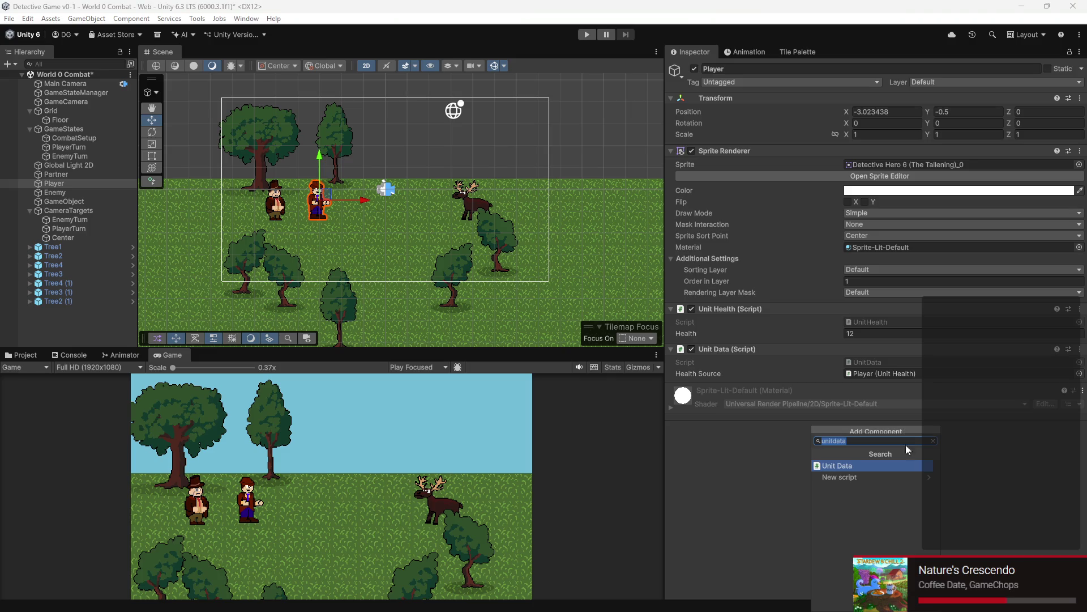
{"action": "left_click", "coordinate": [39, 377]}
{"action": "left_click", "coordinate": [22, 356]}
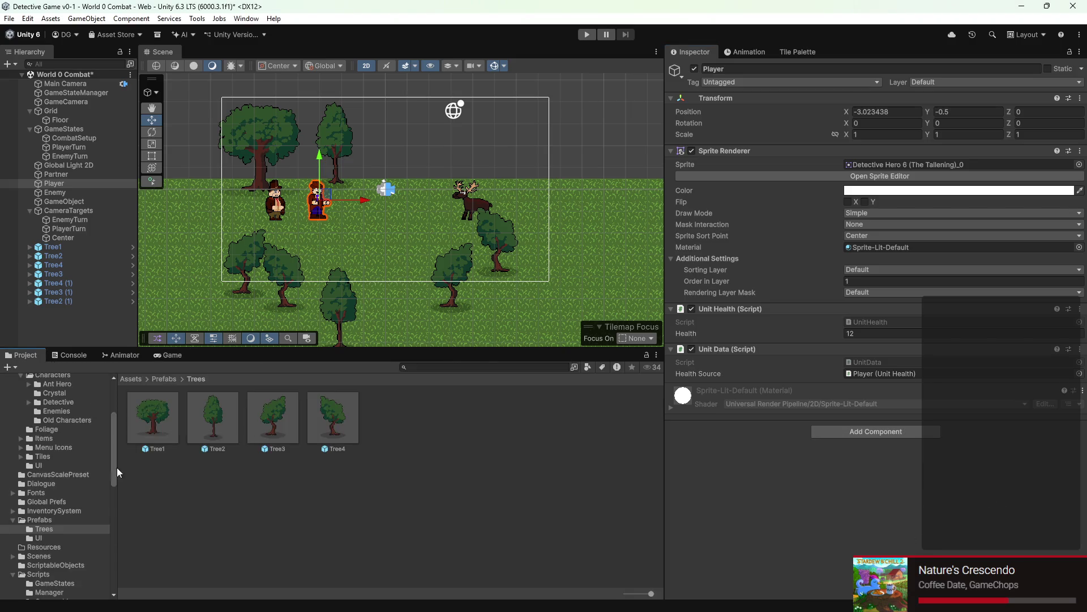
{"action": "scroll", "coordinate": [43, 480], "scroll_direction": "down", "scroll_amount": 5}
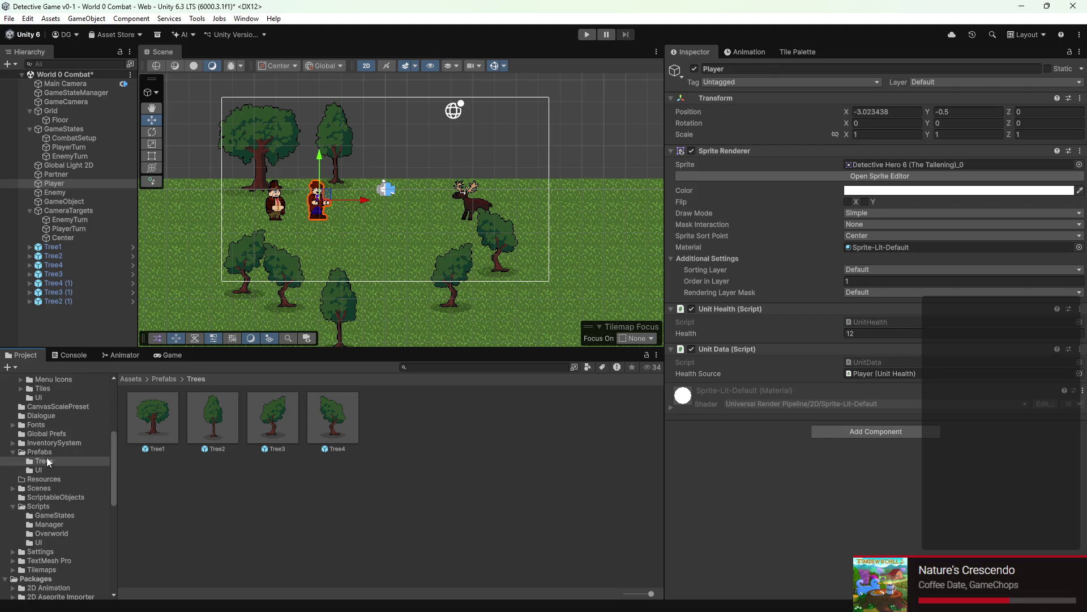
{"action": "left_click", "coordinate": [39, 488]}
{"action": "left_click", "coordinate": [39, 506]}
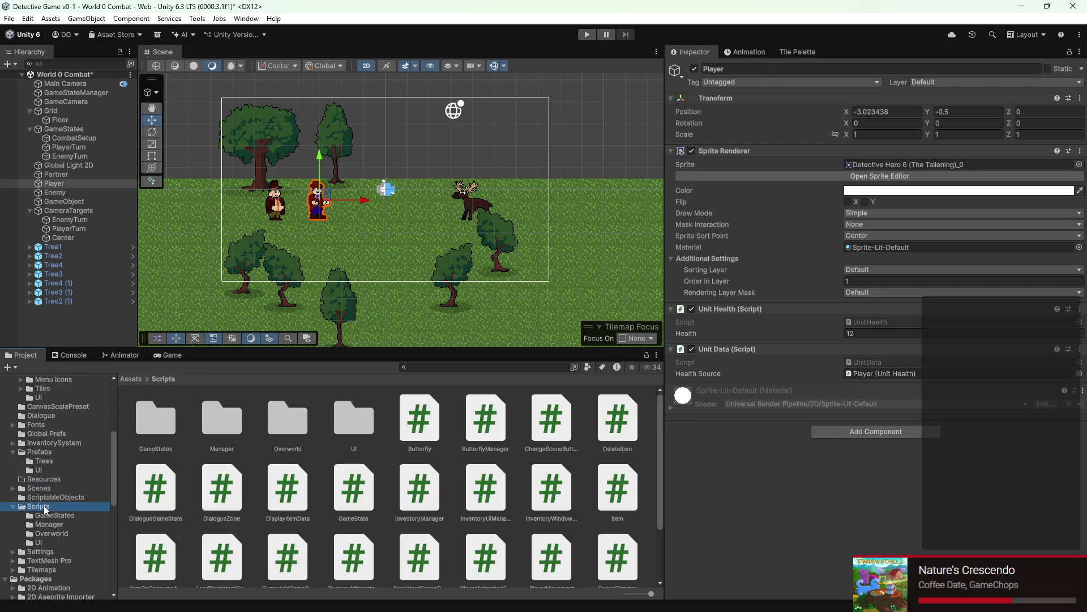
{"action": "scroll", "coordinate": [299, 528], "scroll_direction": "down", "scroll_amount": 5}
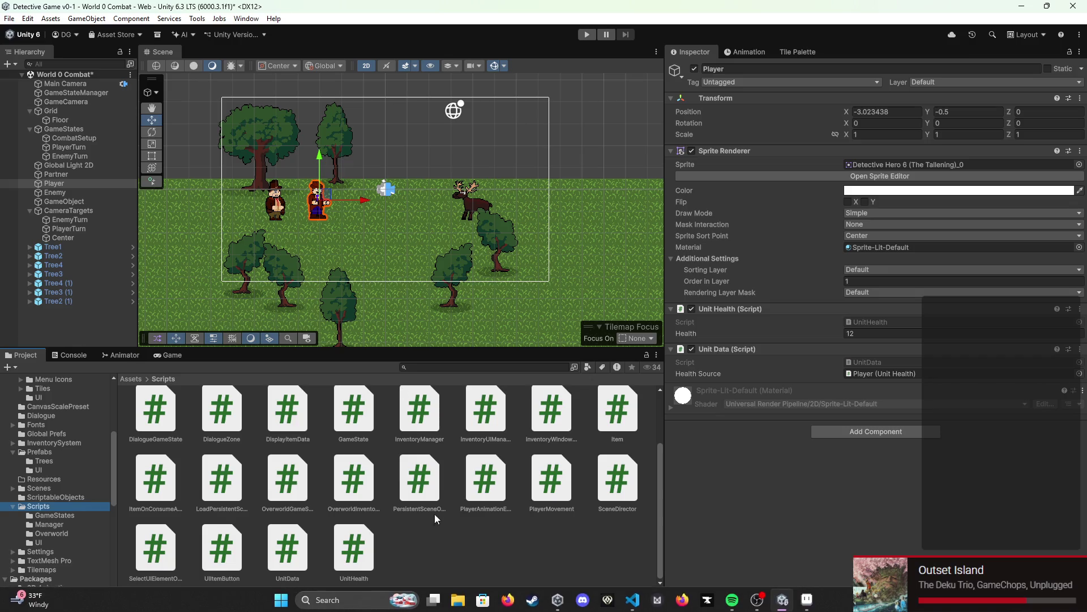
Step: Deselect Player and bring up the asset actions menu for the Scripts folder
{"action": "left_click", "coordinate": [432, 559]}
{"action": "right_click", "coordinate": [432, 558]}
{"action": "mouse_move", "coordinate": [469, 235]}
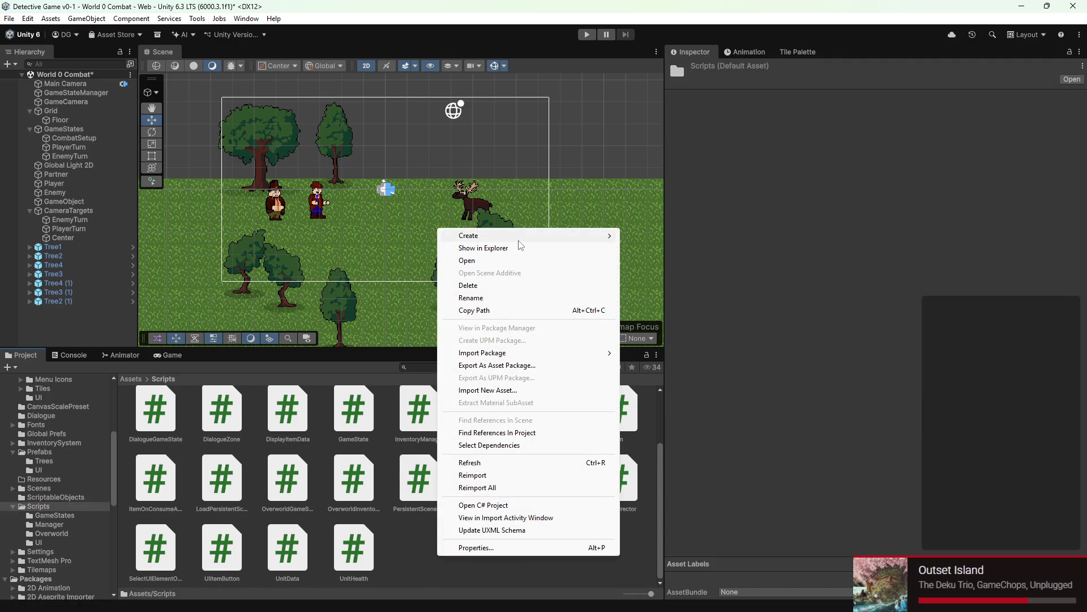
Step: Dismiss the Scripts folder's action menus without choosing and save the World 0 Combat scene
{"action": "left_click", "coordinate": [769, 218]}
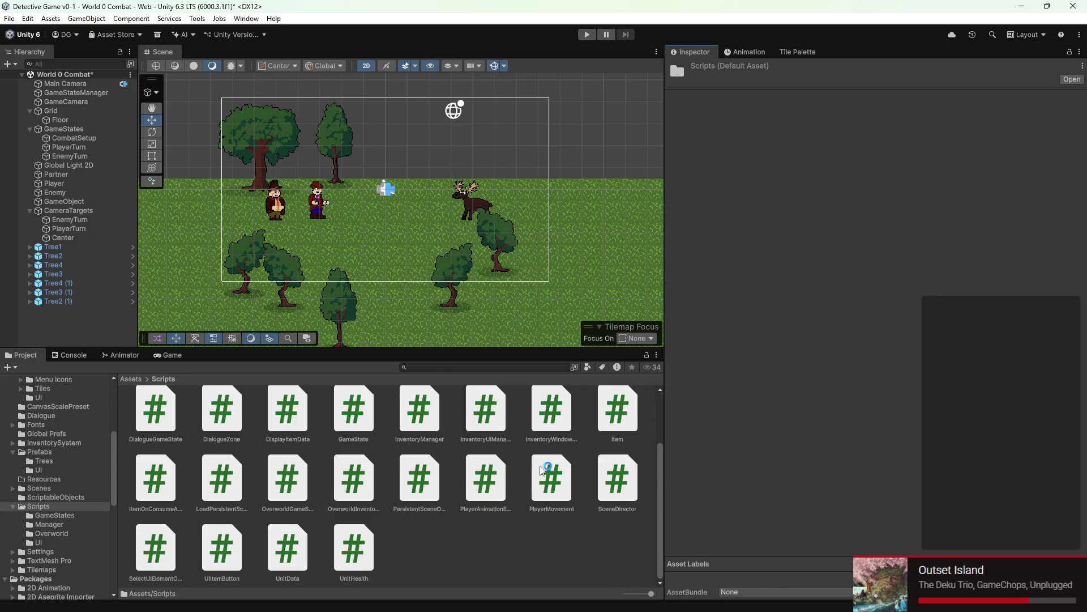
{"action": "right_click", "coordinate": [513, 537]}
{"action": "mouse_move", "coordinate": [540, 215]}
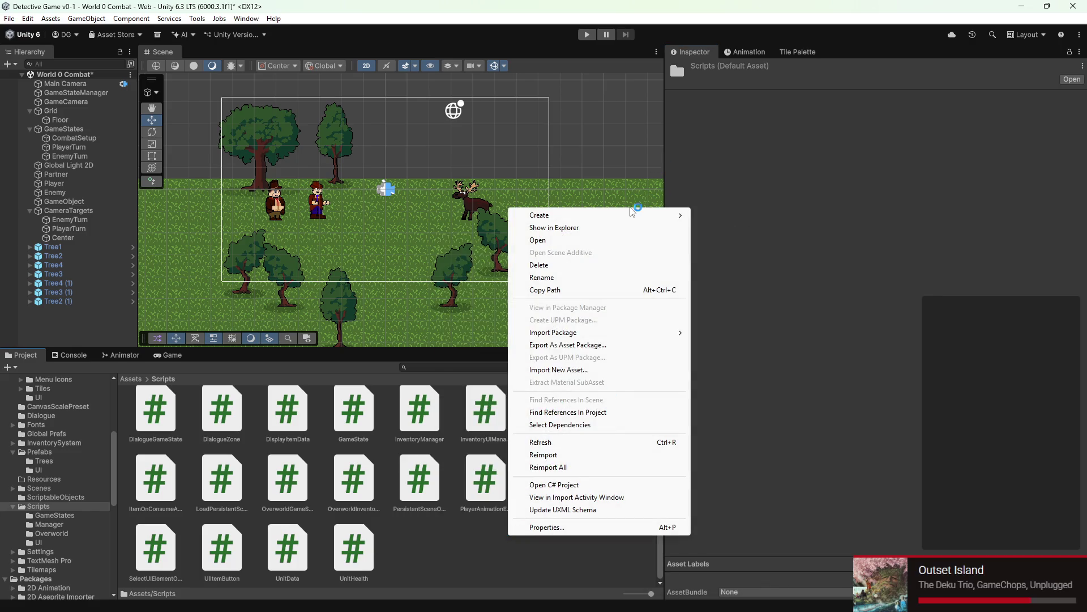
{"action": "left_click", "coordinate": [730, 175]}
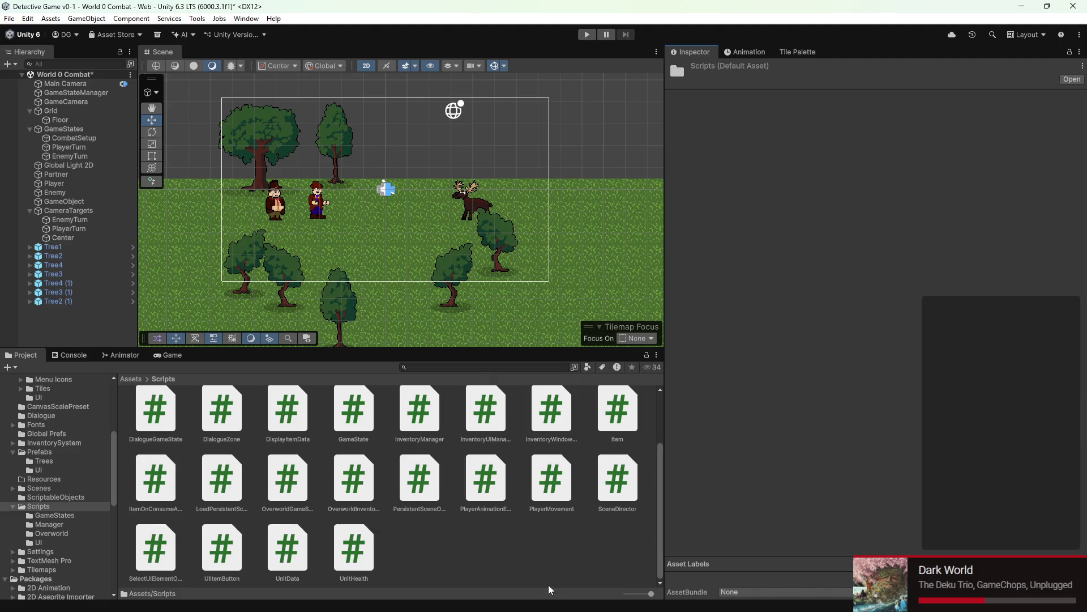
{"action": "key", "text": "ctrl+s"}
{"action": "scroll", "coordinate": [379, 160], "scroll_direction": "down", "scroll_amount": 2}
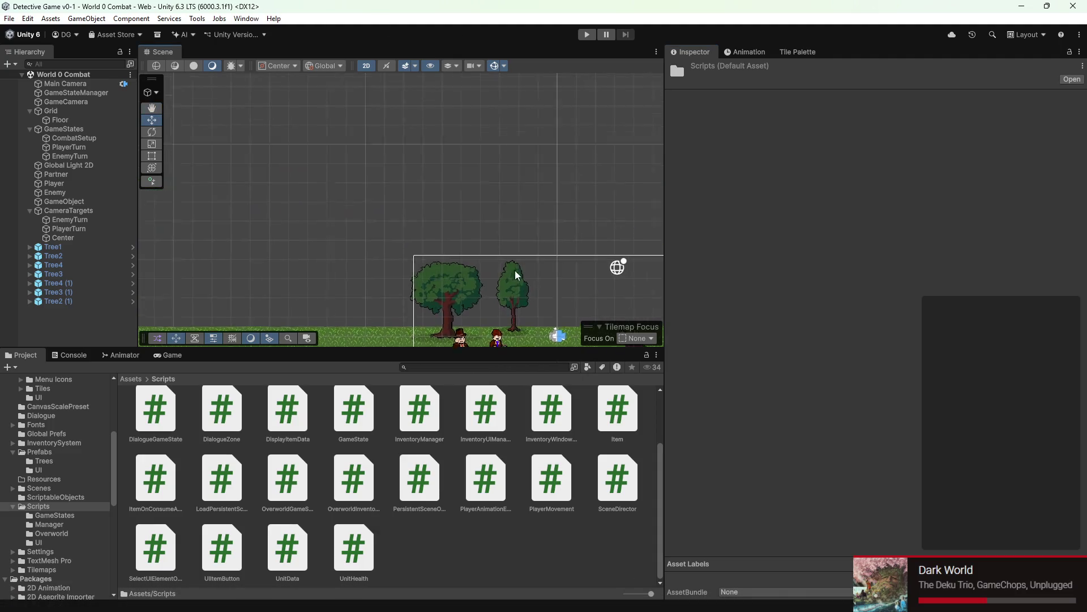
{"action": "scroll", "coordinate": [399, 191], "scroll_direction": "up", "scroll_amount": 3}
{"action": "scroll", "coordinate": [430, 212], "scroll_direction": "up", "scroll_amount": 1}
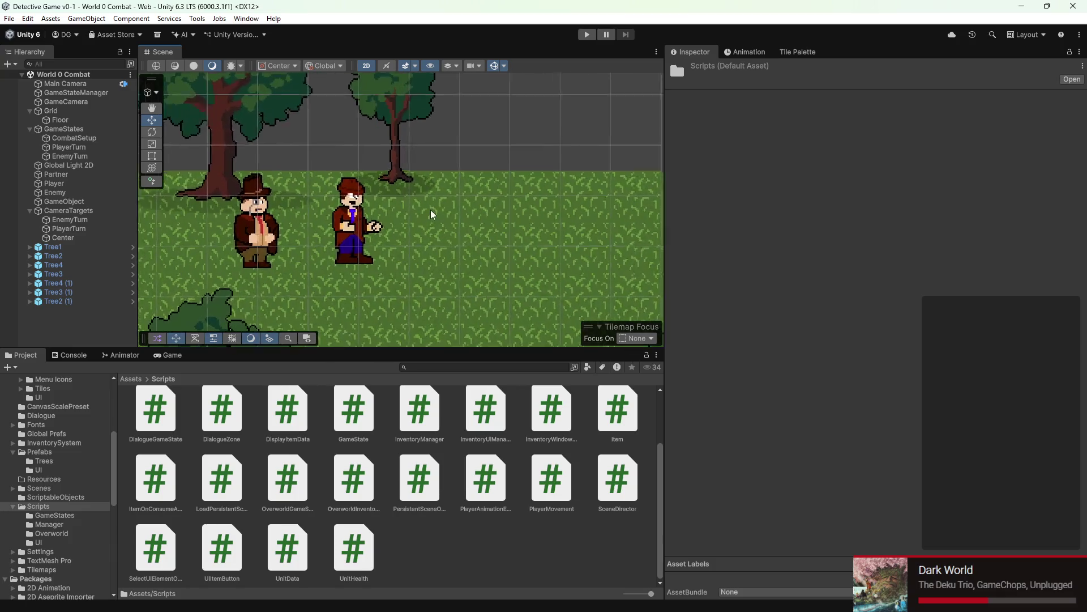
{"action": "scroll", "coordinate": [427, 199], "scroll_direction": "up", "scroll_amount": 2}
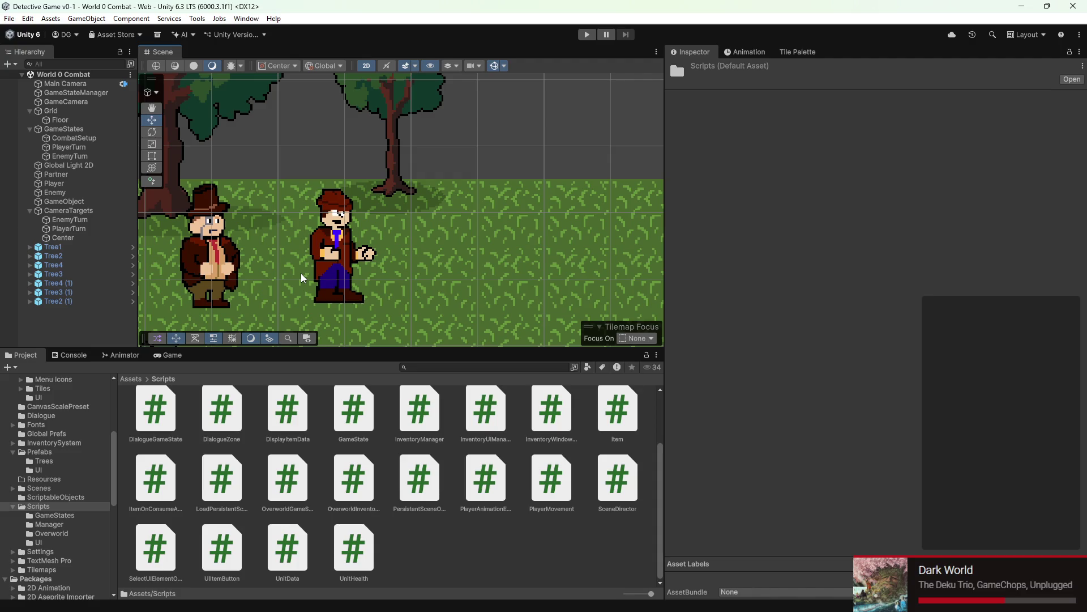
{"action": "scroll", "coordinate": [304, 212], "scroll_direction": "down", "scroll_amount": 1}
{"action": "scroll", "coordinate": [377, 159], "scroll_direction": "down", "scroll_amount": 1}
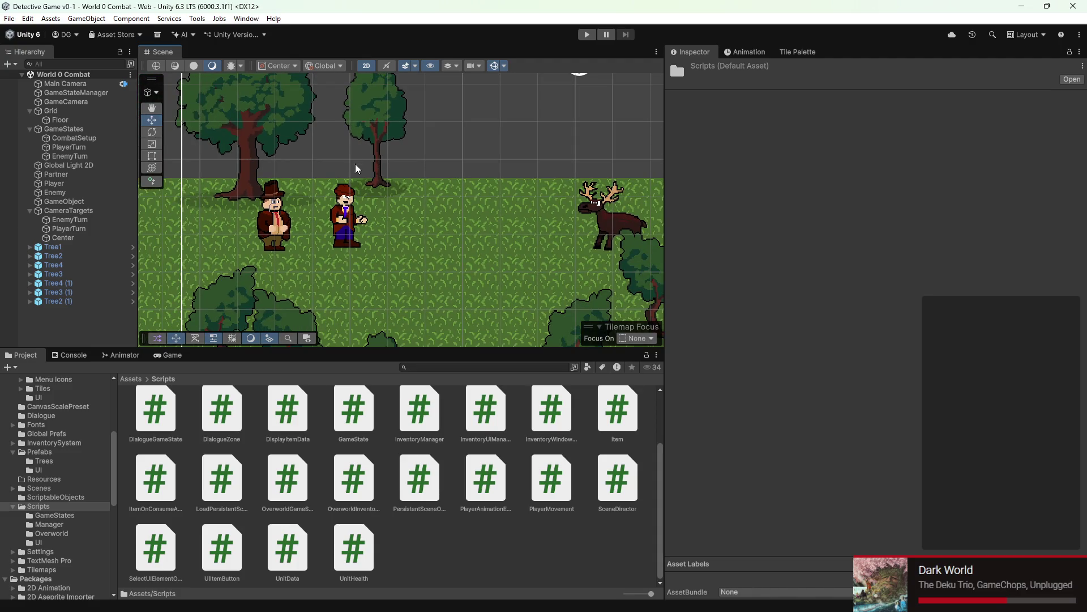
Step: Switch the project browser to the Persistent Scenes folder
{"action": "left_click_drag", "start_coordinate": [357, 170], "coordinate": [373, 173]}
{"action": "scroll", "coordinate": [256, 174], "scroll_direction": "down", "scroll_amount": 2}
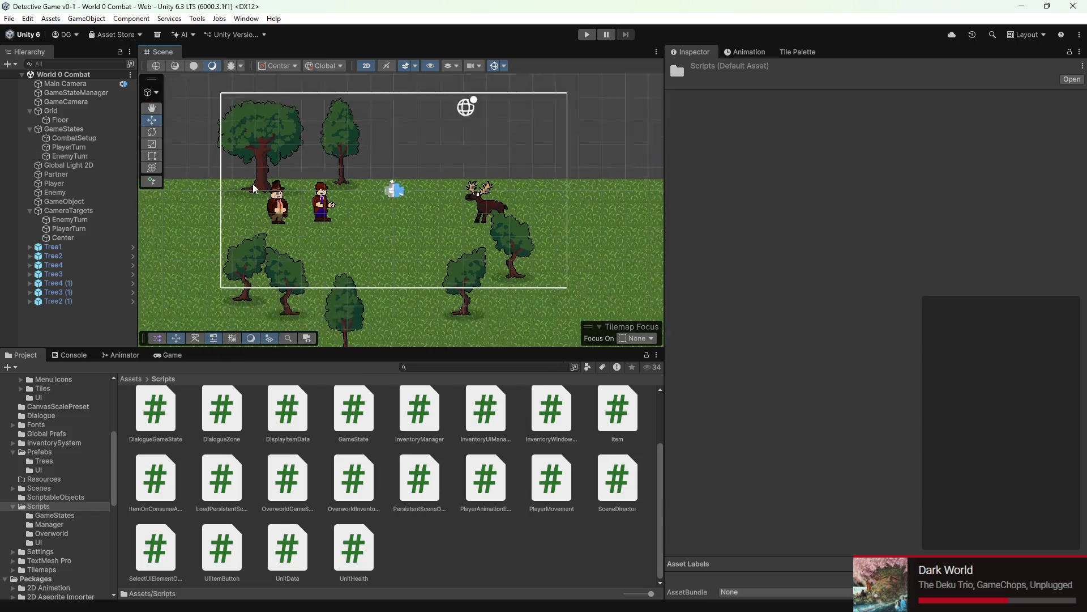
{"action": "scroll", "coordinate": [264, 183], "scroll_direction": "down", "scroll_amount": 1}
{"action": "scroll", "coordinate": [281, 196], "scroll_direction": "up", "scroll_amount": 2}
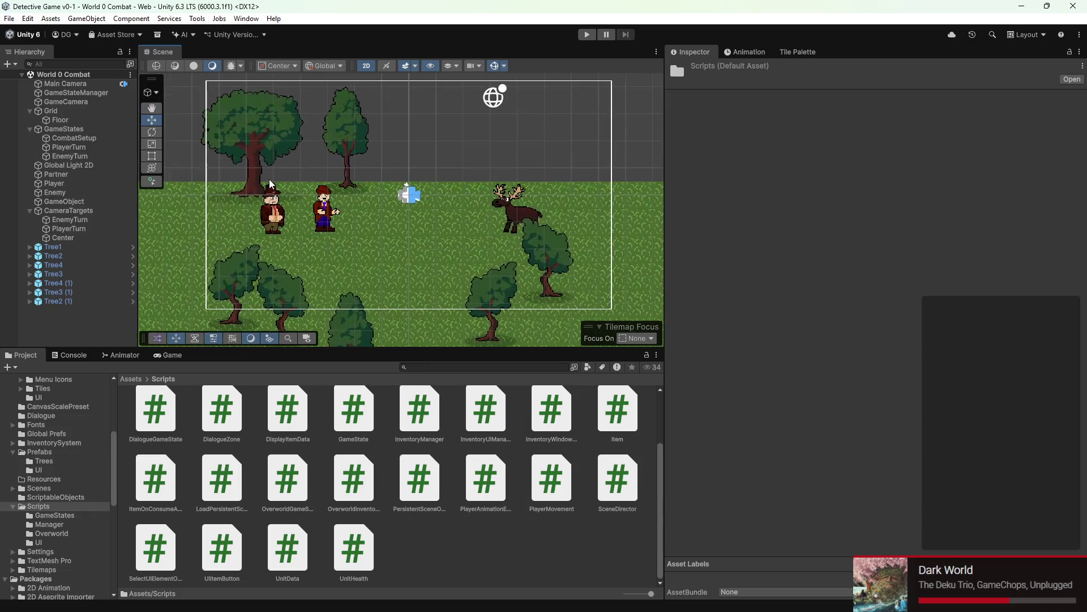
{"action": "scroll", "coordinate": [56, 414], "scroll_direction": "up", "scroll_amount": 5}
{"action": "left_click", "coordinate": [61, 414]}
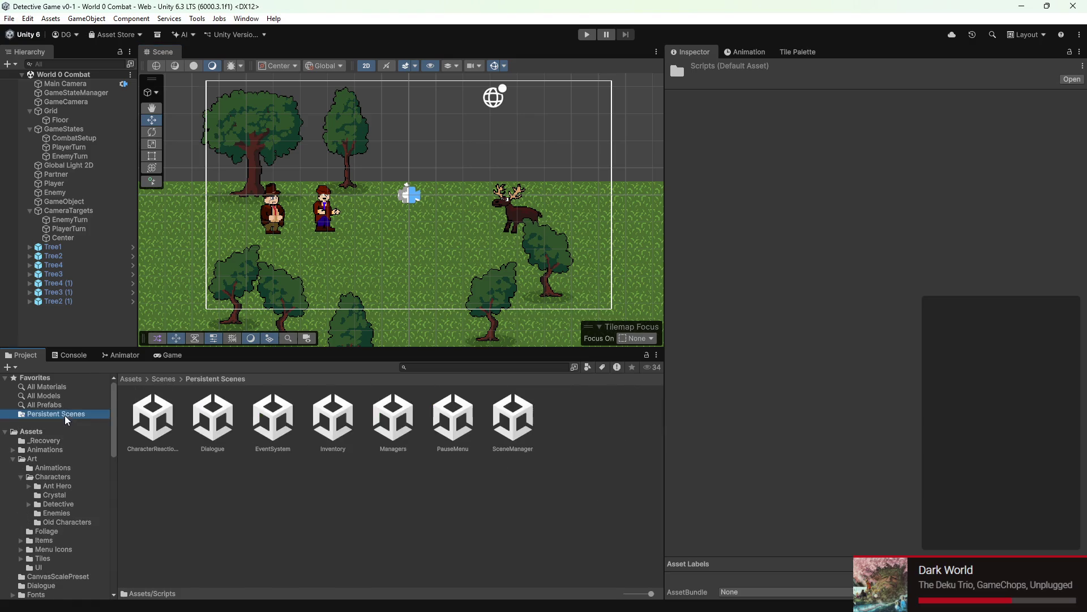
Step: Create a new scene asset named Carusell in Persistent Scenes and load it
{"action": "right_click", "coordinate": [555, 531]}
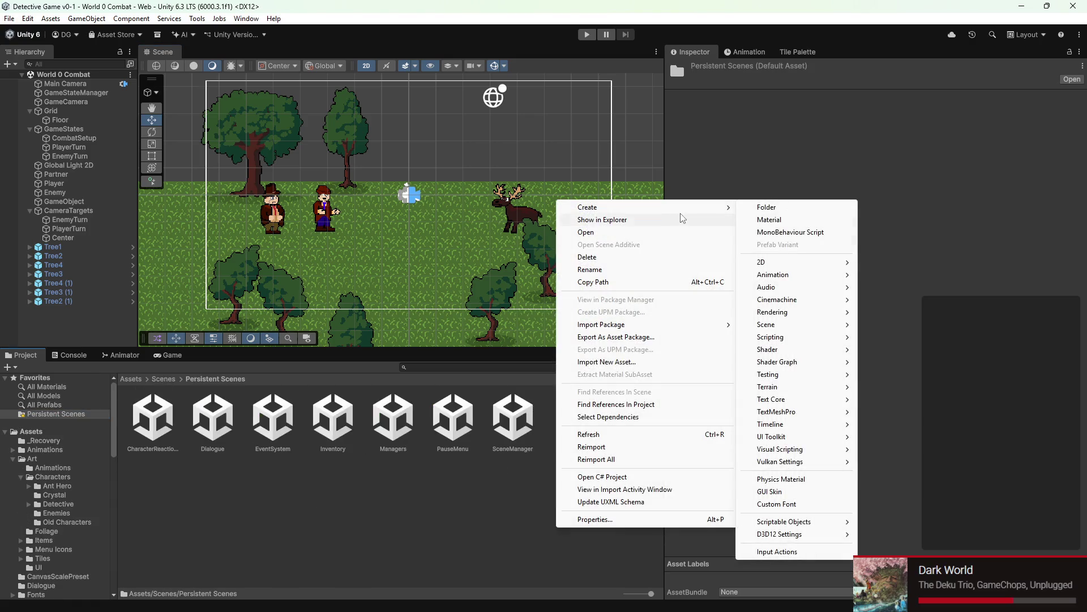
{"action": "mouse_move", "coordinate": [647, 208]}
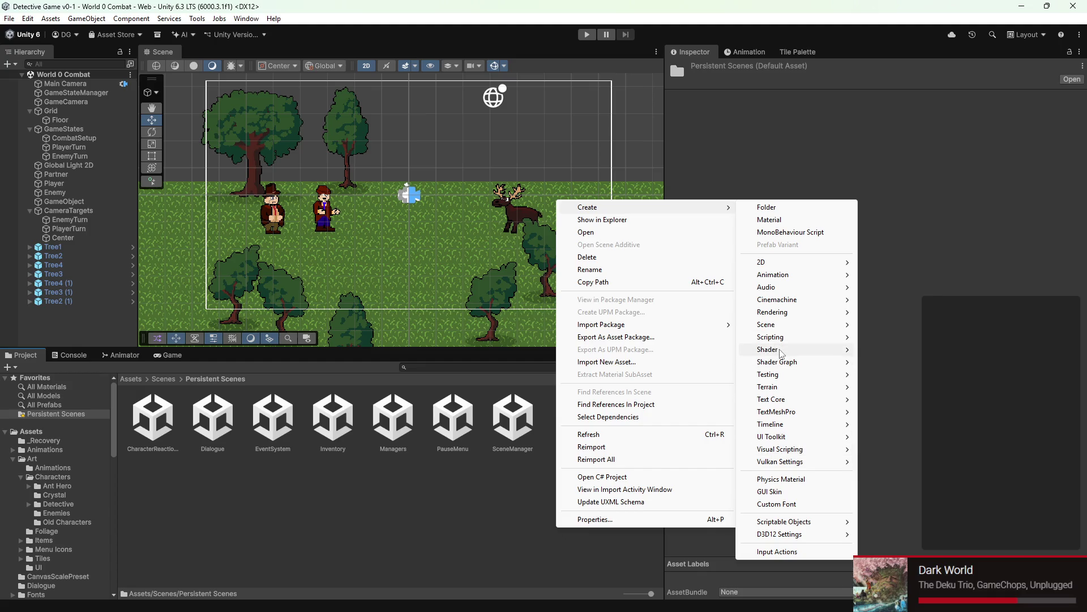
{"action": "mouse_move", "coordinate": [766, 325]}
{"action": "left_click", "coordinate": [913, 324]}
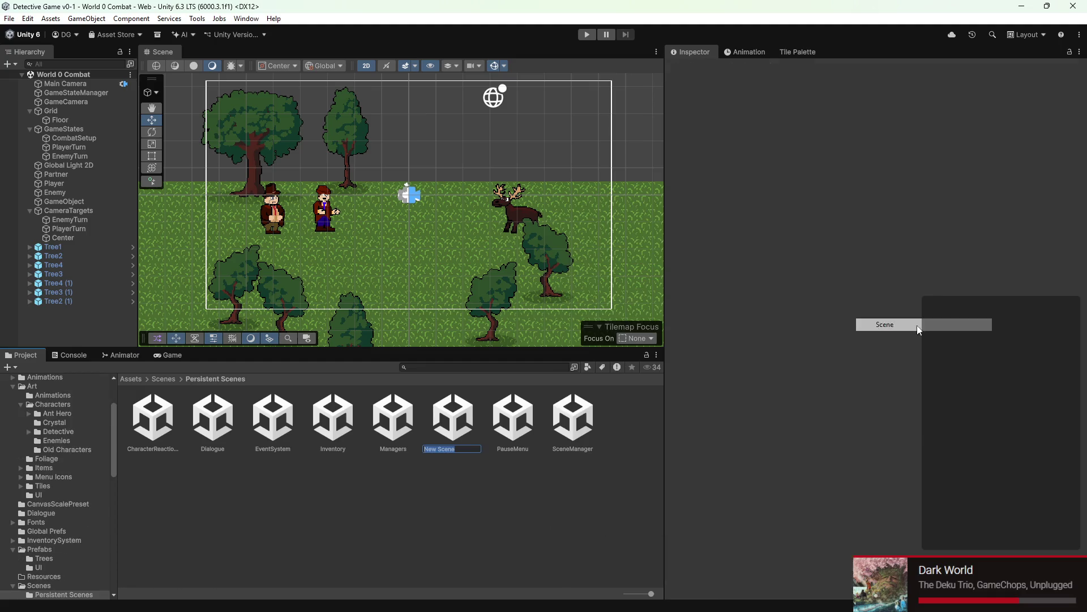
{"action": "type", "text": "C"}
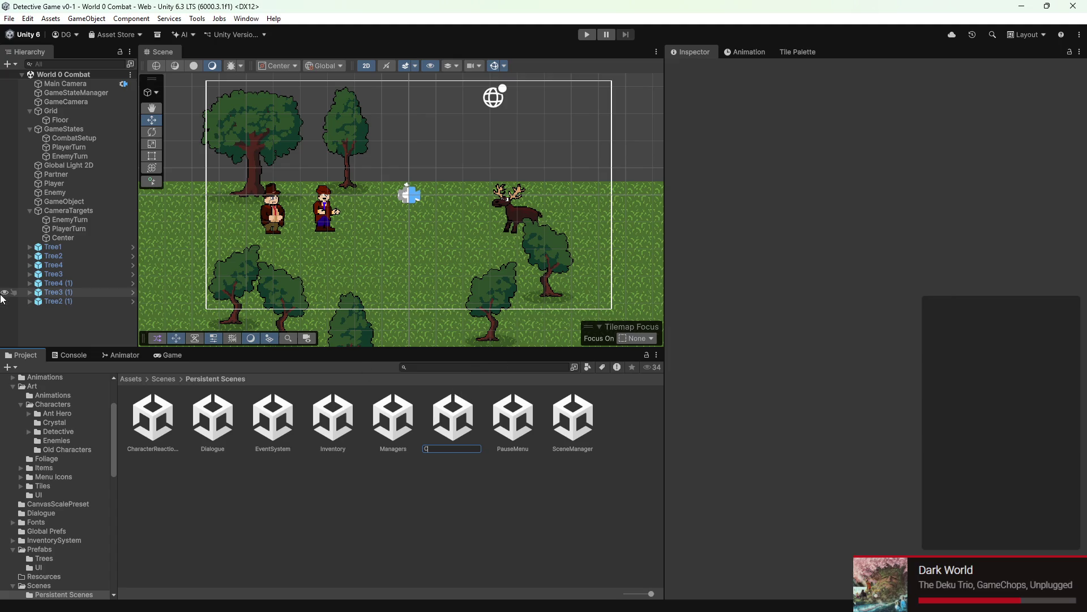
{"action": "type", "text": "arlo"}
{"action": "key", "text": "Return"}
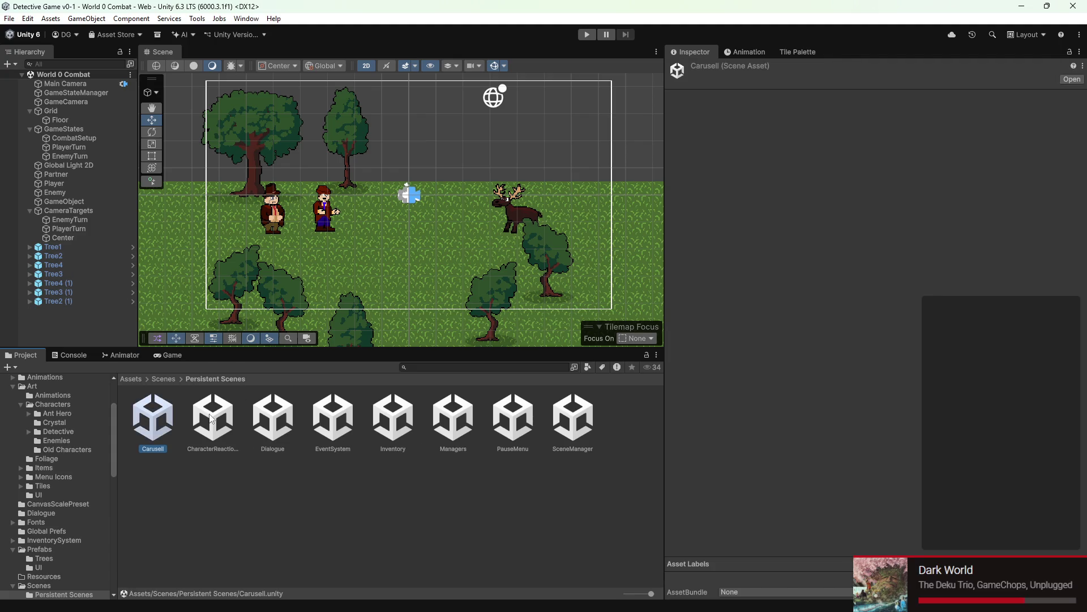
{"action": "double_click", "coordinate": [162, 414]}
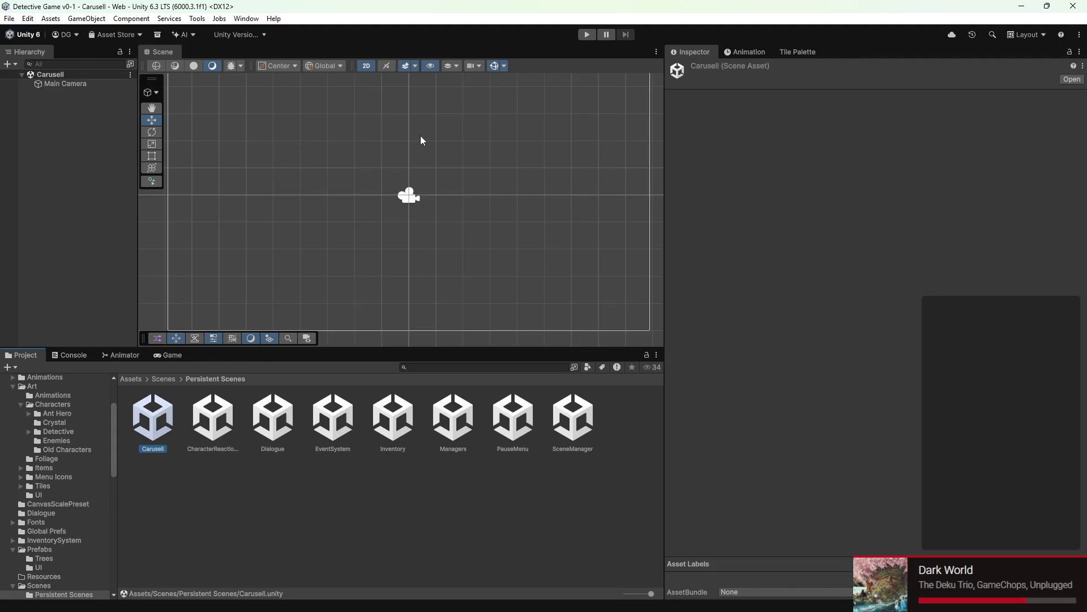
{"action": "scroll", "coordinate": [323, 225], "scroll_direction": "down", "scroll_amount": 3}
{"action": "scroll", "coordinate": [276, 127], "scroll_direction": "down", "scroll_amount": 2}
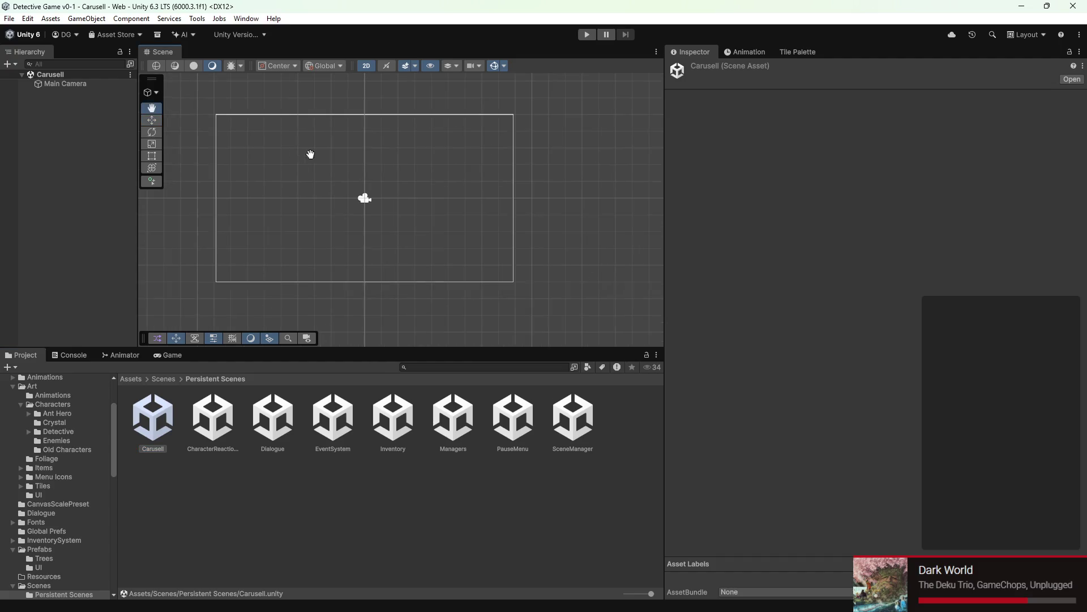
Step: Add a Canvas (with its EventSystem) to the Carusell scene, keeping the default name
{"action": "left_click", "coordinate": [9, 63]}
{"action": "mouse_move", "coordinate": [26, 177]}
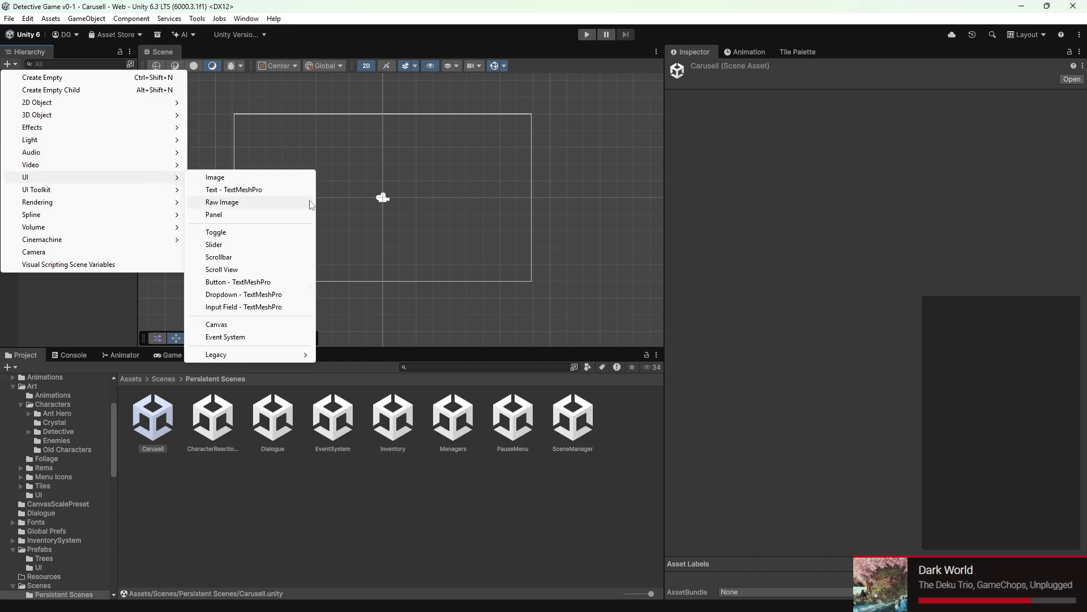
{"action": "left_click", "coordinate": [217, 325]}
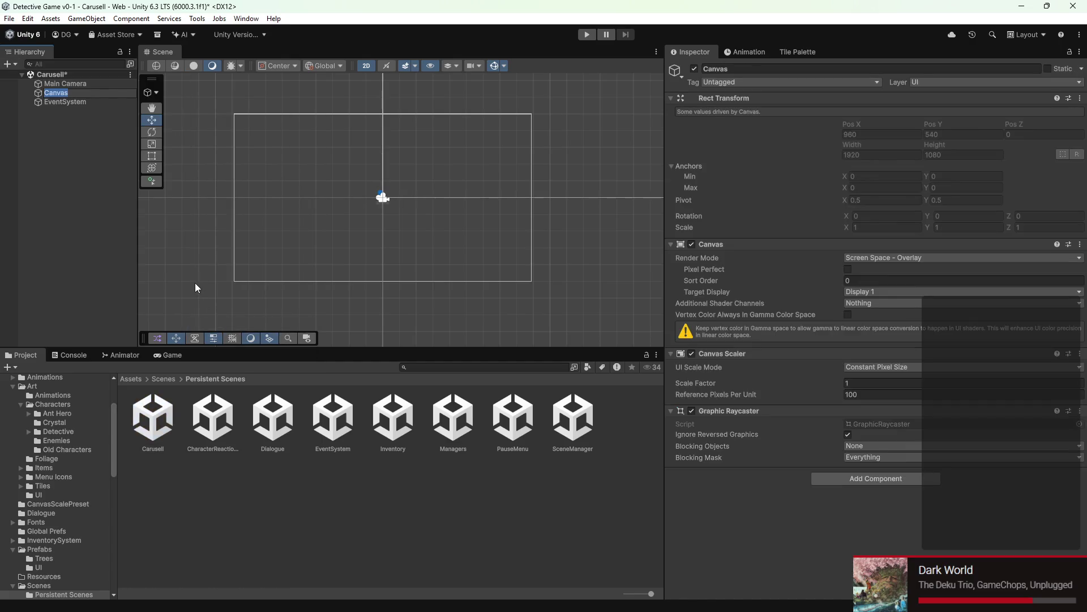
{"action": "key", "text": "Return"}
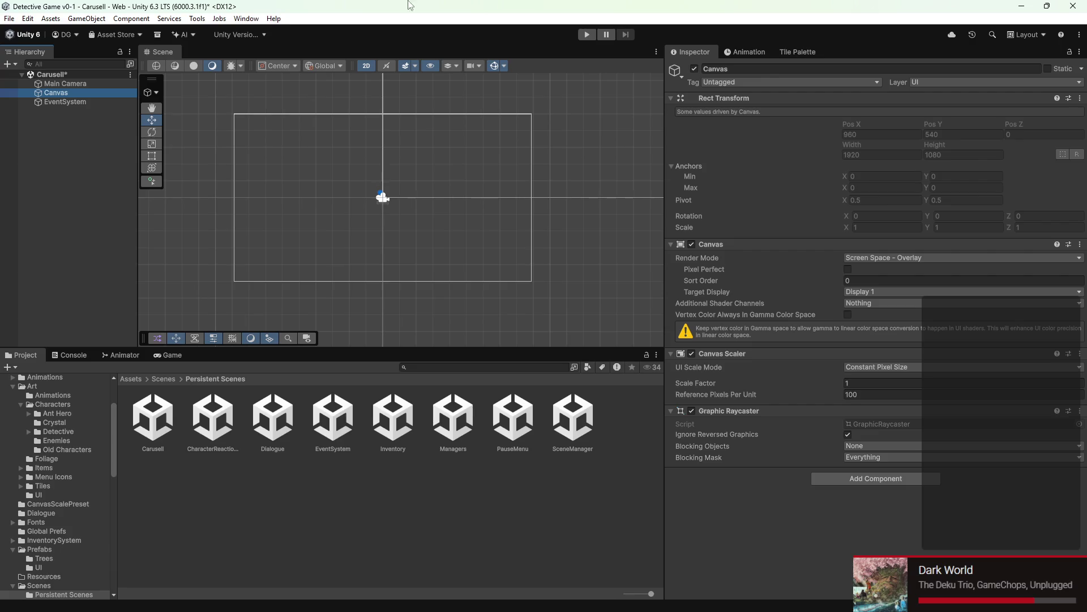
Step: Add an empty object named Carosell and set its X and Y position to 0
{"action": "left_click", "coordinate": [7, 64]}
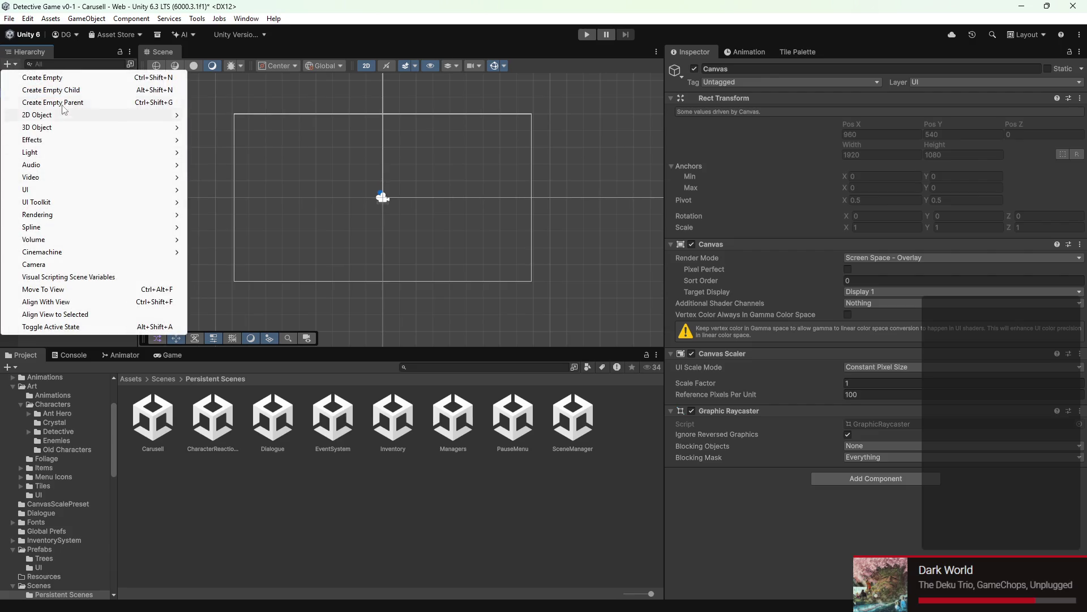
{"action": "left_click", "coordinate": [51, 78]}
{"action": "type", "text": "Ca"}
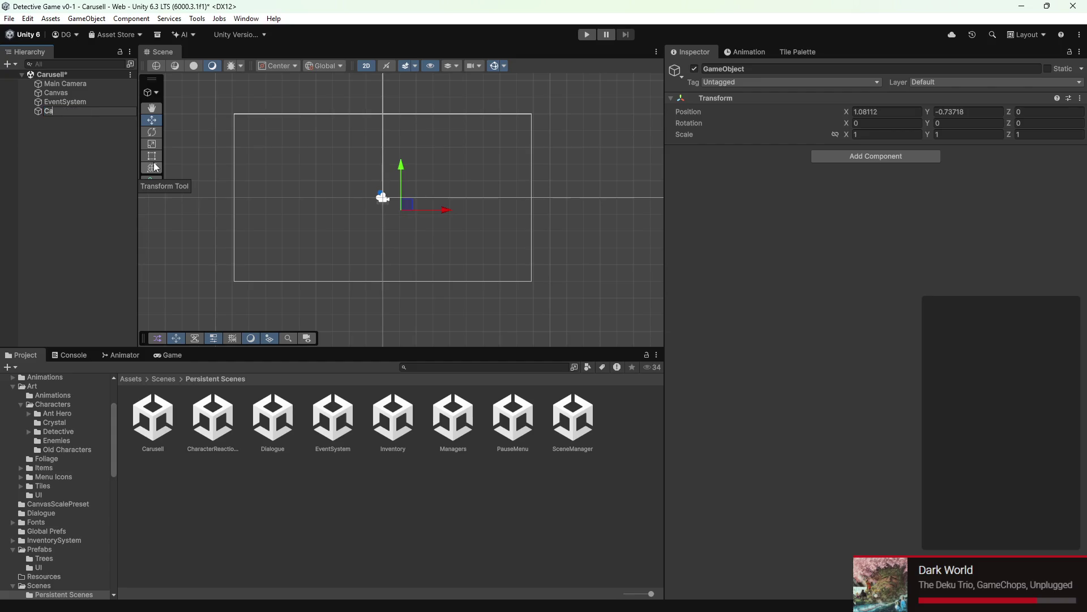
{"action": "type", "text": "rosell"}
{"action": "key", "text": "Return"}
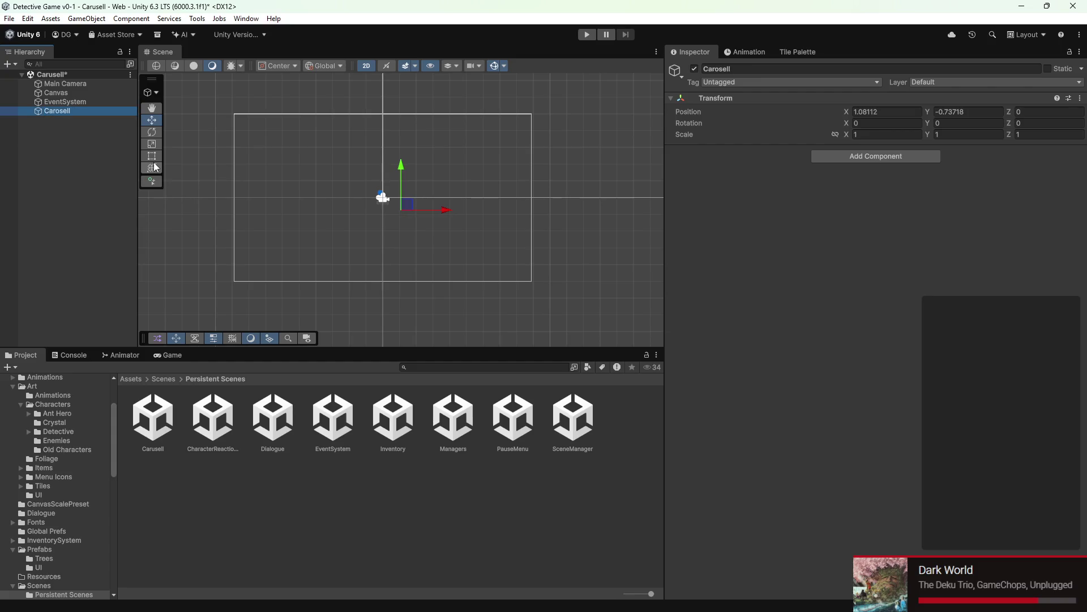
{"action": "scroll", "coordinate": [484, 196], "scroll_direction": "up", "scroll_amount": 1}
{"action": "scroll", "coordinate": [416, 191], "scroll_direction": "up", "scroll_amount": 1}
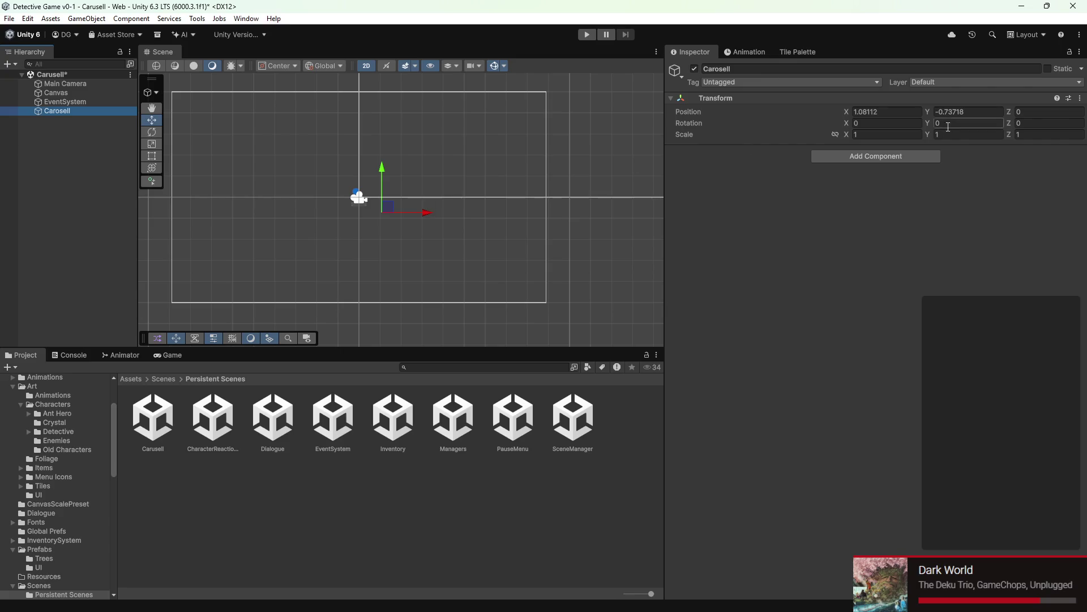
{"action": "left_click", "coordinate": [915, 107]}
{"action": "type", "text": "0"}
{"action": "key", "text": "Tab"}
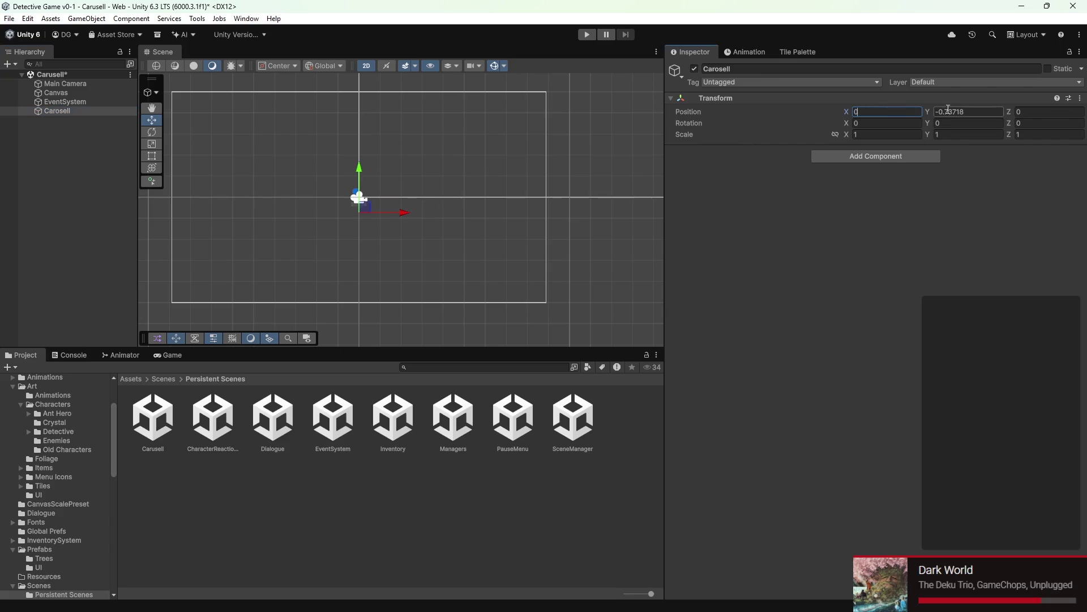
{"action": "type", "text": "0"}
{"action": "key", "text": "Return"}
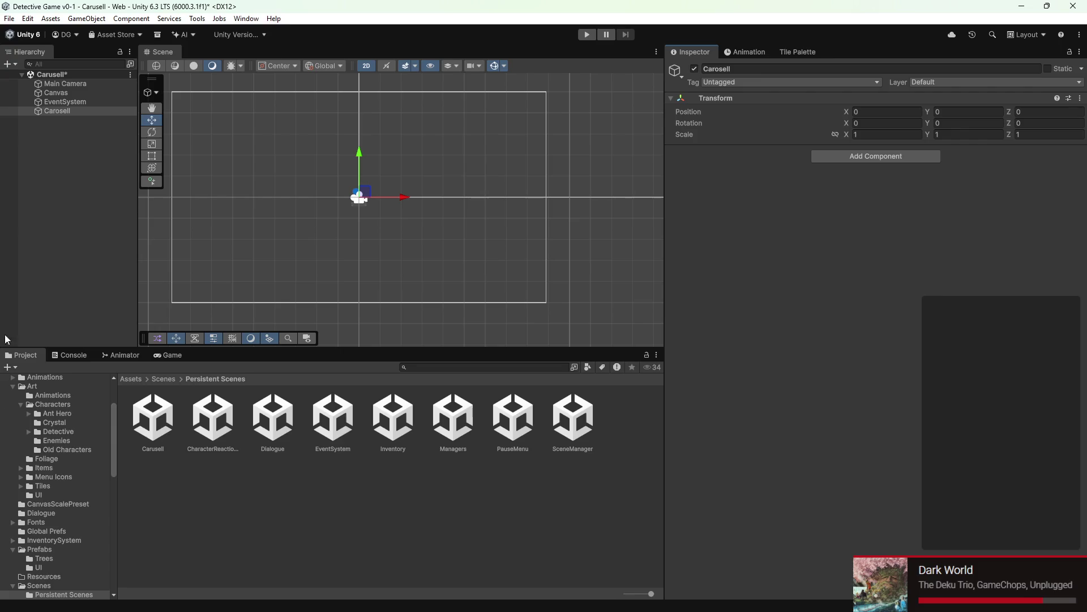
{"action": "right_click", "coordinate": [48, 117]}
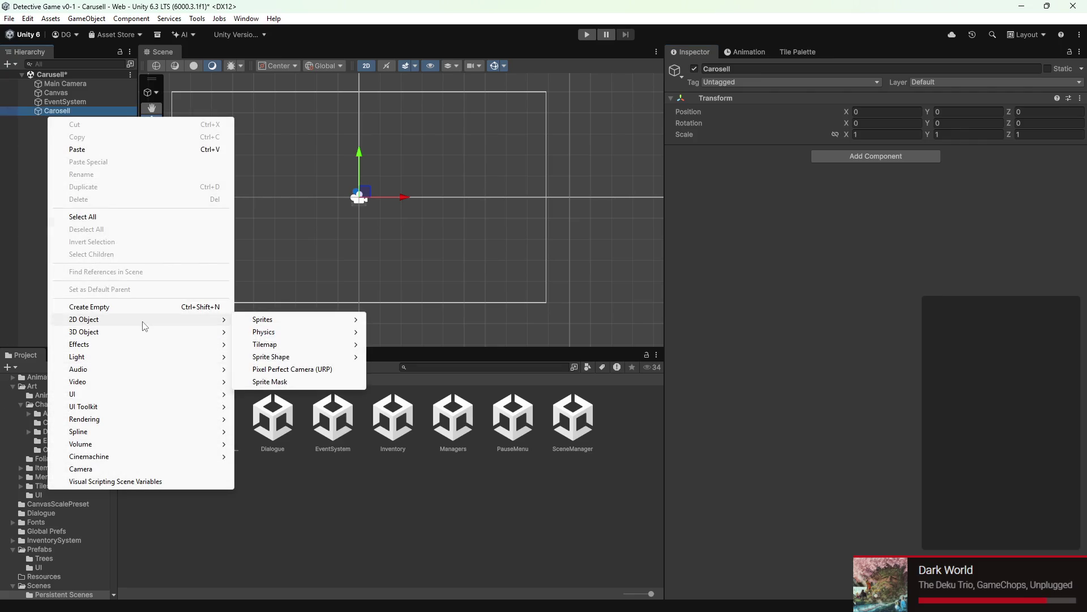
{"action": "mouse_move", "coordinate": [146, 394]}
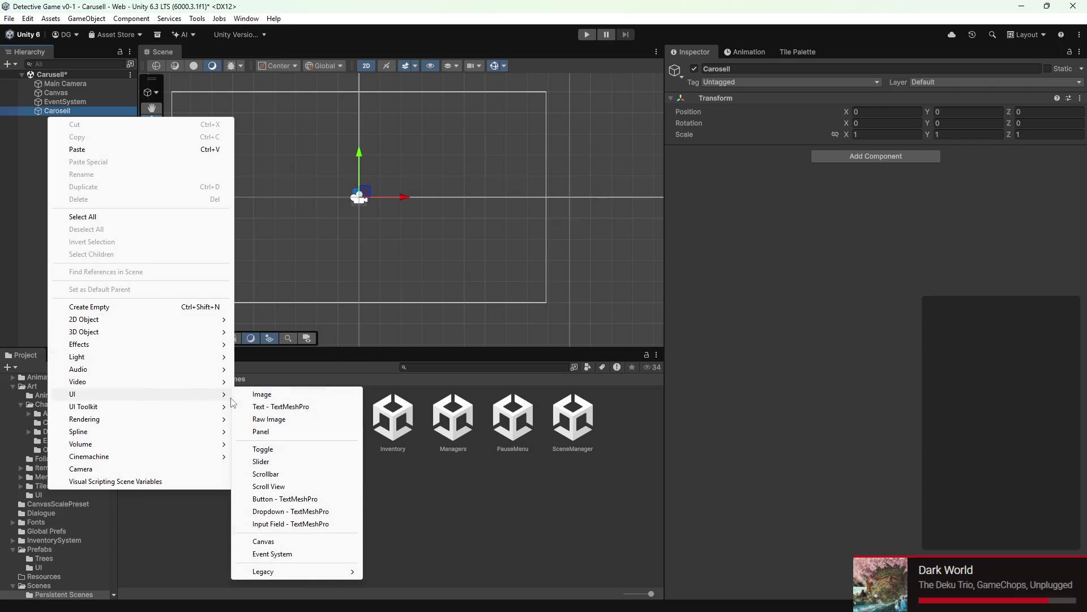
Step: Undo an added image, move Carosell under the Canvas, then delete it
{"action": "left_click", "coordinate": [262, 394]}
{"action": "key", "text": "ctrl+z"}
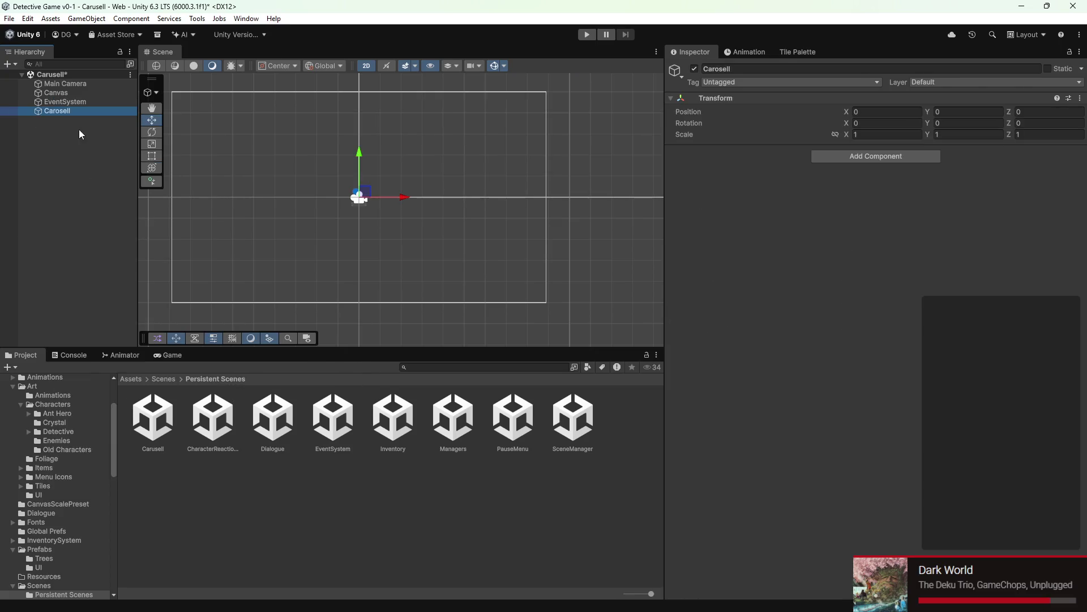
{"action": "left_click_drag", "start_coordinate": [77, 113], "coordinate": [78, 93]}
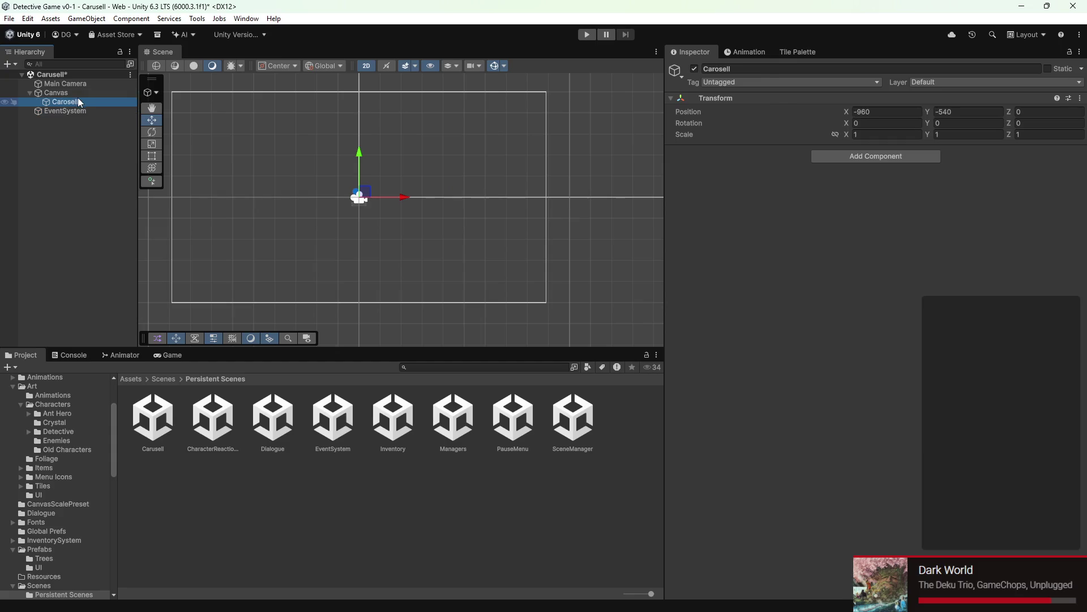
{"action": "right_click", "coordinate": [77, 98]}
{"action": "left_click", "coordinate": [110, 182]}
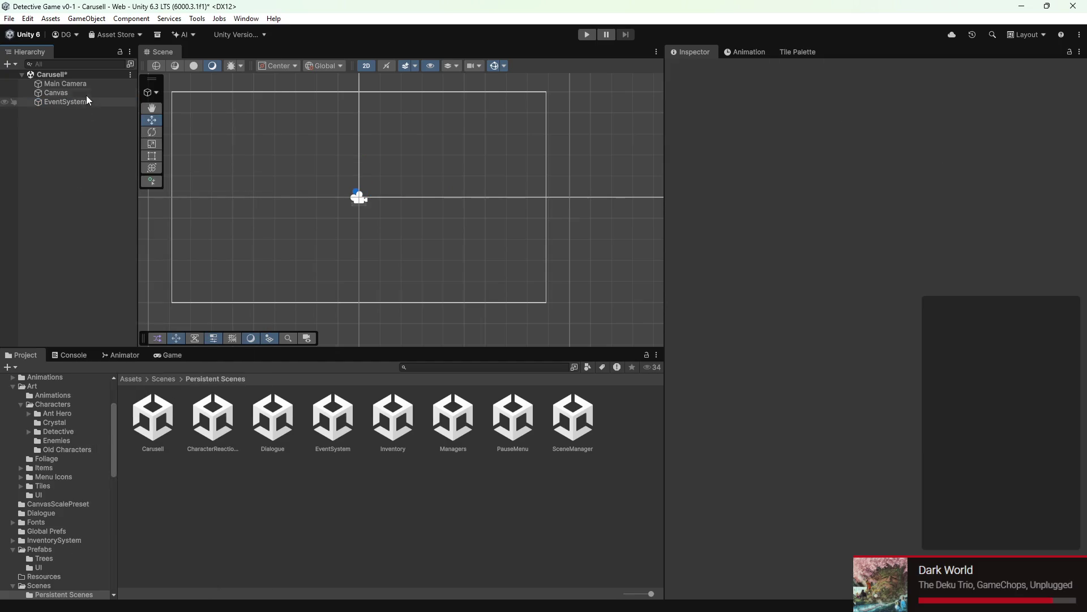
Step: Create an empty child under Canvas and name it Spinner
{"action": "right_click", "coordinate": [86, 92]}
{"action": "left_click", "coordinate": [168, 297]}
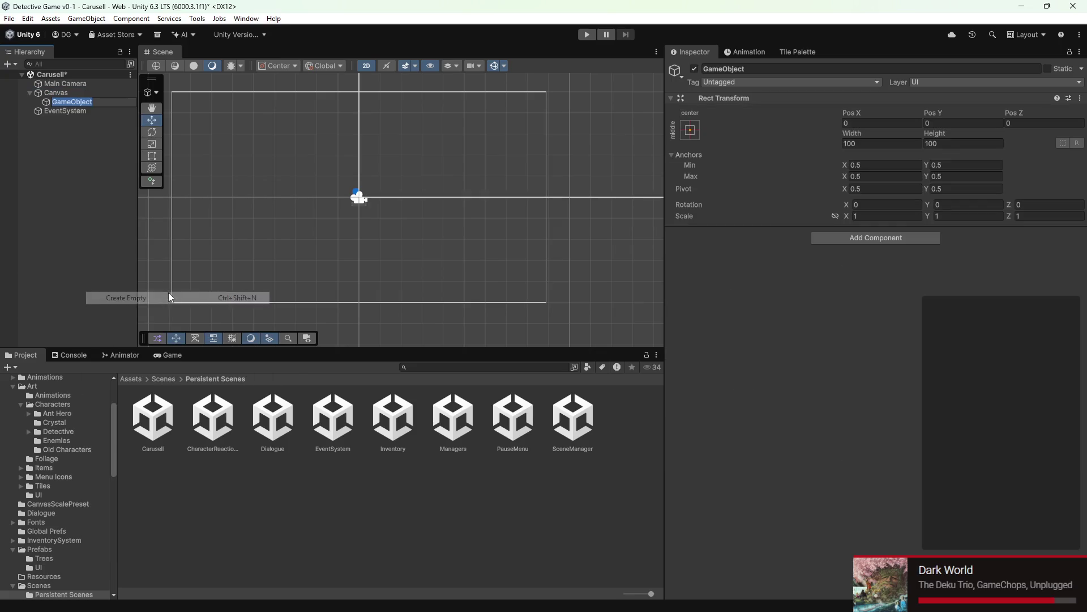
{"action": "left_click", "coordinate": [80, 146]}
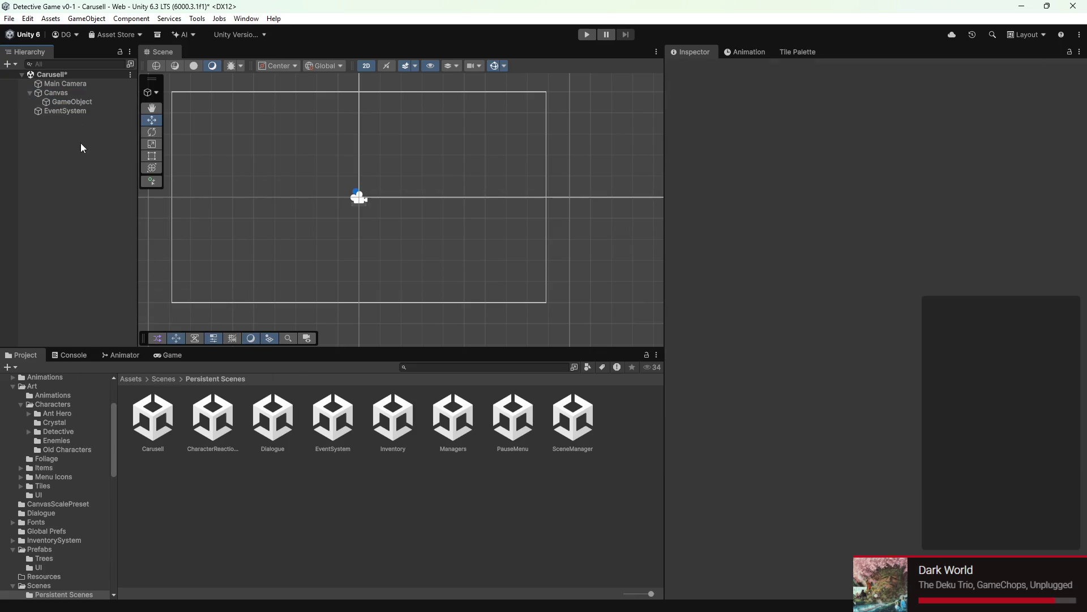
{"action": "left_click", "coordinate": [82, 103]}
{"action": "left_click", "coordinate": [868, 68]}
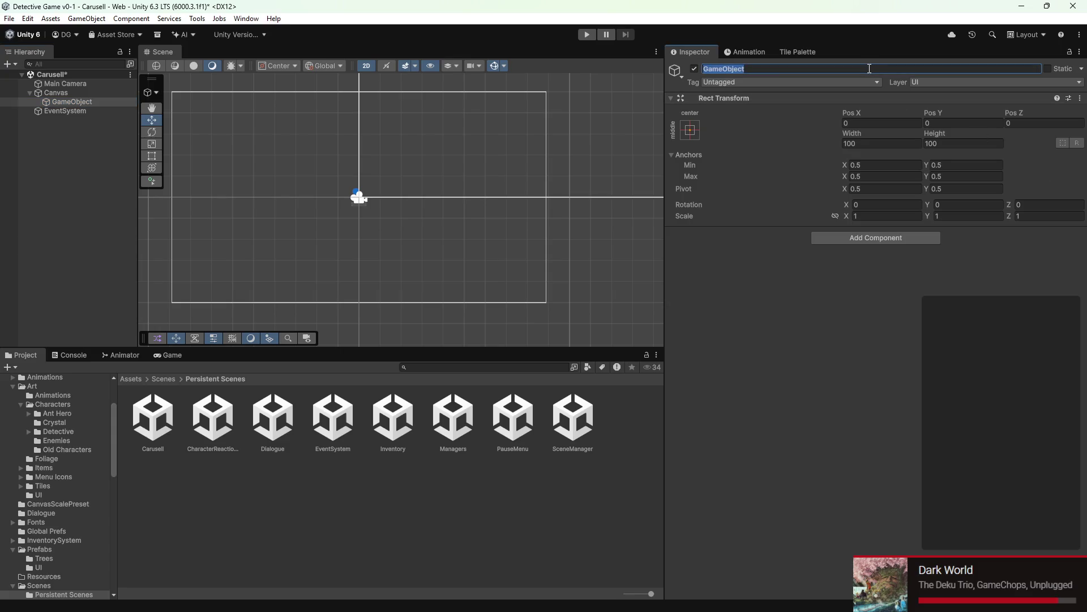
{"action": "type", "text": "Spinner"}
{"action": "key", "text": "Return"}
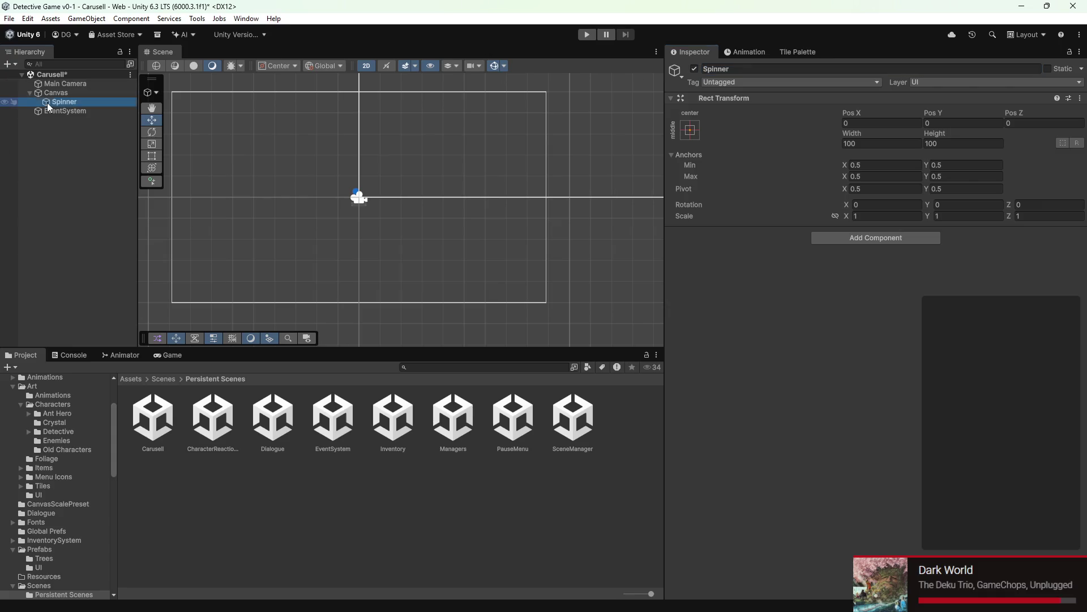
{"action": "right_click", "coordinate": [47, 102]}
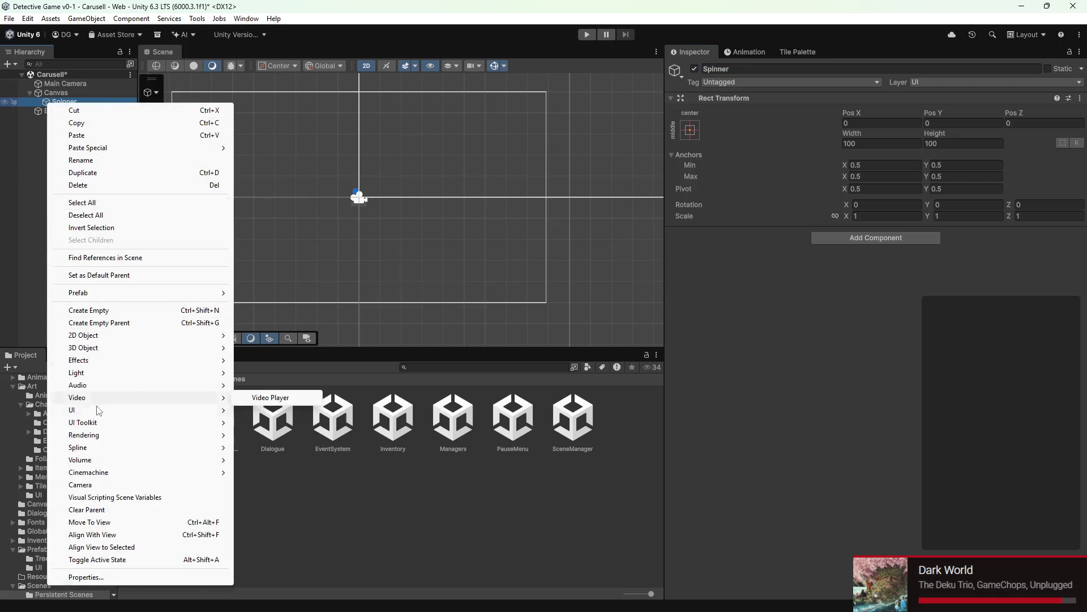
{"action": "mouse_move", "coordinate": [72, 410]}
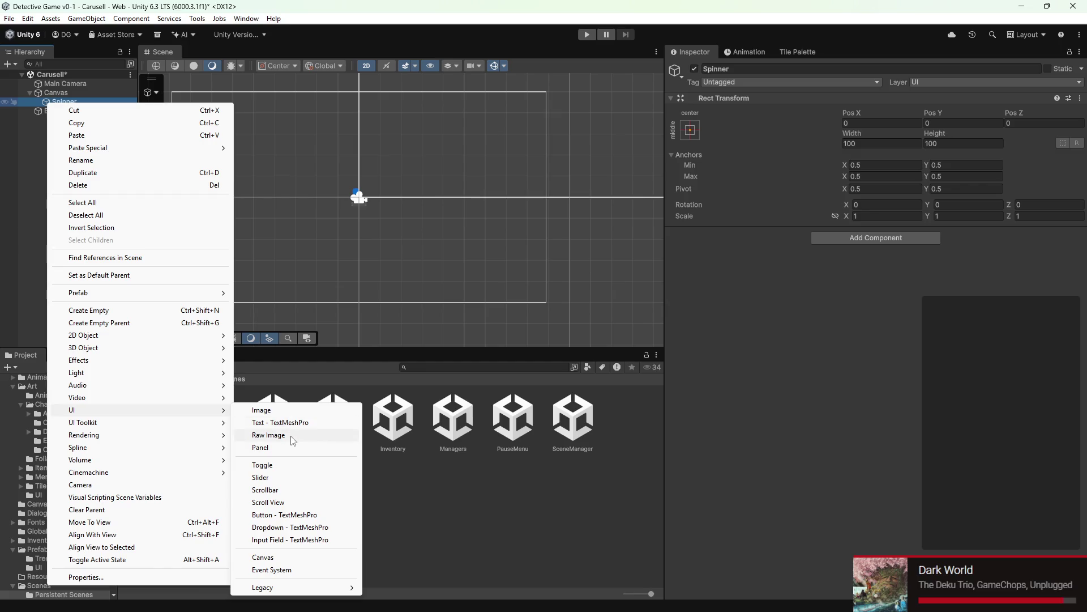
Step: Add a TextMeshPro button under Spinner named Button1 and frame it in the scene
{"action": "left_click", "coordinate": [273, 515]}
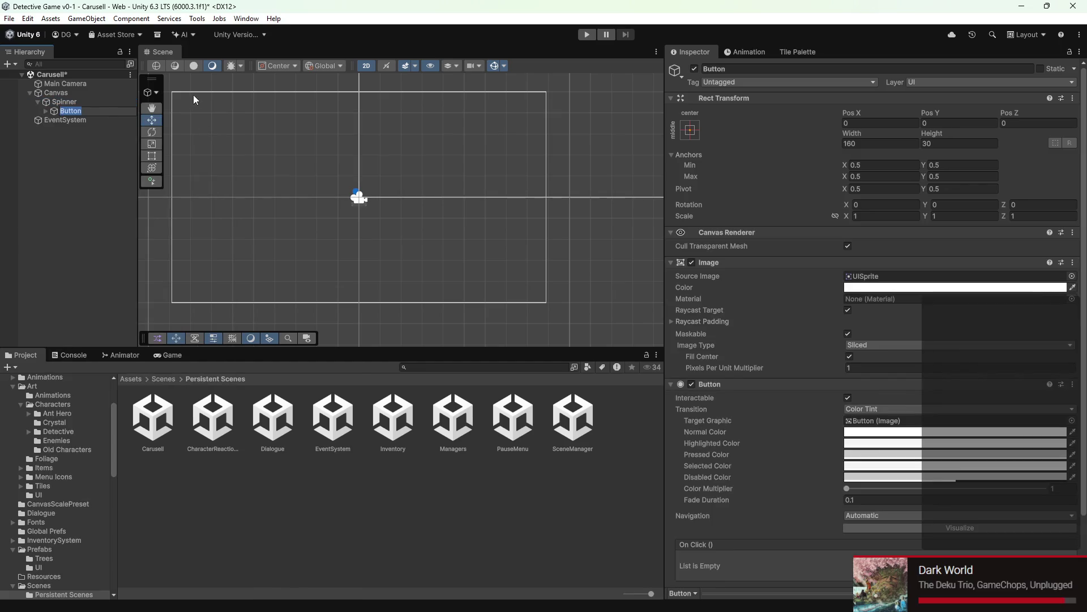
{"action": "key", "text": "End"}
{"action": "type", "text": "1"}
{"action": "left_click", "coordinate": [87, 206]}
{"action": "scroll", "coordinate": [341, 290], "scroll_direction": "down", "scroll_amount": 1}
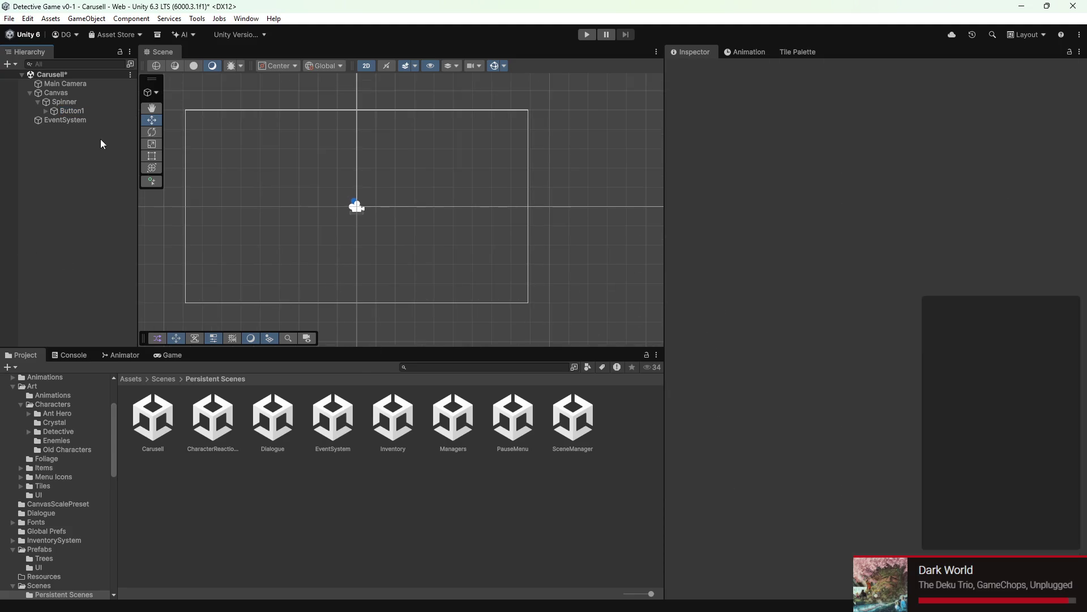
{"action": "double_click", "coordinate": [82, 112]}
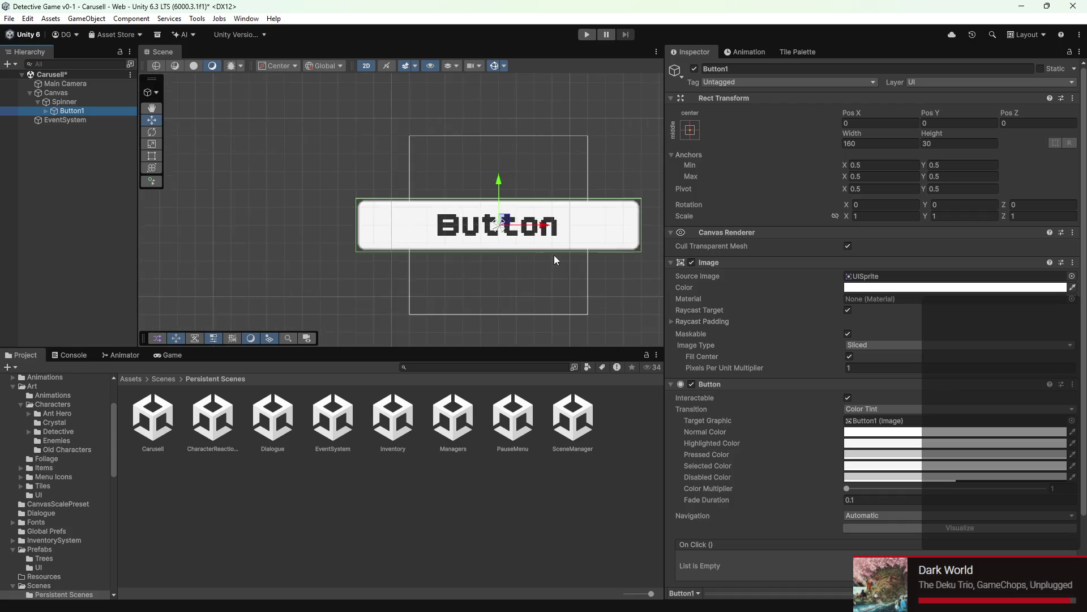
{"action": "scroll", "coordinate": [544, 246], "scroll_direction": "up", "scroll_amount": 2}
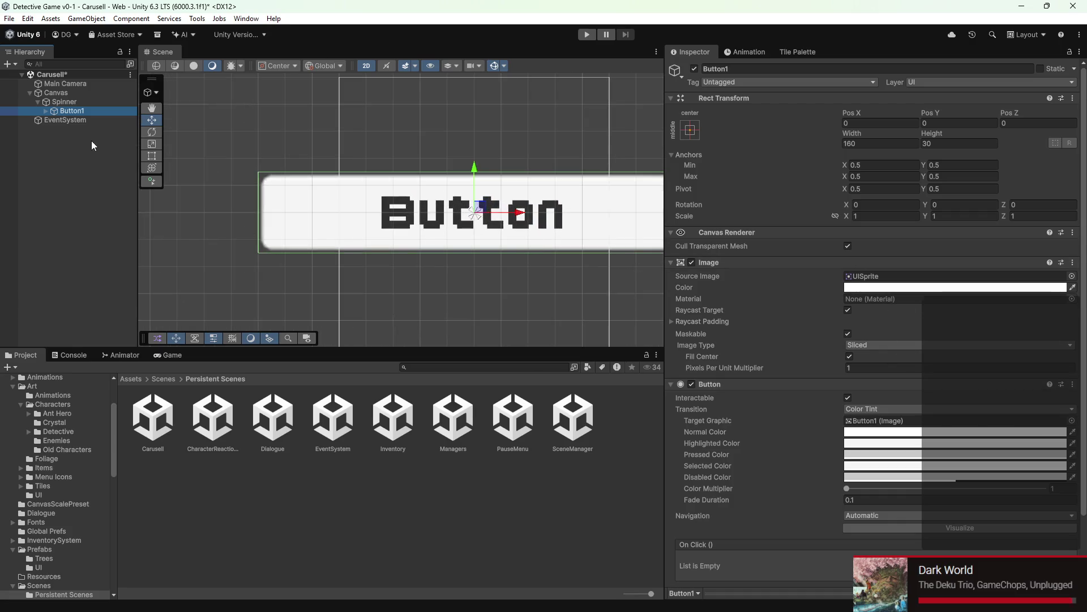
Step: Delete Button1's Text (TMP) child and resize it to a 30 by 30 square
{"action": "left_click", "coordinate": [47, 111]}
{"action": "right_click", "coordinate": [98, 119]}
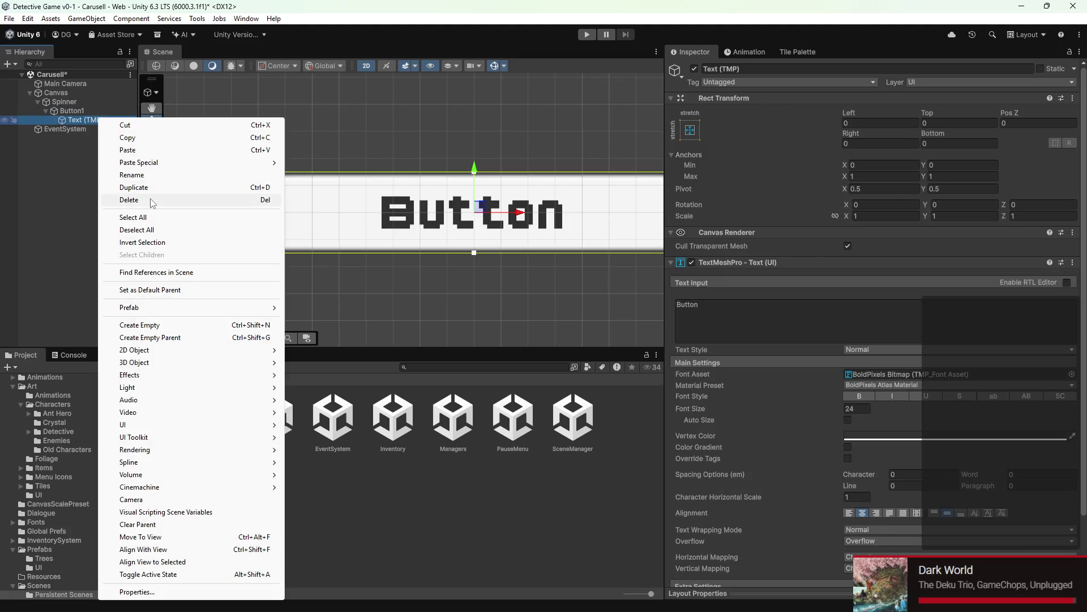
{"action": "left_click", "coordinate": [150, 201]}
{"action": "left_click", "coordinate": [85, 112]}
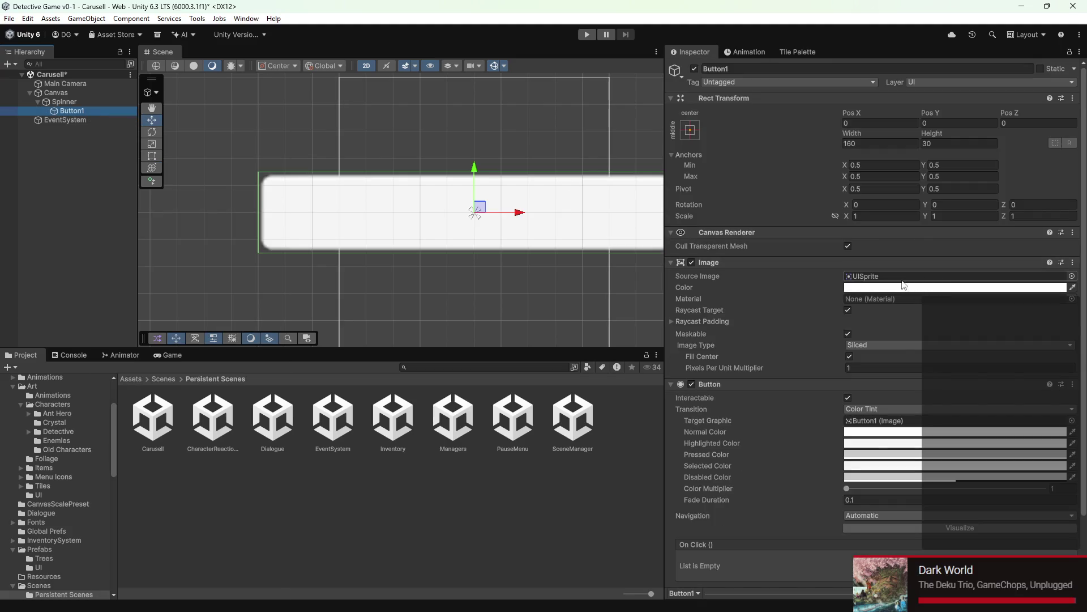
{"action": "left_click", "coordinate": [942, 145]}
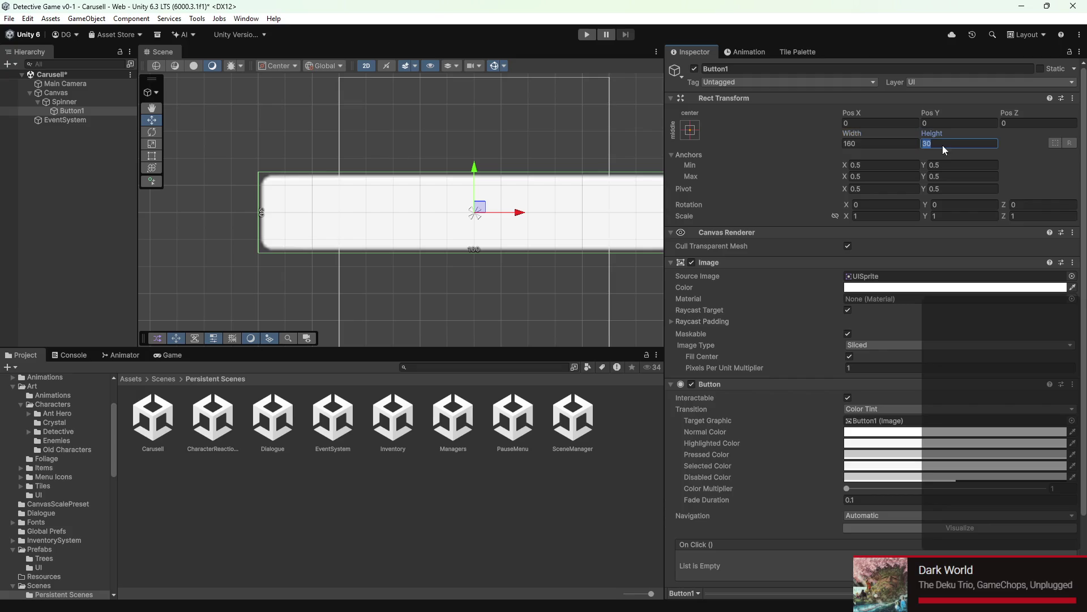
{"action": "key", "text": "shift+Tab"}
{"action": "type", "text": "30"}
{"action": "key", "text": "Return"}
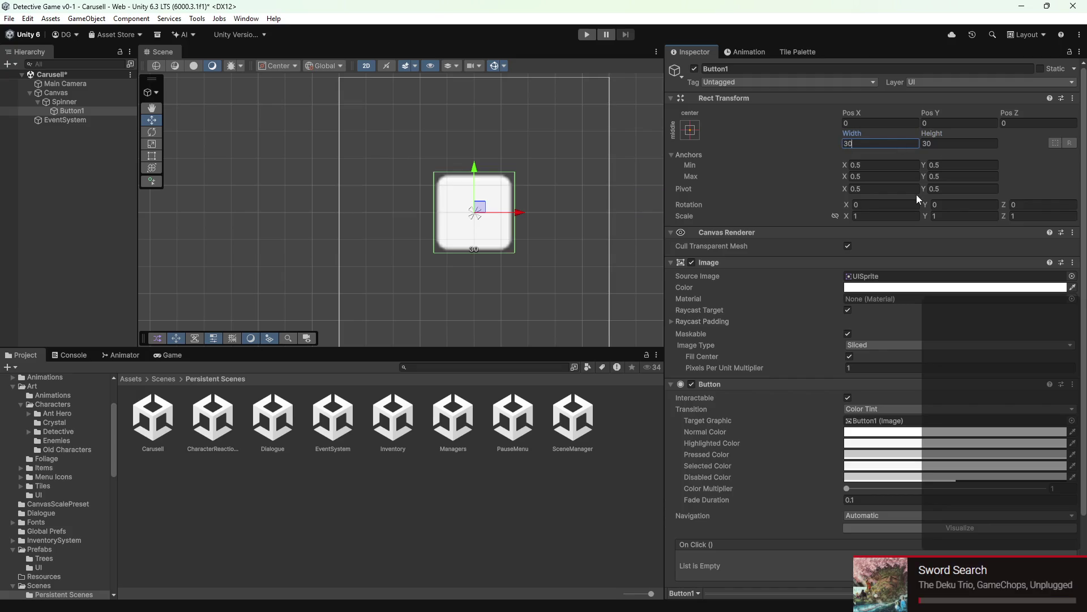
{"action": "left_click", "coordinate": [171, 354]}
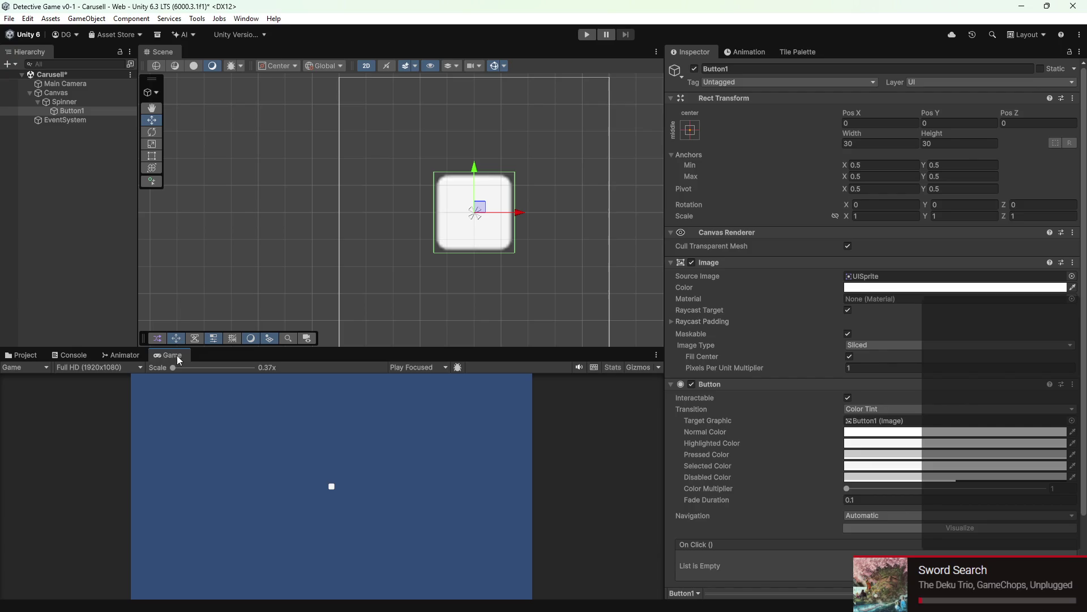
Step: Set Button1's width and height to 90, then select the Canvas
{"action": "left_click", "coordinate": [876, 145]}
{"action": "type", "text": "90"}
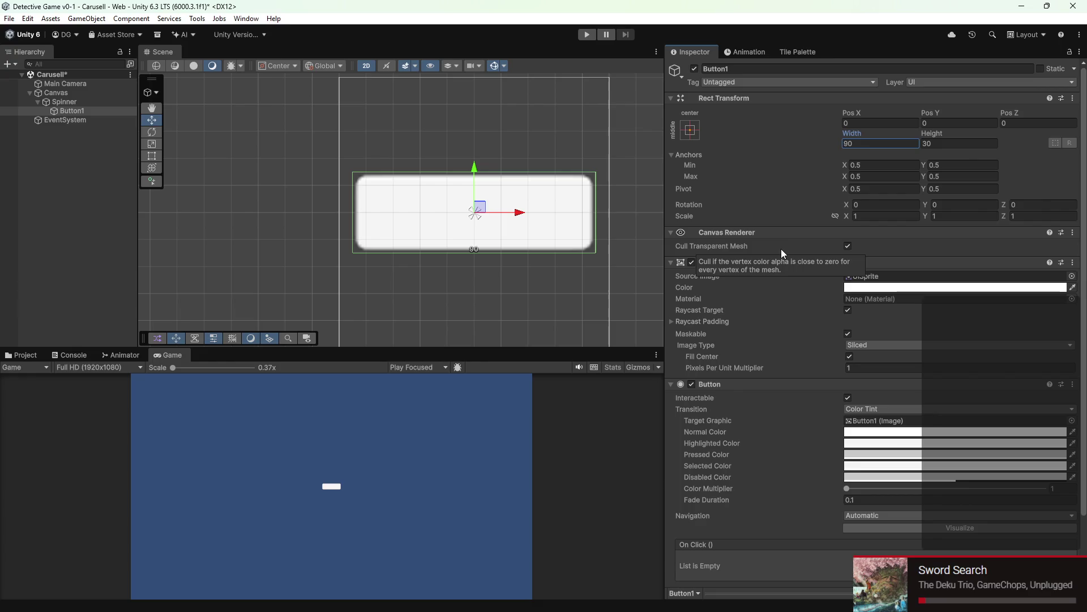
{"action": "left_click", "coordinate": [961, 142]}
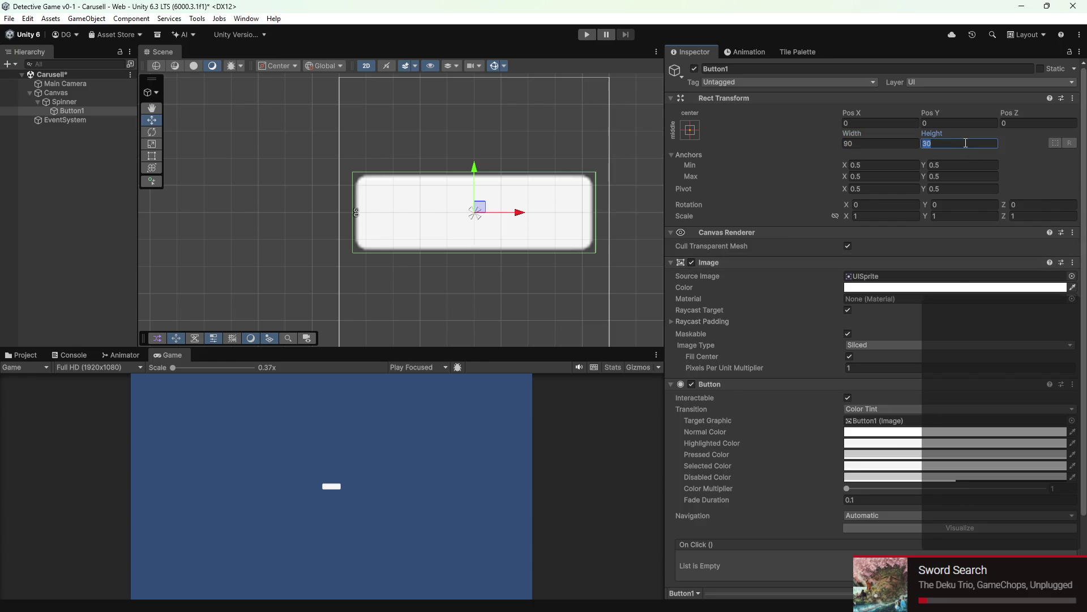
{"action": "type", "text": "90"}
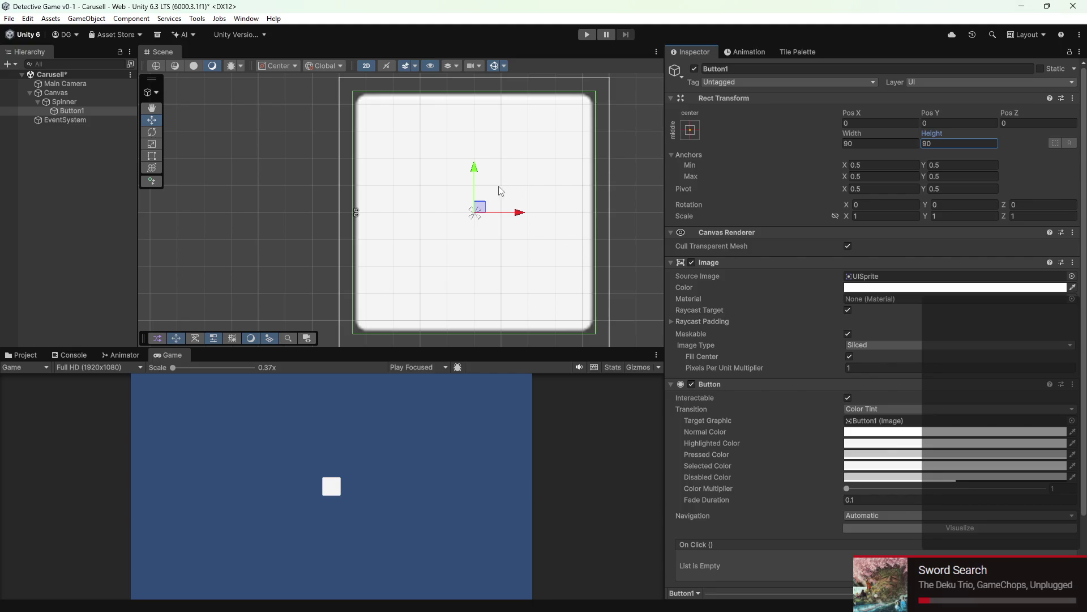
{"action": "scroll", "coordinate": [749, 269], "scroll_direction": "down", "scroll_amount": 3}
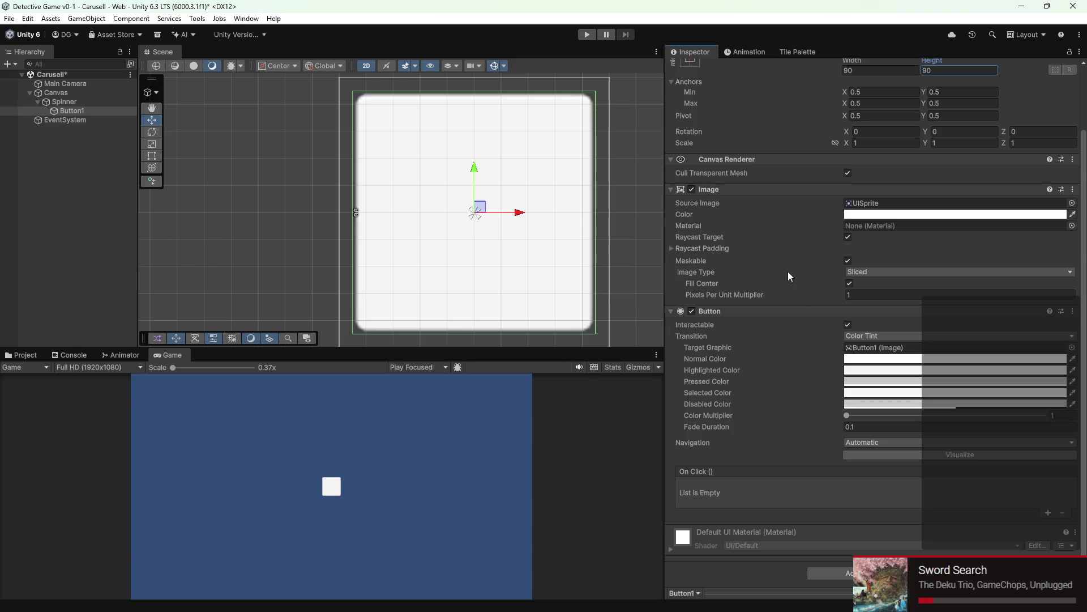
{"action": "scroll", "coordinate": [777, 283], "scroll_direction": "up", "scroll_amount": 3}
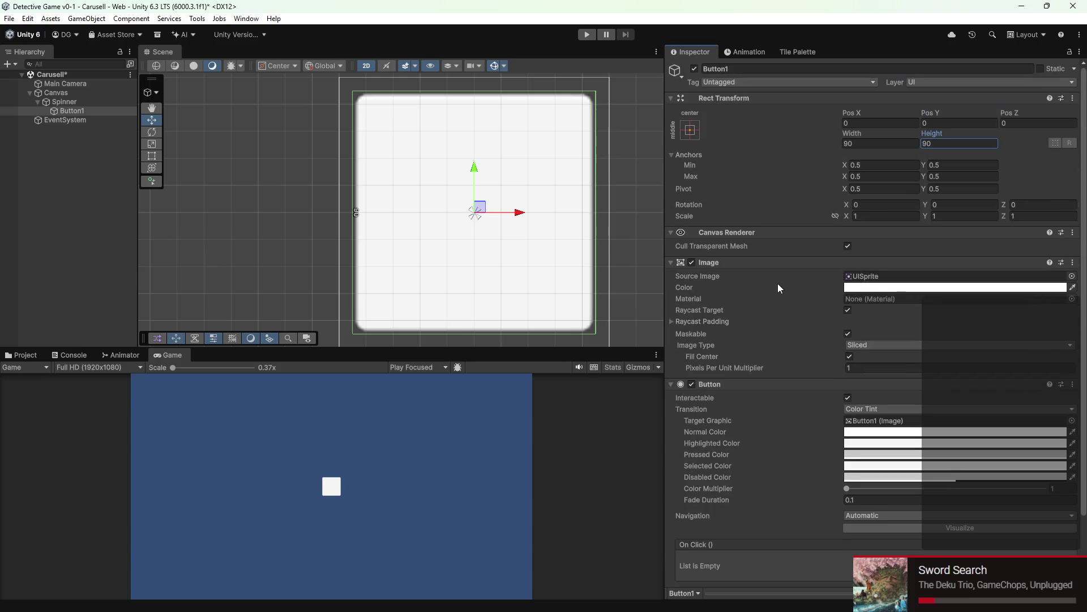
{"action": "left_click", "coordinate": [86, 94]}
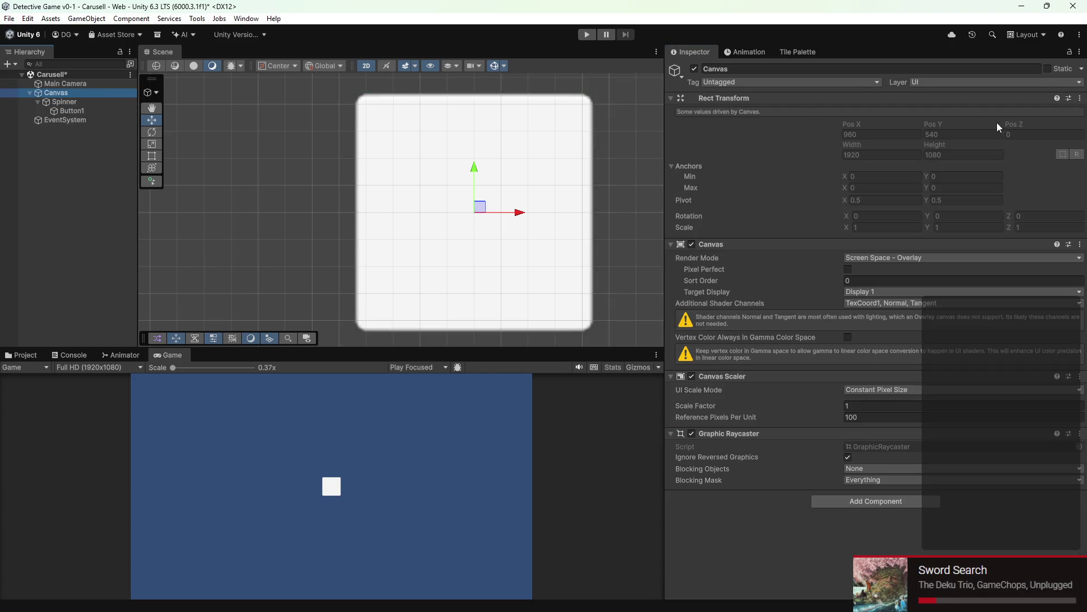
Step: After trying Screen Space - Camera, set the Canvas render mode to World Space with proportional scale
{"action": "left_click", "coordinate": [892, 258]}
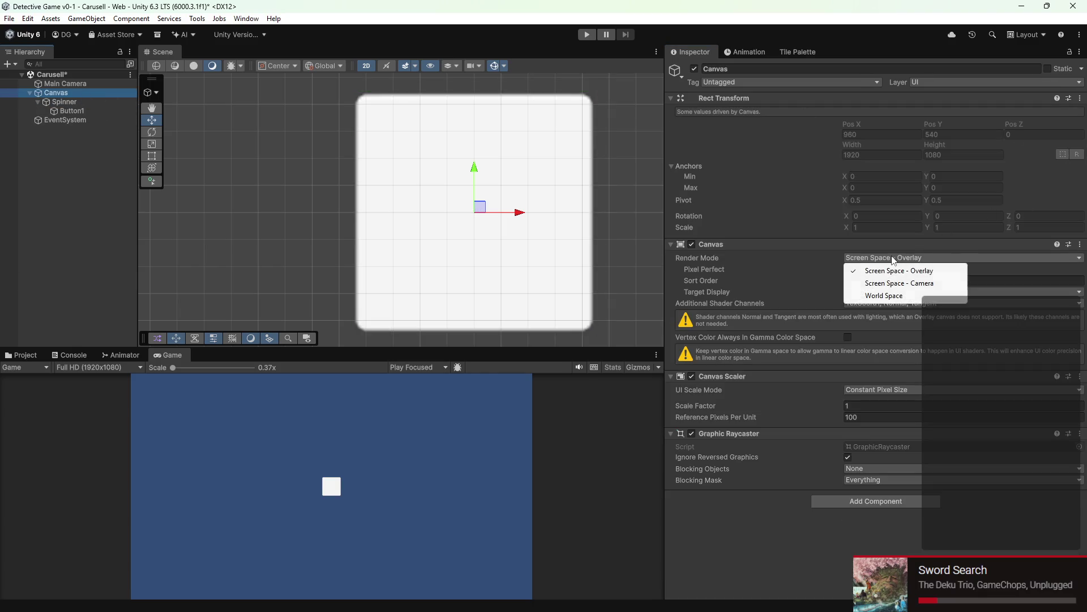
{"action": "left_click", "coordinate": [889, 286]}
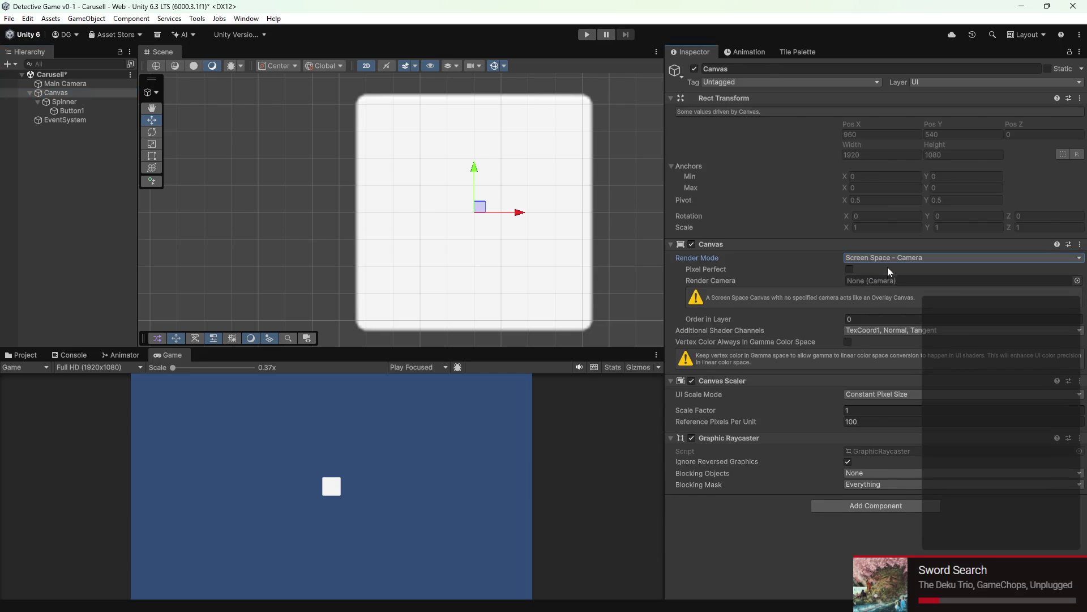
{"action": "left_click", "coordinate": [888, 259]}
{"action": "left_click", "coordinate": [881, 257]}
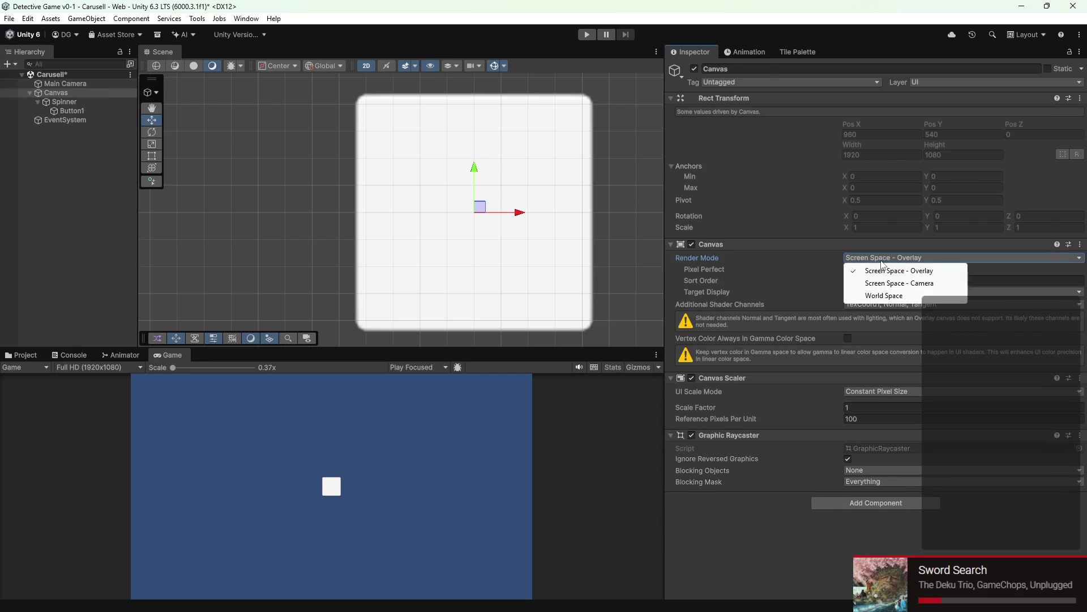
{"action": "left_click", "coordinate": [876, 295]}
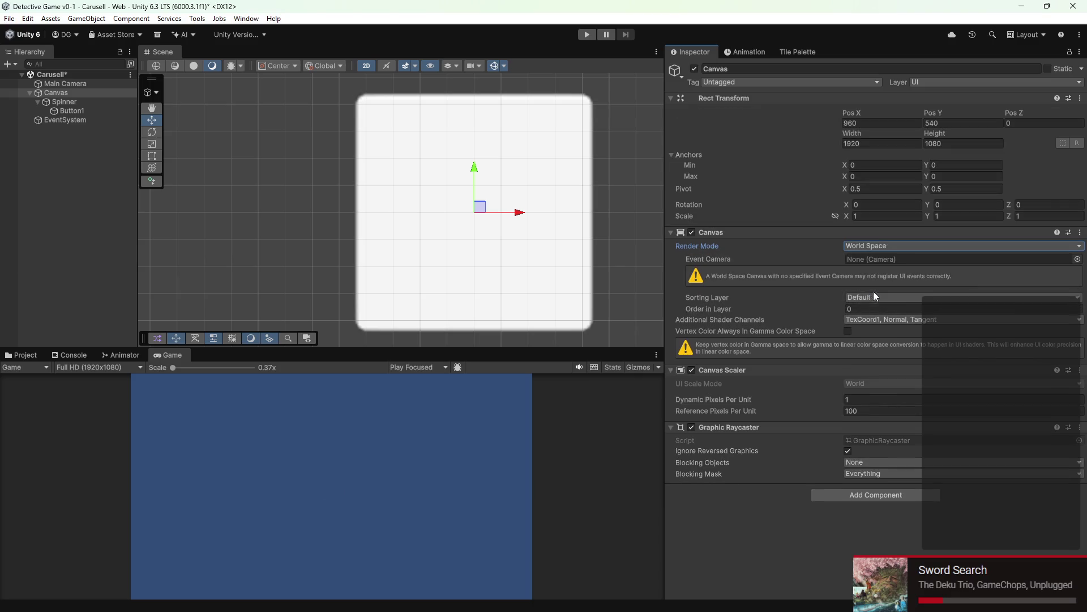
{"action": "scroll", "coordinate": [261, 208], "scroll_direction": "down", "scroll_amount": 3}
{"action": "scroll", "coordinate": [259, 208], "scroll_direction": "down", "scroll_amount": 2}
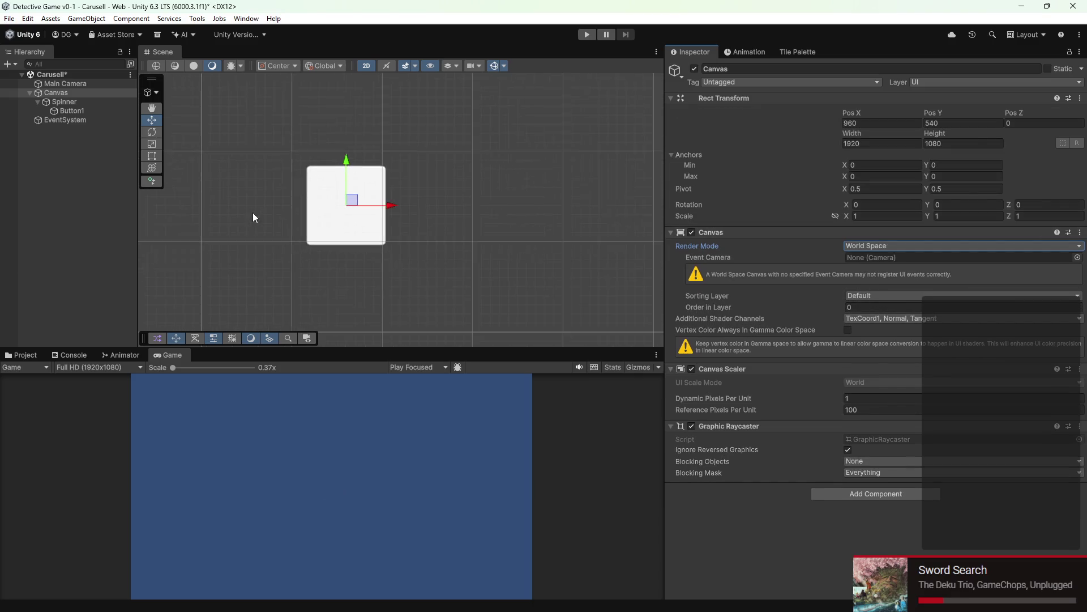
{"action": "double_click", "coordinate": [44, 92]}
{"action": "scroll", "coordinate": [595, 166], "scroll_direction": "down", "scroll_amount": 2}
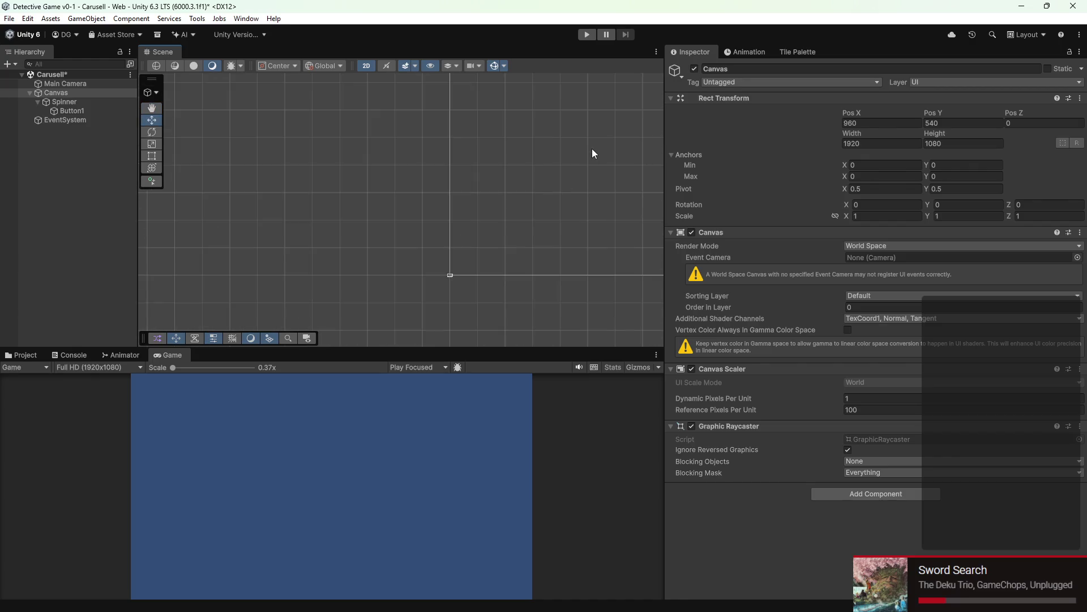
{"action": "scroll", "coordinate": [527, 170], "scroll_direction": "down", "scroll_amount": 2}
{"action": "scroll", "coordinate": [439, 194], "scroll_direction": "down", "scroll_amount": 2}
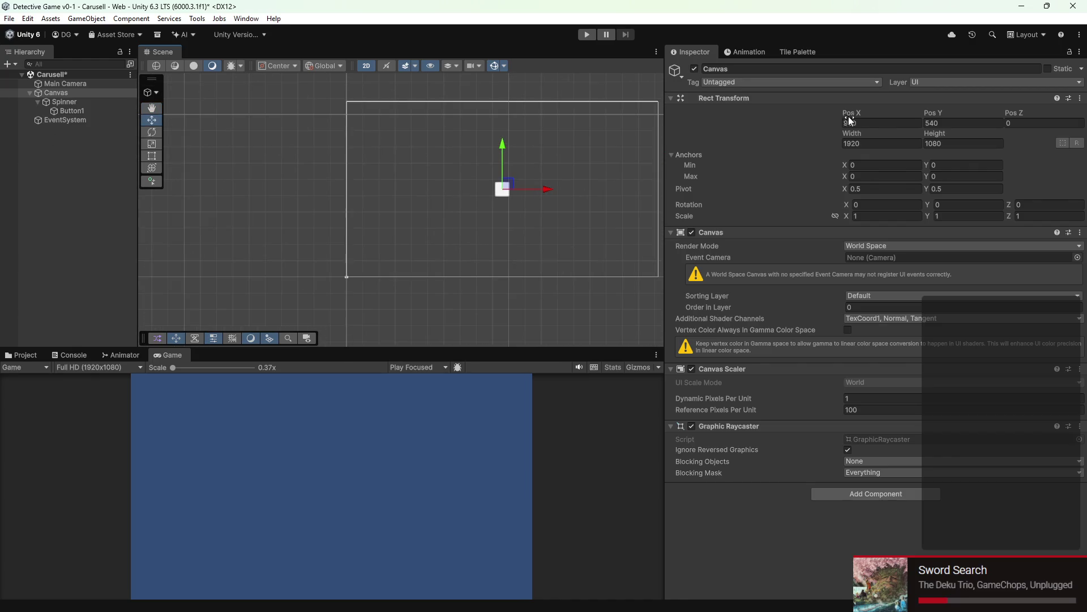
{"action": "left_click", "coordinate": [836, 217]}
Step: Try a 0.005 scale, settle on uniform 0.009, and reset the Canvas position to 0, 0, 0
{"action": "left_click_drag", "start_coordinate": [843, 217], "coordinate": [827, 213]}
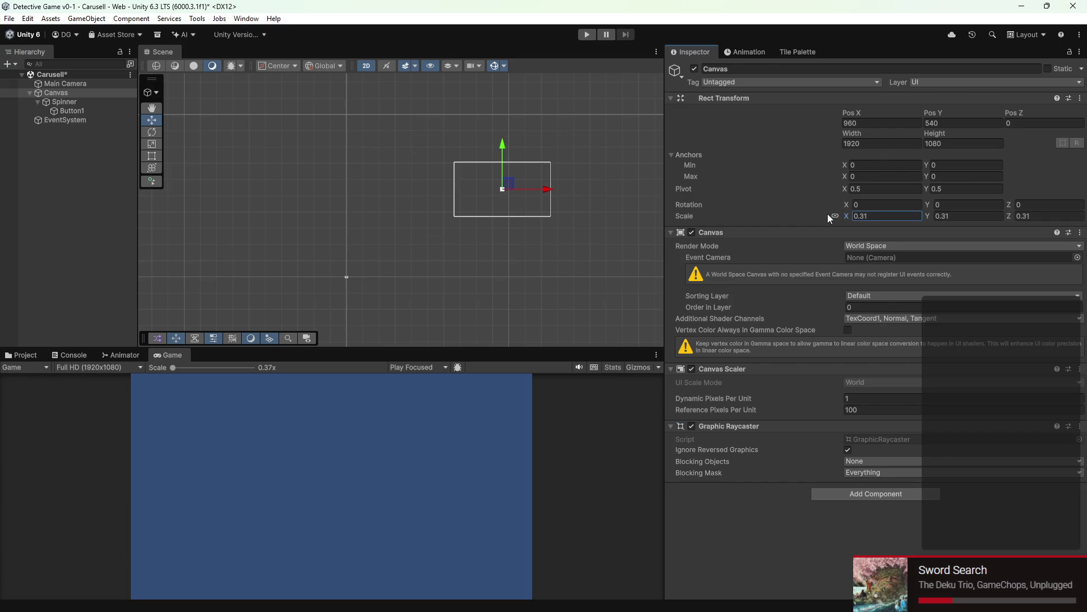
{"action": "left_click_drag", "start_coordinate": [507, 184], "coordinate": [352, 272]}
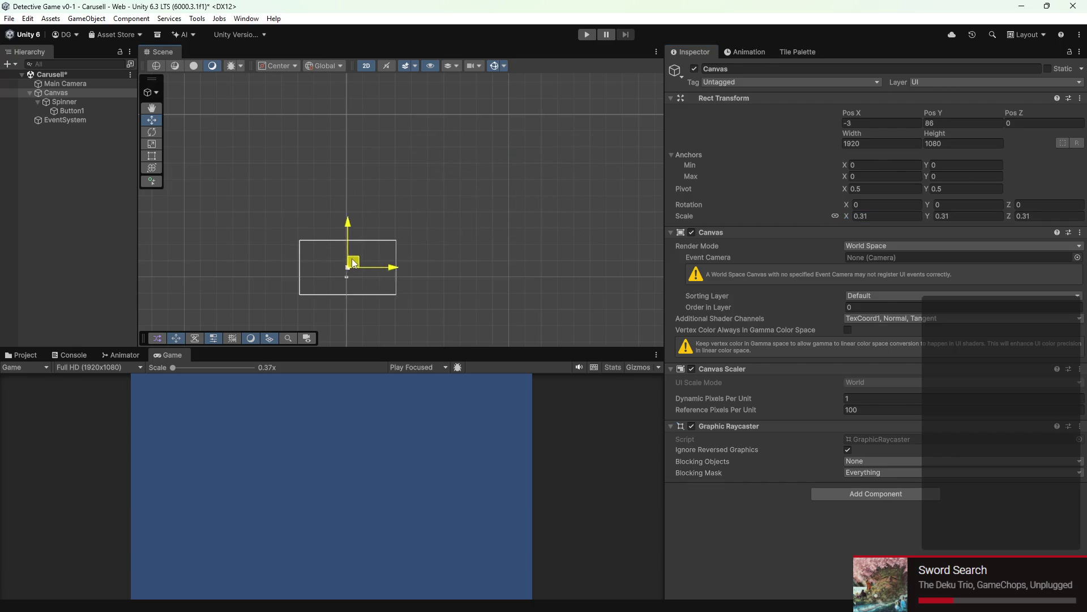
{"action": "scroll", "coordinate": [351, 270], "scroll_direction": "up", "scroll_amount": 2}
{"action": "scroll", "coordinate": [347, 268], "scroll_direction": "up", "scroll_amount": 2}
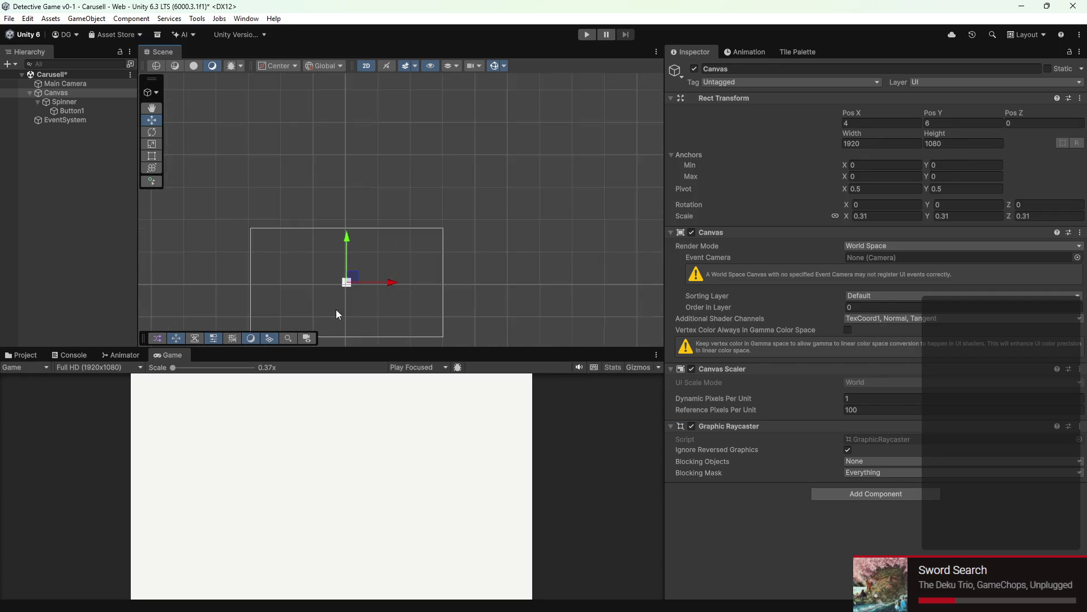
{"action": "scroll", "coordinate": [347, 280], "scroll_direction": "up", "scroll_amount": 2}
{"action": "scroll", "coordinate": [381, 232], "scroll_direction": "up", "scroll_amount": 2}
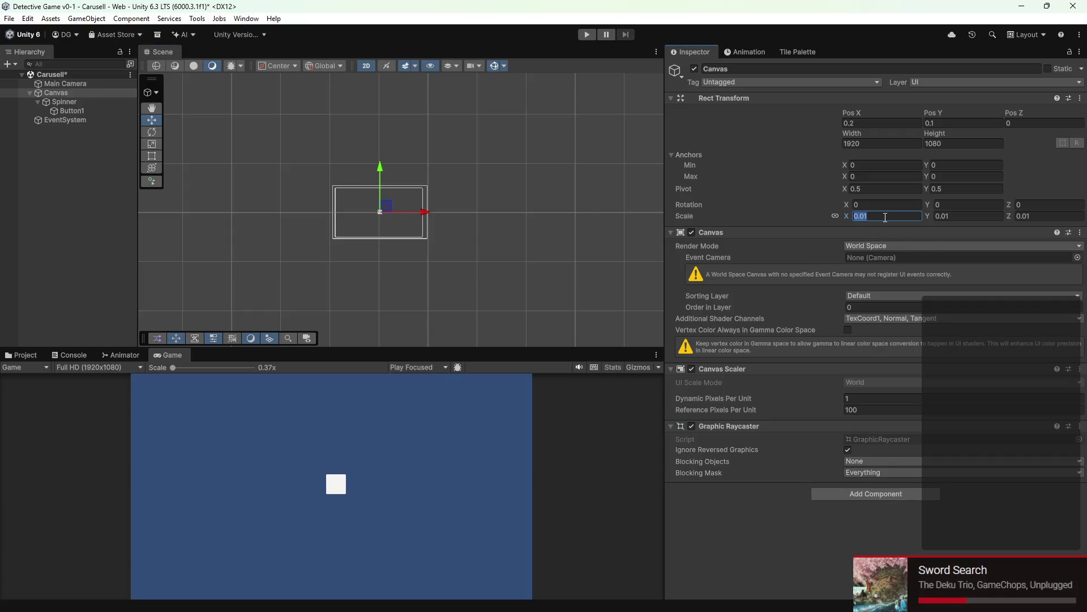
{"action": "key", "text": "BackSpace"}
{"action": "type", "text": "05"}
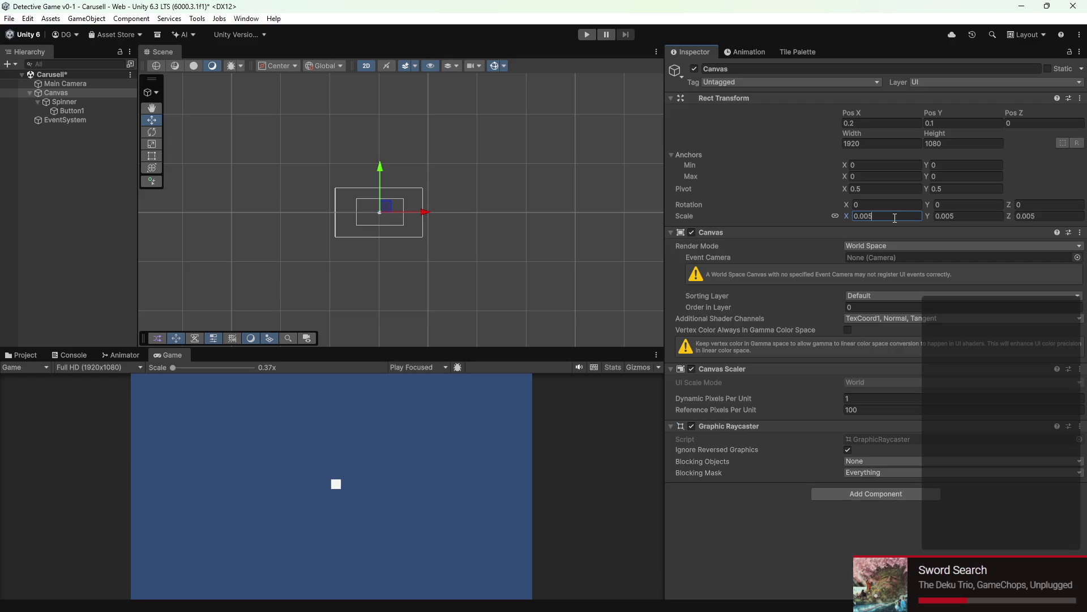
{"action": "scroll", "coordinate": [397, 208], "scroll_direction": "up", "scroll_amount": 3}
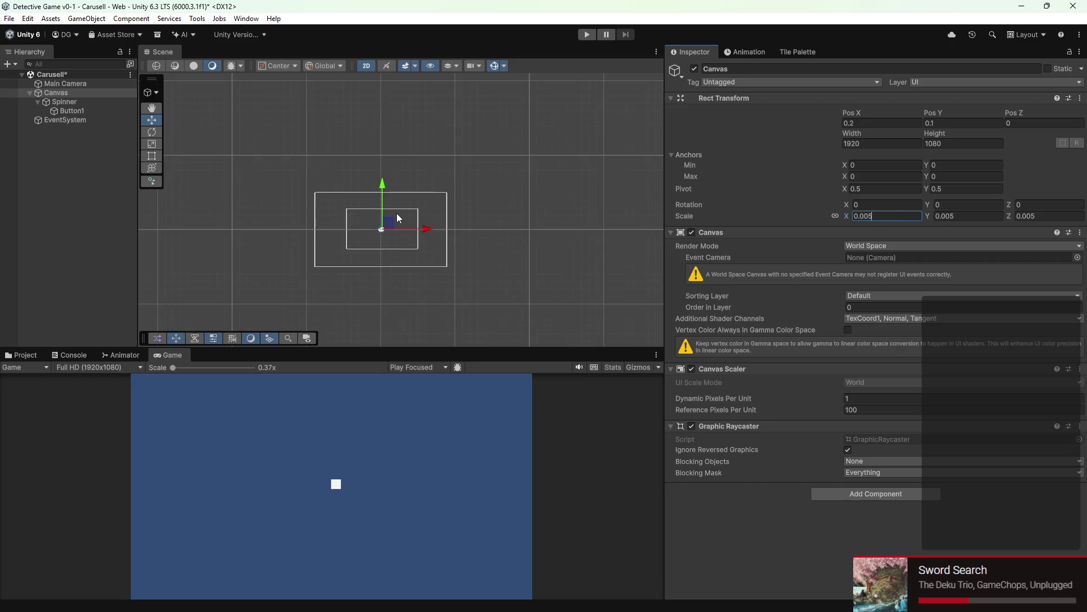
{"action": "key", "text": "BackSpace"}
{"action": "type", "text": "9"}
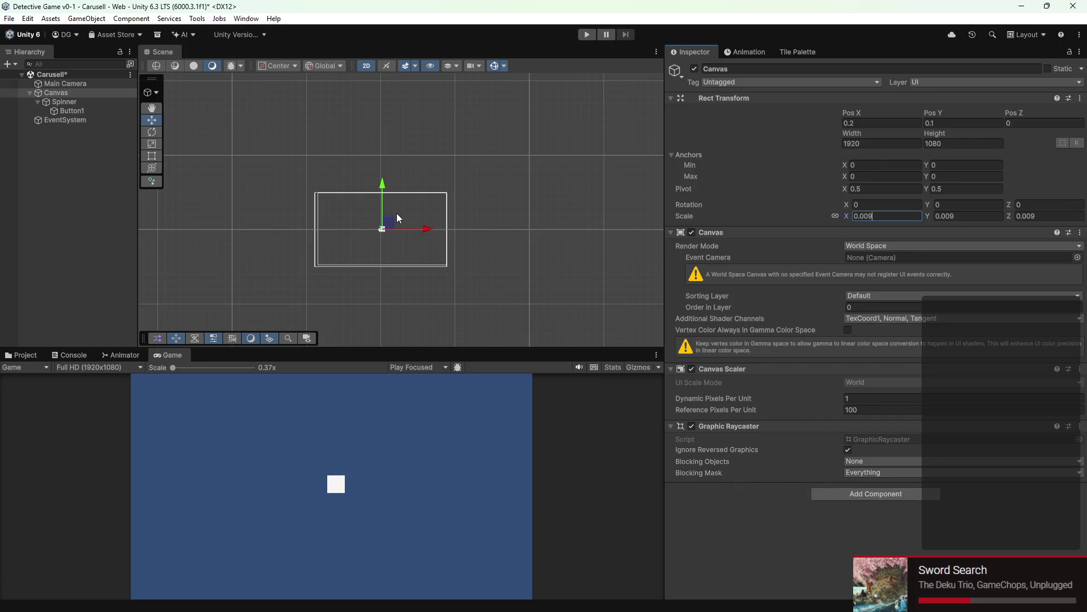
{"action": "left_click_drag", "start_coordinate": [395, 228], "coordinate": [389, 227]}
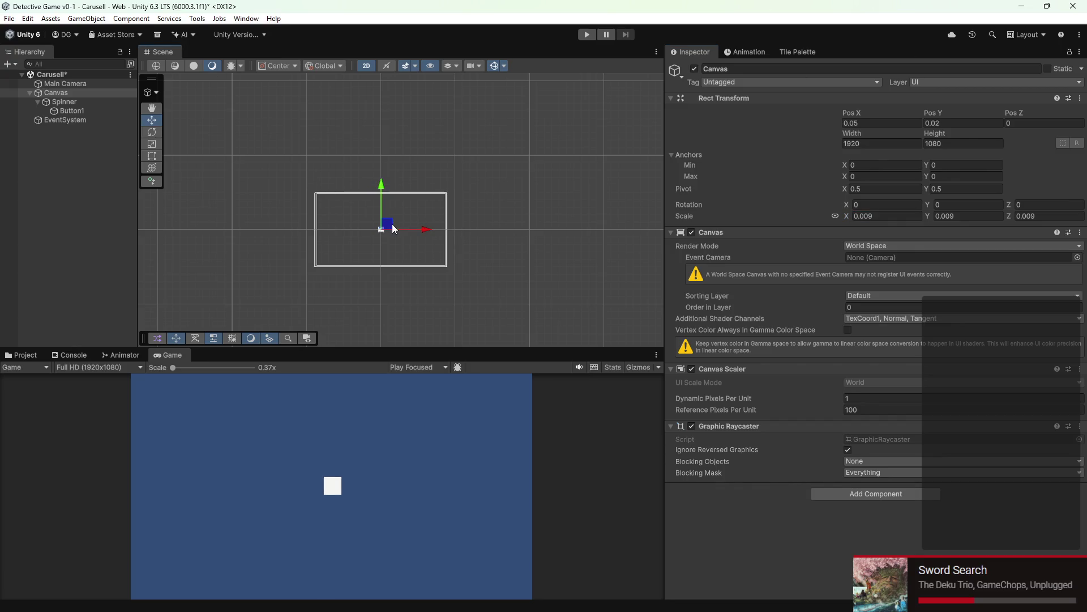
{"action": "scroll", "coordinate": [387, 207], "scroll_direction": "up", "scroll_amount": 1}
{"action": "scroll", "coordinate": [419, 224], "scroll_direction": "up", "scroll_amount": 2}
{"action": "scroll", "coordinate": [354, 242], "scroll_direction": "up", "scroll_amount": 1}
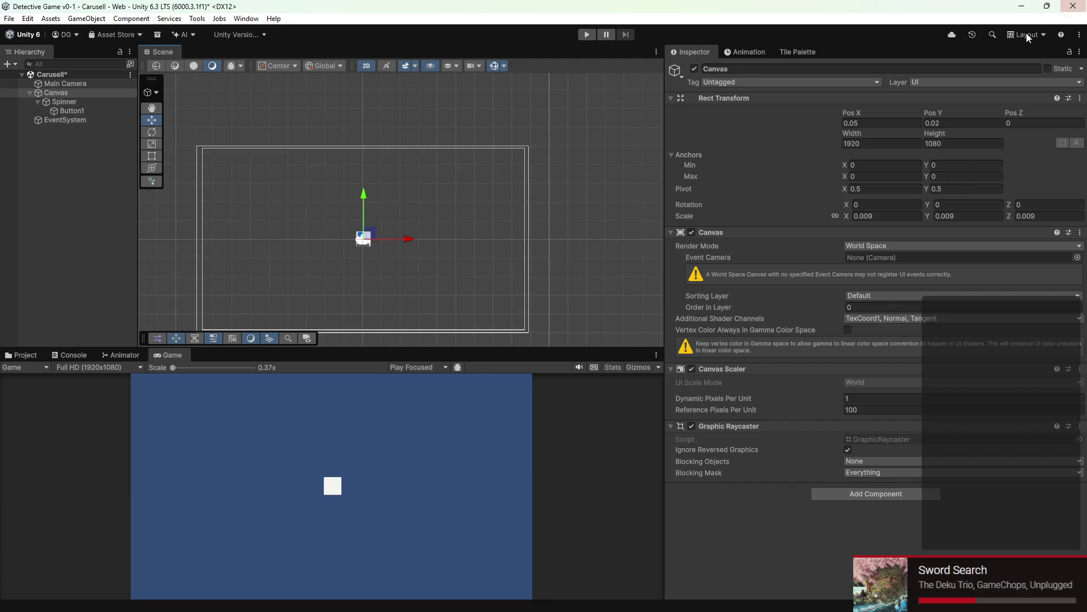
{"action": "type", "text": "0"}
{"action": "left_click", "coordinate": [935, 126]}
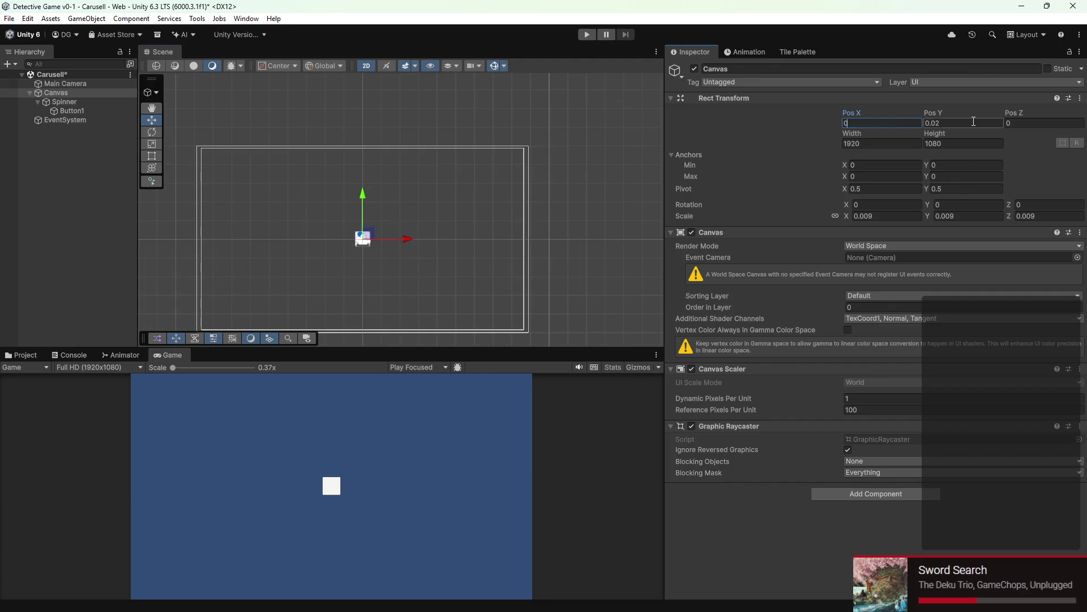
{"action": "type", "text": "0"}
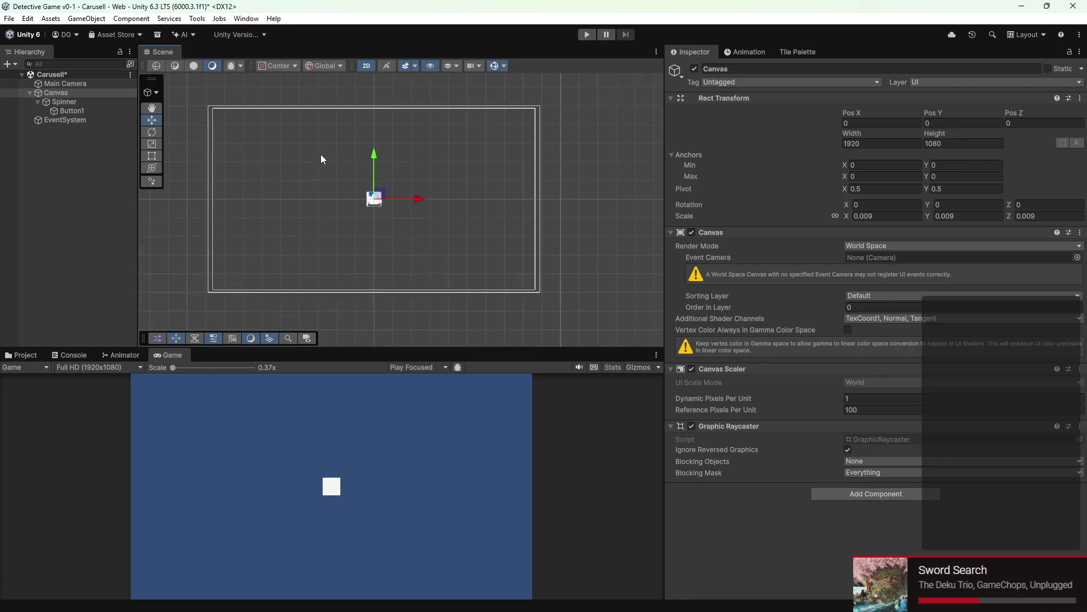
{"action": "scroll", "coordinate": [321, 154], "scroll_direction": "up", "scroll_amount": 1}
Step: Inspect Button1, nudge its Pos Z and leave it at 0, then switch to Firefox
{"action": "left_click", "coordinate": [51, 118]}
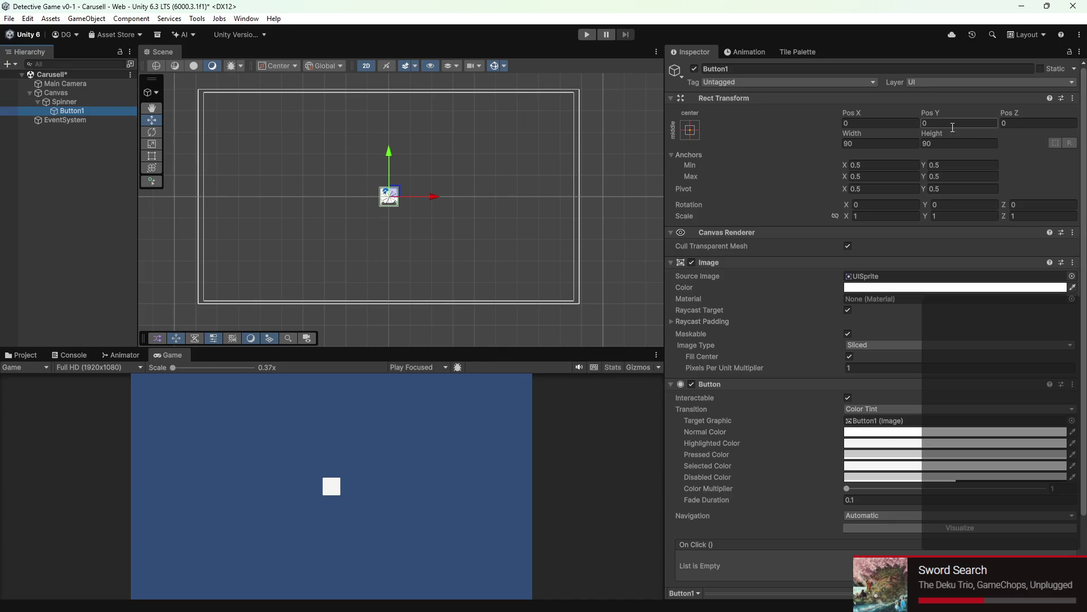
{"action": "left_click_drag", "start_coordinate": [1020, 117], "coordinate": [1037, 118]}
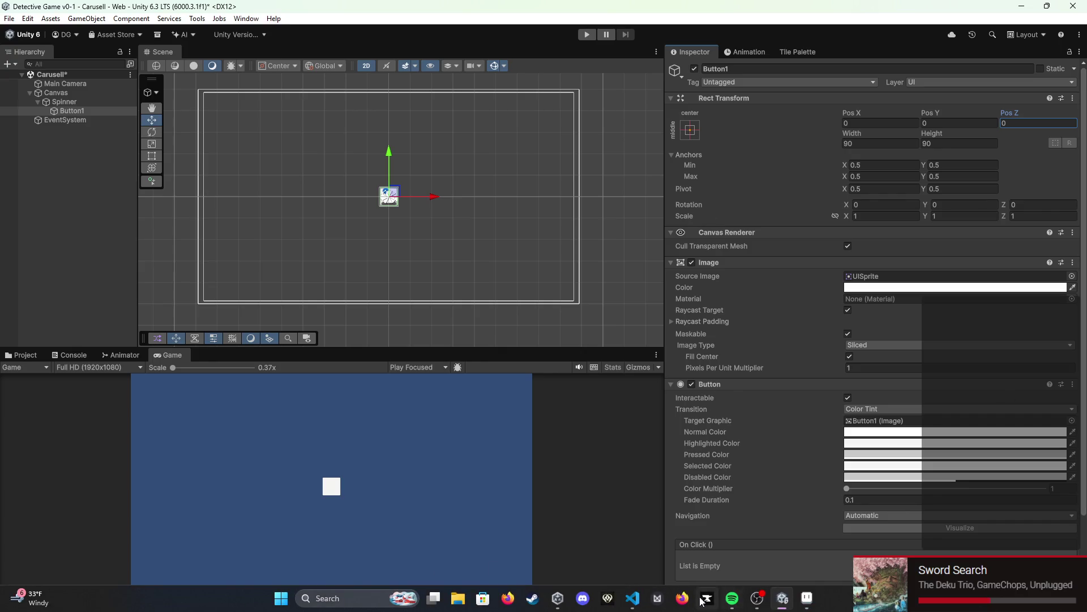
{"action": "left_click", "coordinate": [683, 598]}
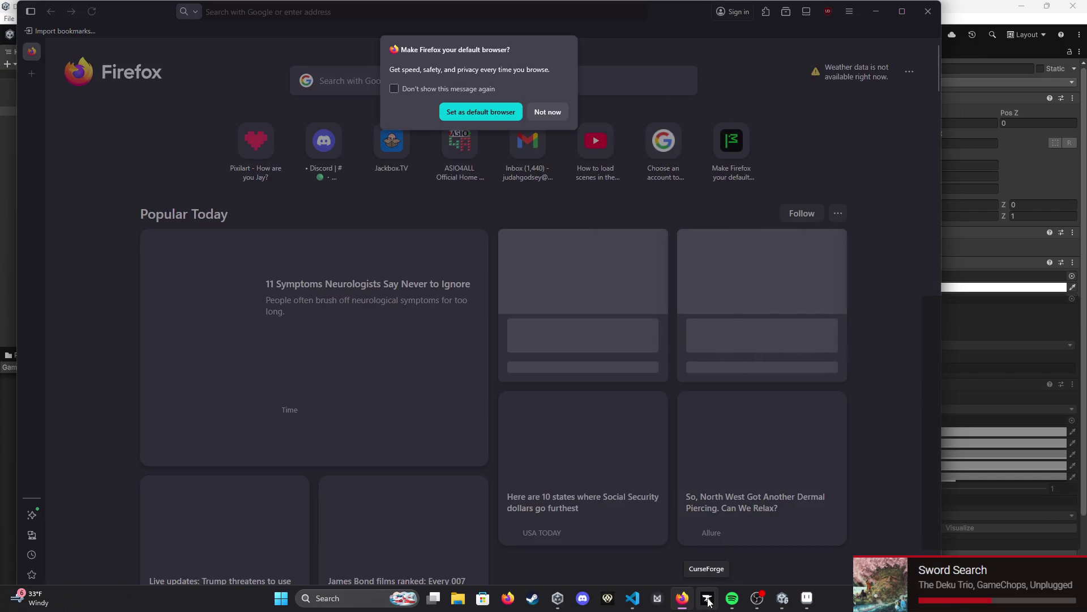
Step: Dismiss the default-browser prompt and search Google for how to add depth to Unity UI
{"action": "key", "text": "Return"}
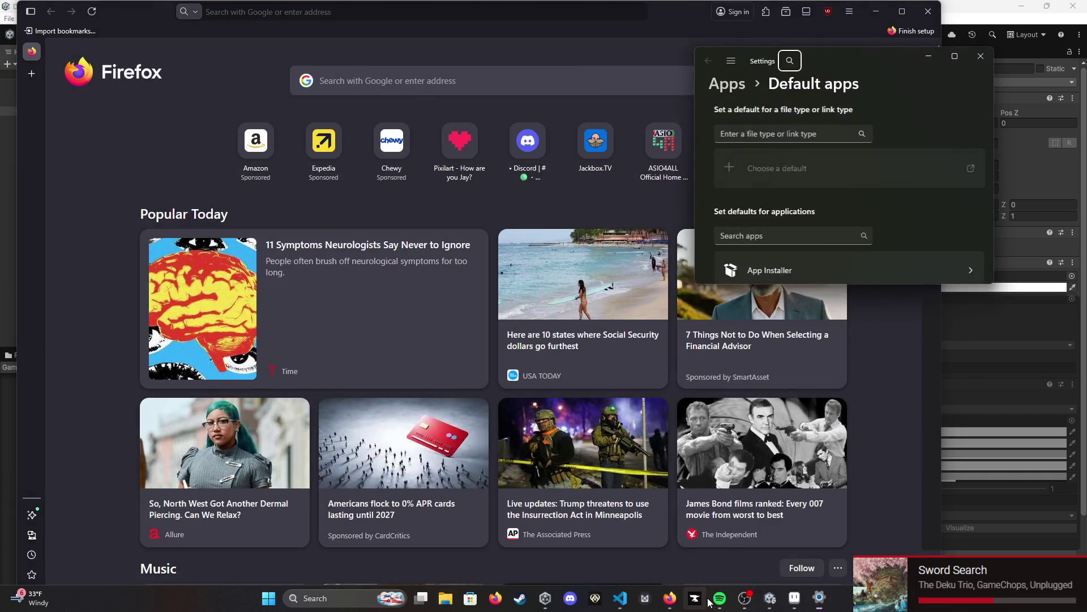
{"action": "left_click", "coordinate": [533, 36]}
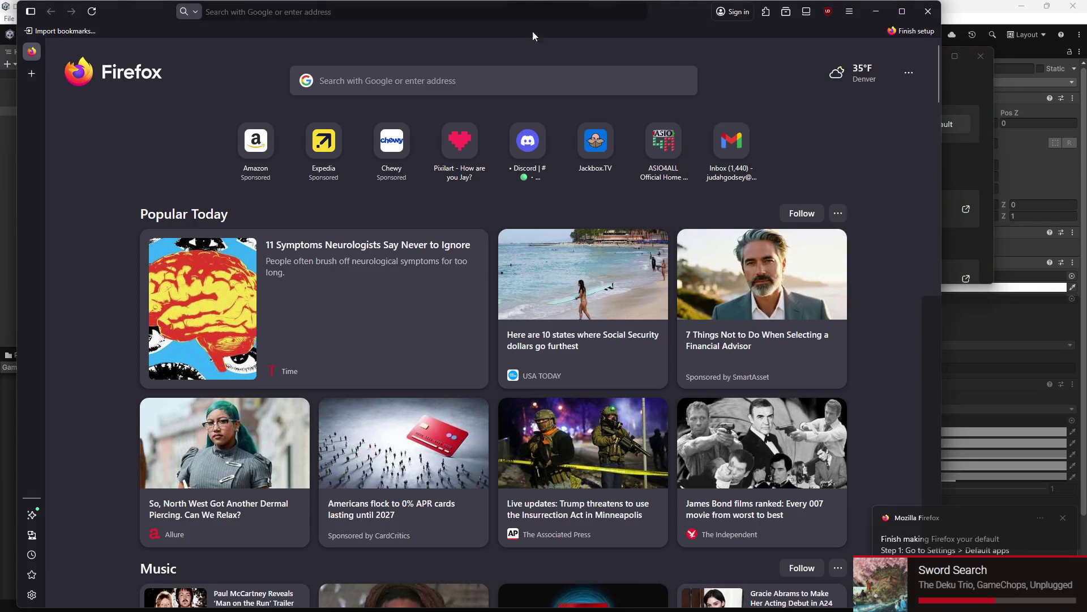
{"action": "left_click", "coordinate": [501, 19]}
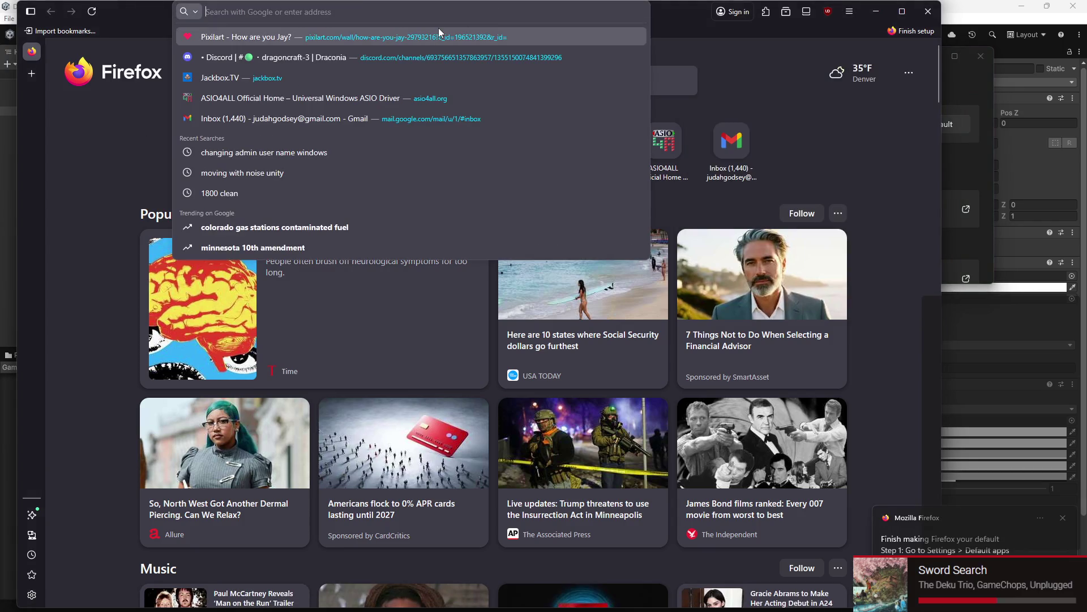
{"action": "type", "text": "how"}
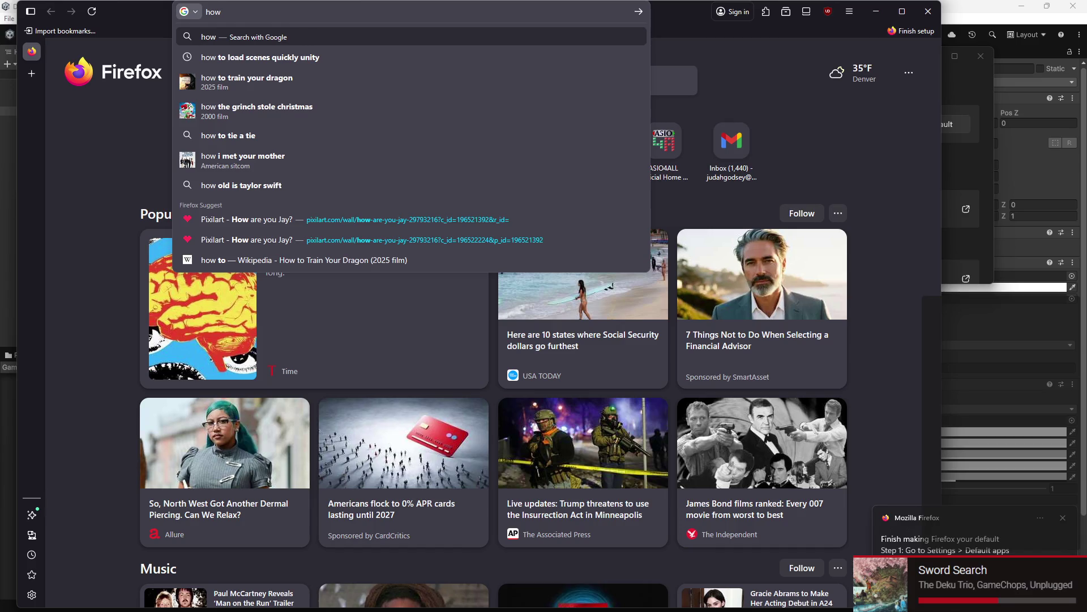
{"action": "type", "text": " to add dep"}
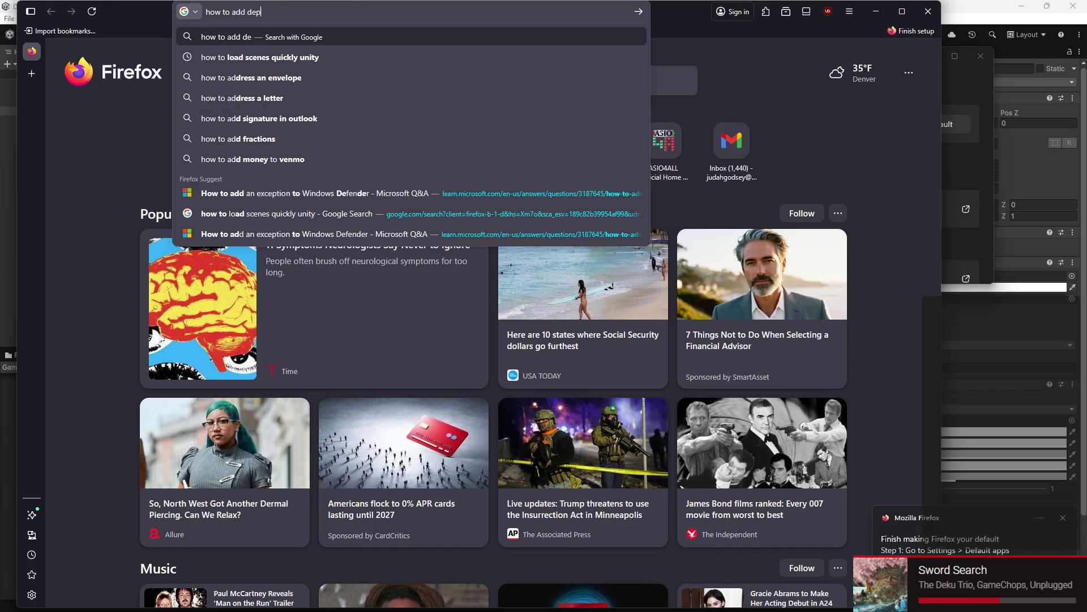
{"action": "type", "text": "th to unity a"}
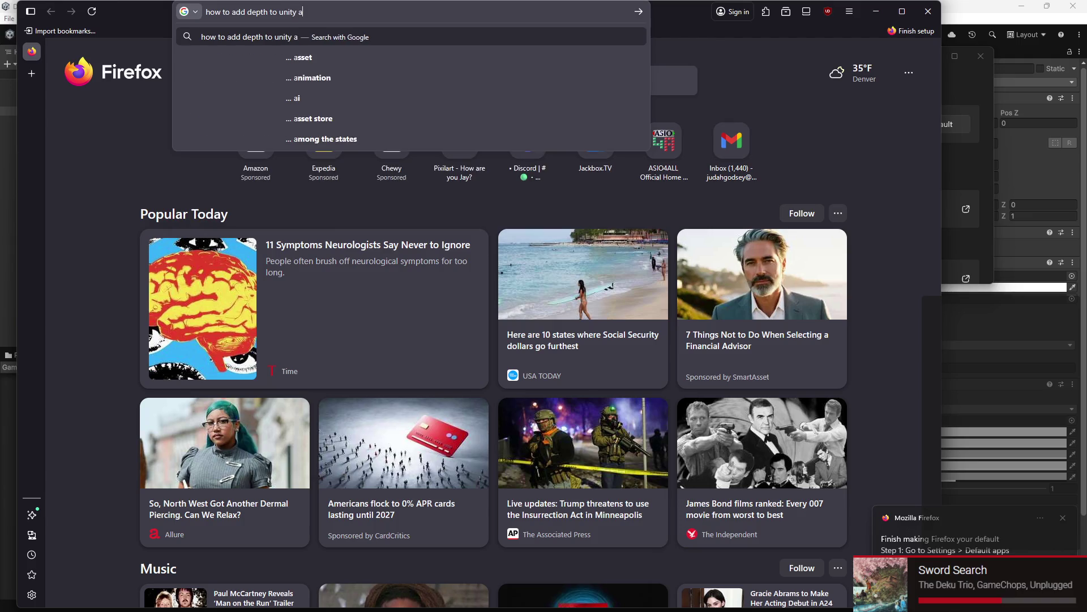
{"action": "type", "text": "ui"}
{"action": "key", "text": "Return"}
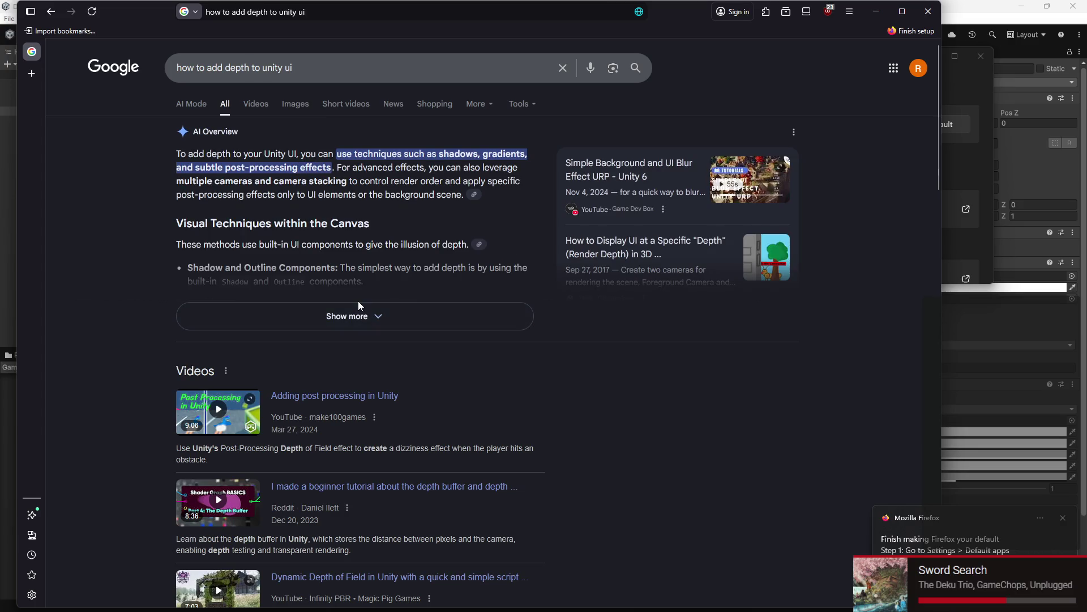
{"action": "scroll", "coordinate": [352, 290], "scroll_direction": "down", "scroll_amount": 5}
{"action": "scroll", "coordinate": [349, 283], "scroll_direction": "up", "scroll_amount": 5}
{"action": "scroll", "coordinate": [285, 251], "scroll_direction": "down", "scroll_amount": 2}
{"action": "scroll", "coordinate": [284, 251], "scroll_direction": "down", "scroll_amount": 3}
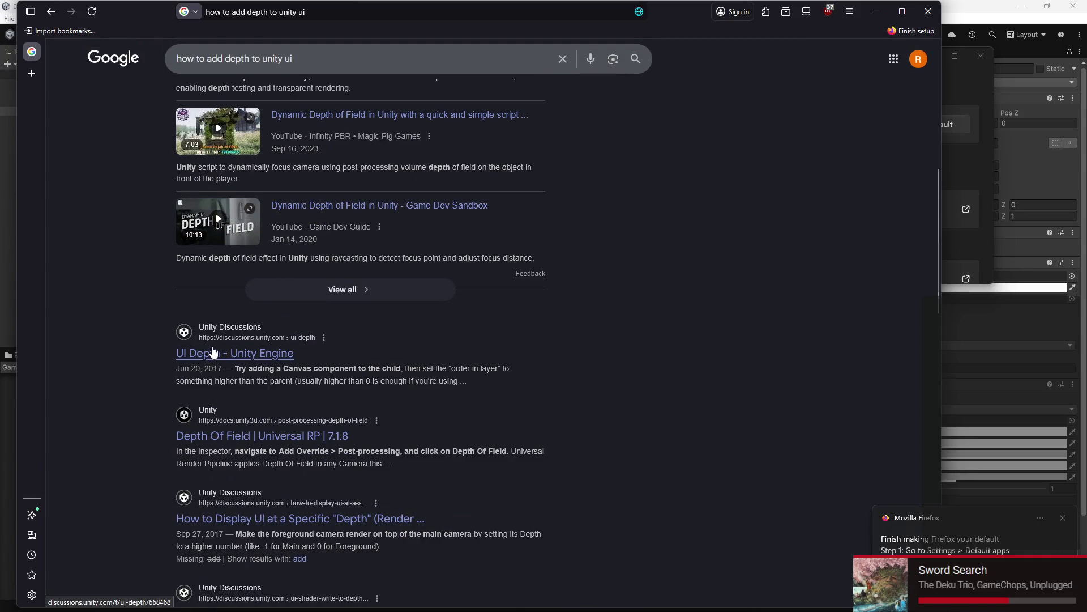
{"action": "scroll", "coordinate": [213, 353], "scroll_direction": "down", "scroll_amount": 1}
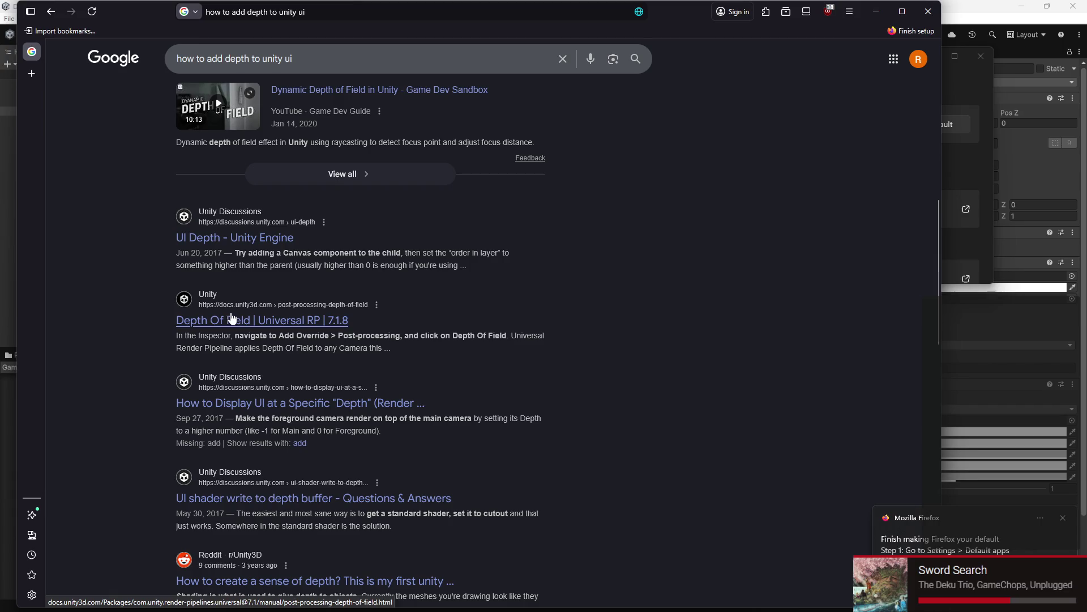
{"action": "scroll", "coordinate": [297, 315], "scroll_direction": "down", "scroll_amount": 1}
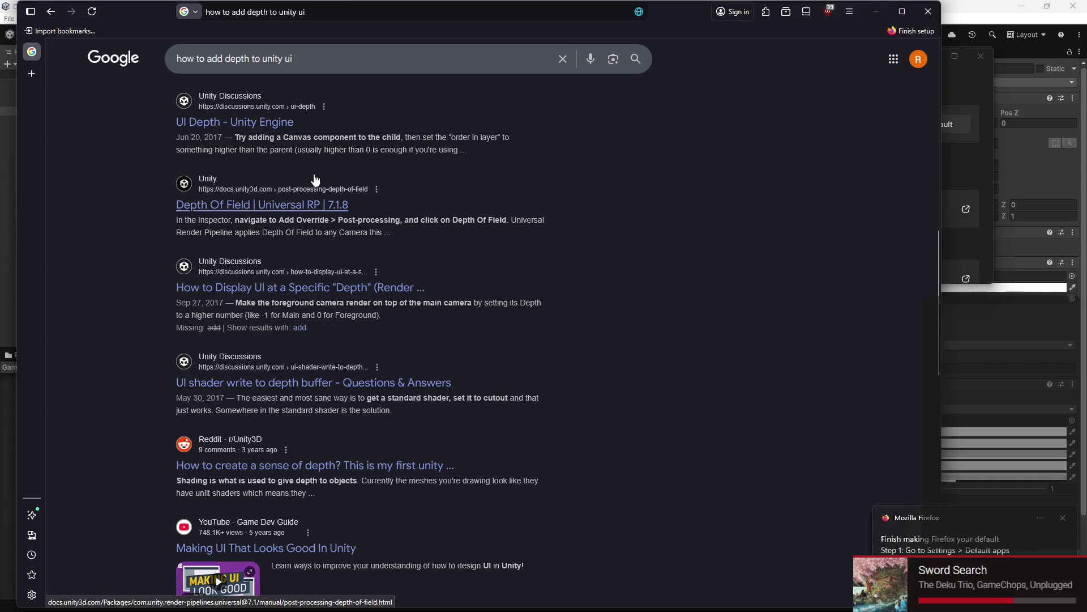
Step: Reword the query to 'how to change unity ui' and rerun the search
{"action": "left_click", "coordinate": [241, 58]}
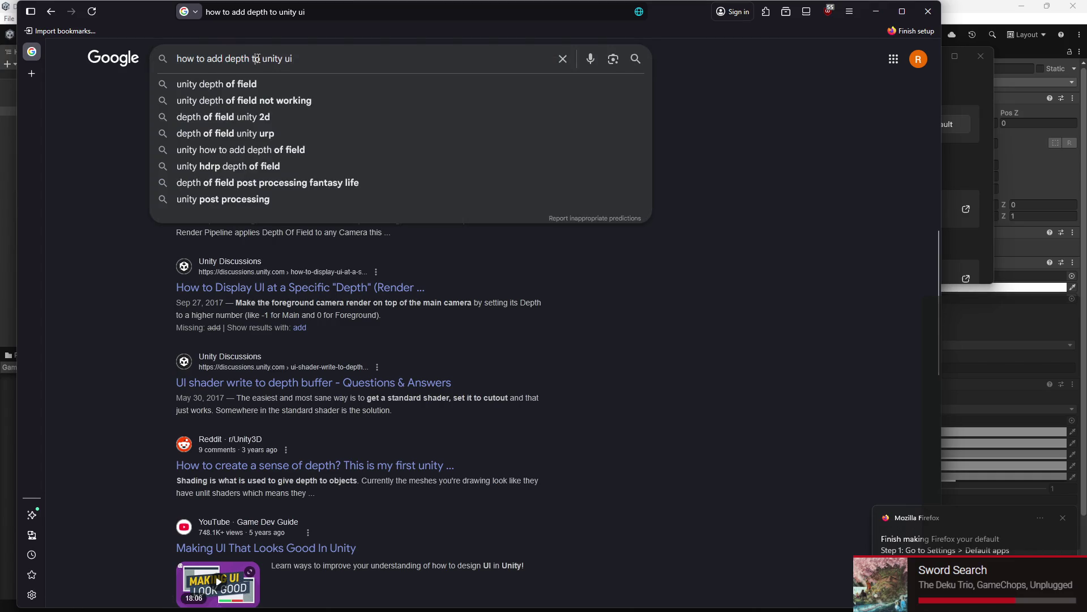
{"action": "left_click_drag", "start_coordinate": [261, 59], "coordinate": [191, 60]}
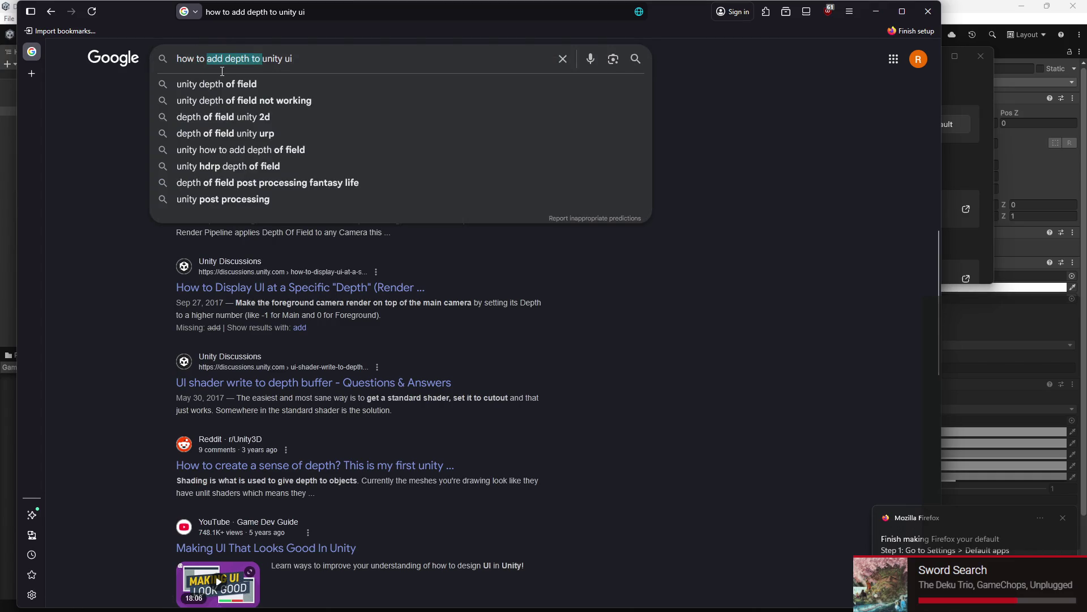
{"action": "type", "text": "change z"}
{"action": "key", "text": "Return"}
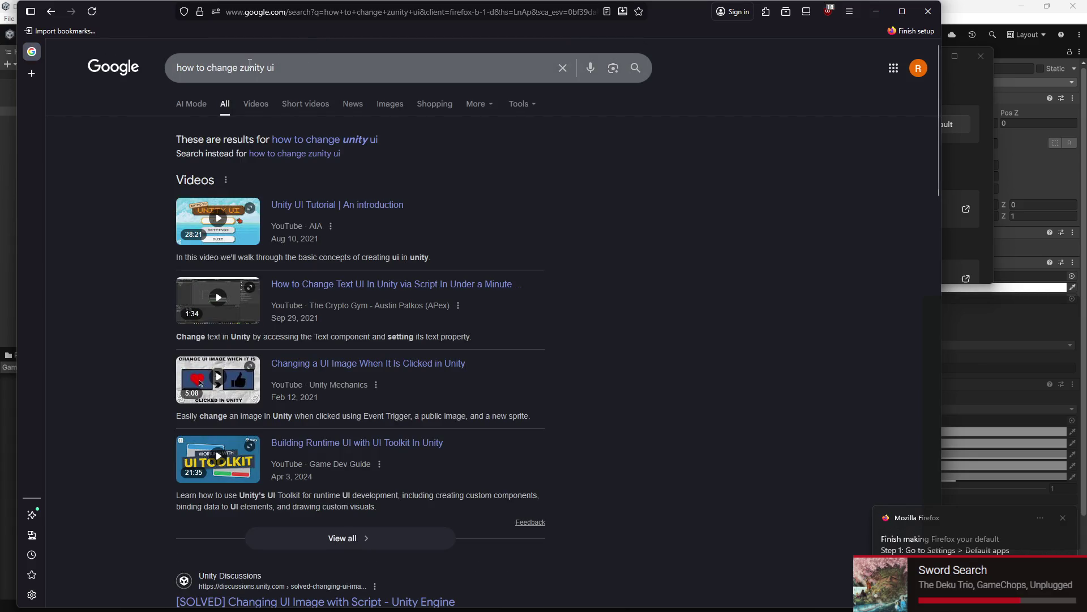
Step: Rerun the corrected query 'how to change z unity ui', read the results, and close Firefox
{"action": "left_click", "coordinate": [243, 68]}
{"action": "key", "text": "Return"}
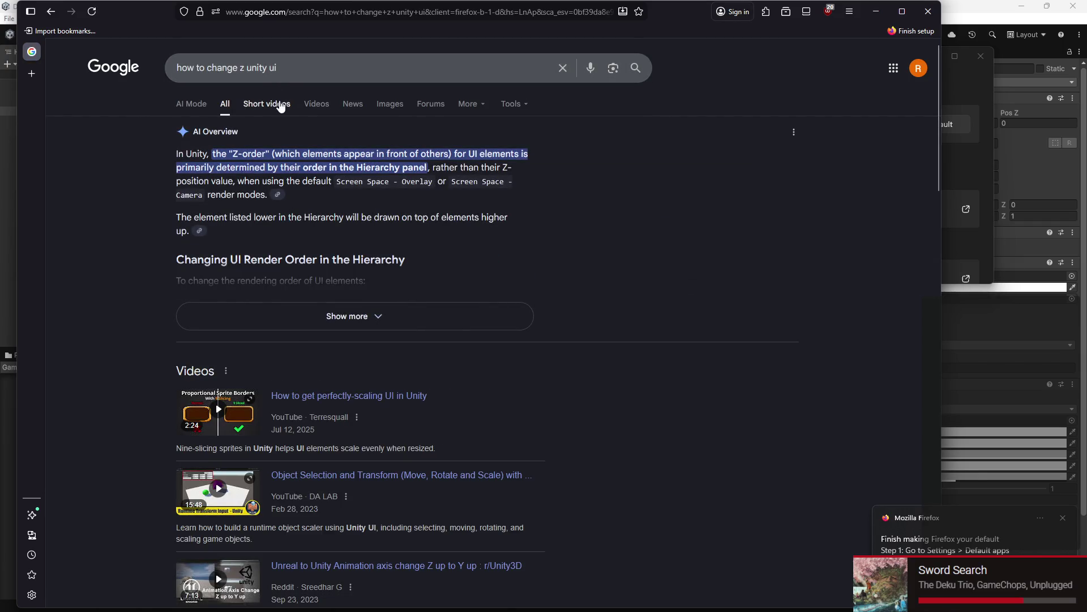
{"action": "scroll", "coordinate": [281, 108], "scroll_direction": "down", "scroll_amount": 5}
{"action": "scroll", "coordinate": [282, 110], "scroll_direction": "down", "scroll_amount": 2}
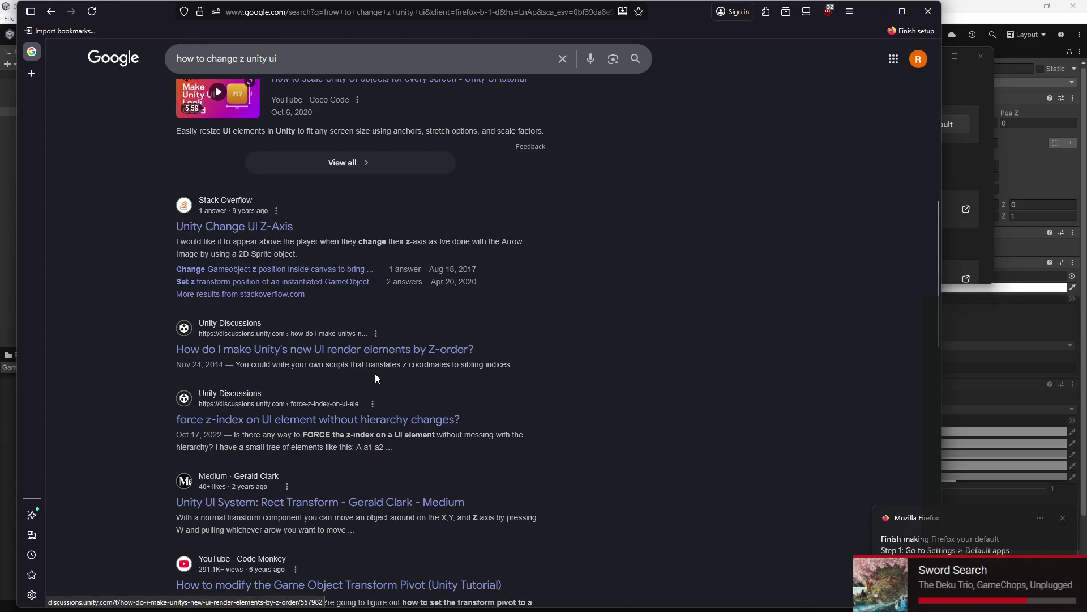
{"action": "scroll", "coordinate": [368, 381], "scroll_direction": "down", "scroll_amount": 1}
{"action": "scroll", "coordinate": [357, 361], "scroll_direction": "down", "scroll_amount": 1}
{"action": "scroll", "coordinate": [323, 335], "scroll_direction": "down", "scroll_amount": 1}
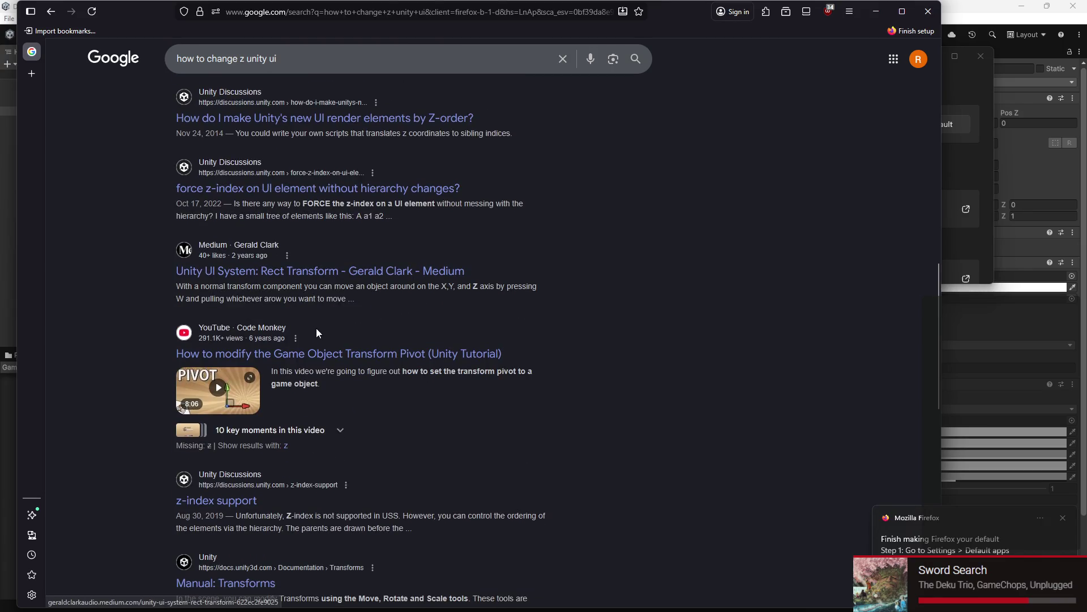
{"action": "scroll", "coordinate": [306, 328], "scroll_direction": "down", "scroll_amount": 1}
{"action": "scroll", "coordinate": [302, 323], "scroll_direction": "down", "scroll_amount": 1}
{"action": "scroll", "coordinate": [290, 317], "scroll_direction": "down", "scroll_amount": 2}
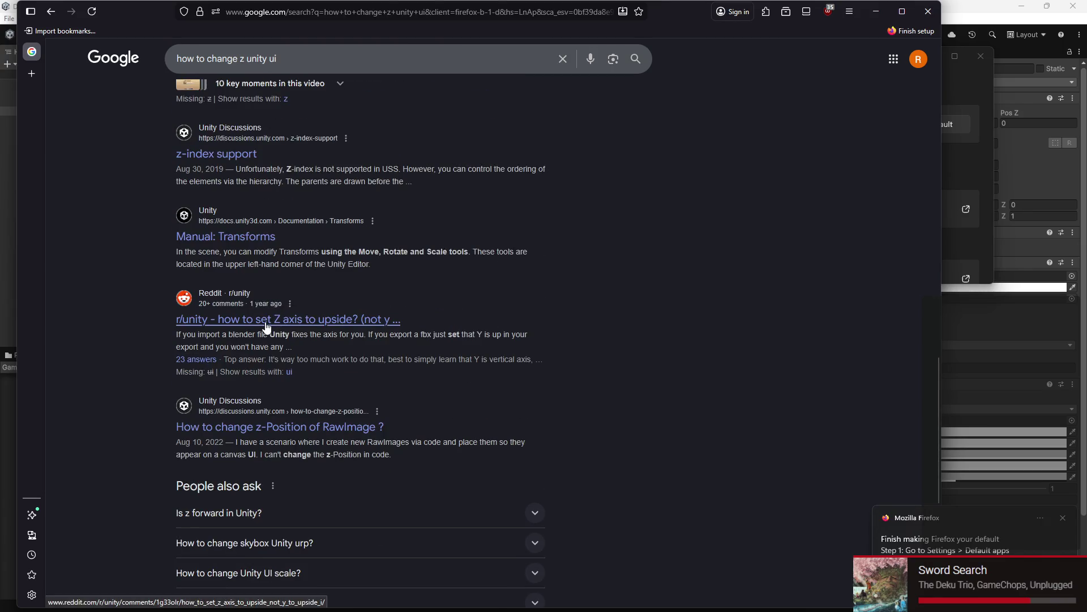
{"action": "scroll", "coordinate": [262, 321], "scroll_direction": "down", "scroll_amount": 2}
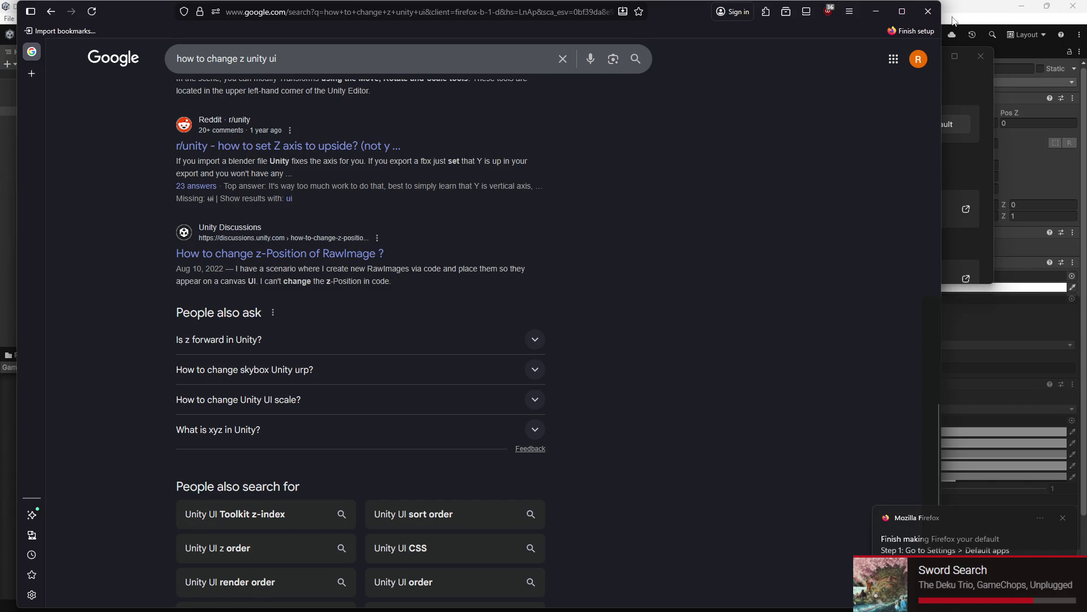
{"action": "left_click", "coordinate": [927, 11]}
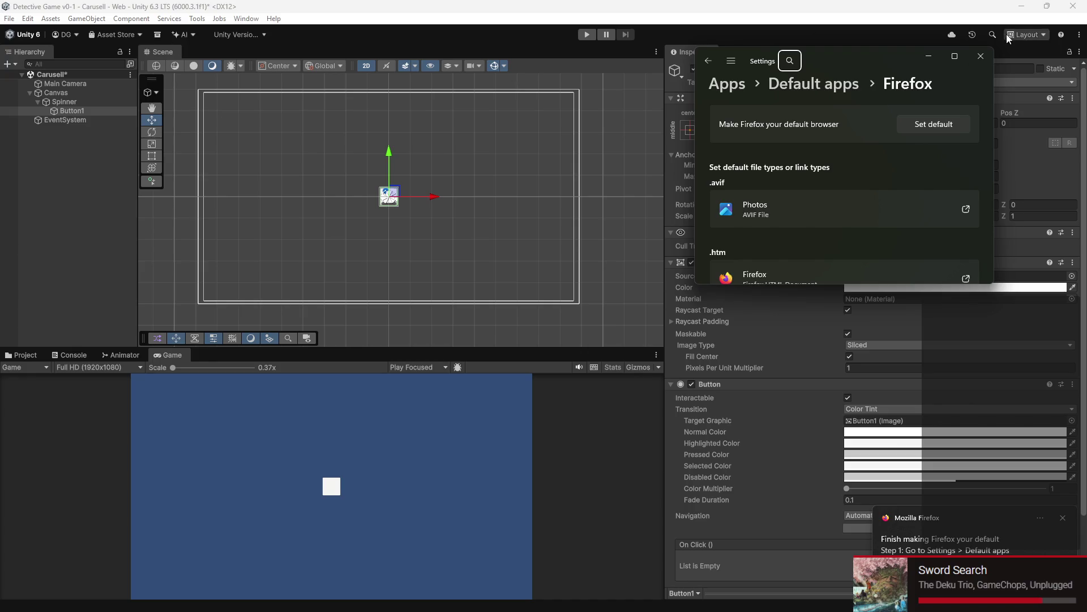
Step: Close the default-apps Settings, leave 2D mode, and push Button1's Pos Z out to about 230.38
{"action": "double_click", "coordinate": [983, 65]}
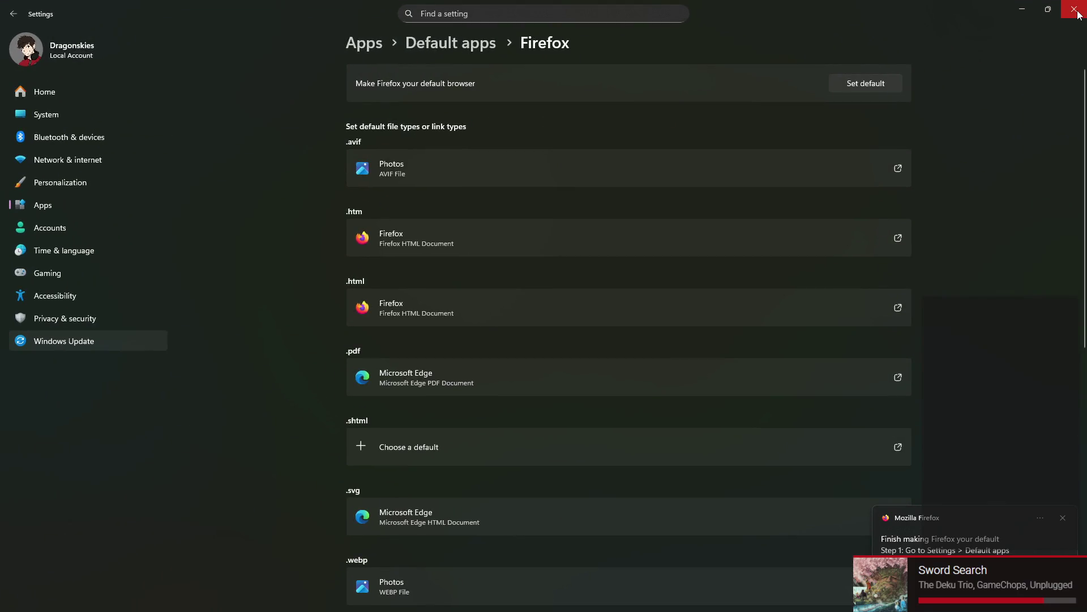
{"action": "left_click", "coordinate": [1068, 7]}
{"action": "scroll", "coordinate": [219, 149], "scroll_direction": "down", "scroll_amount": 2}
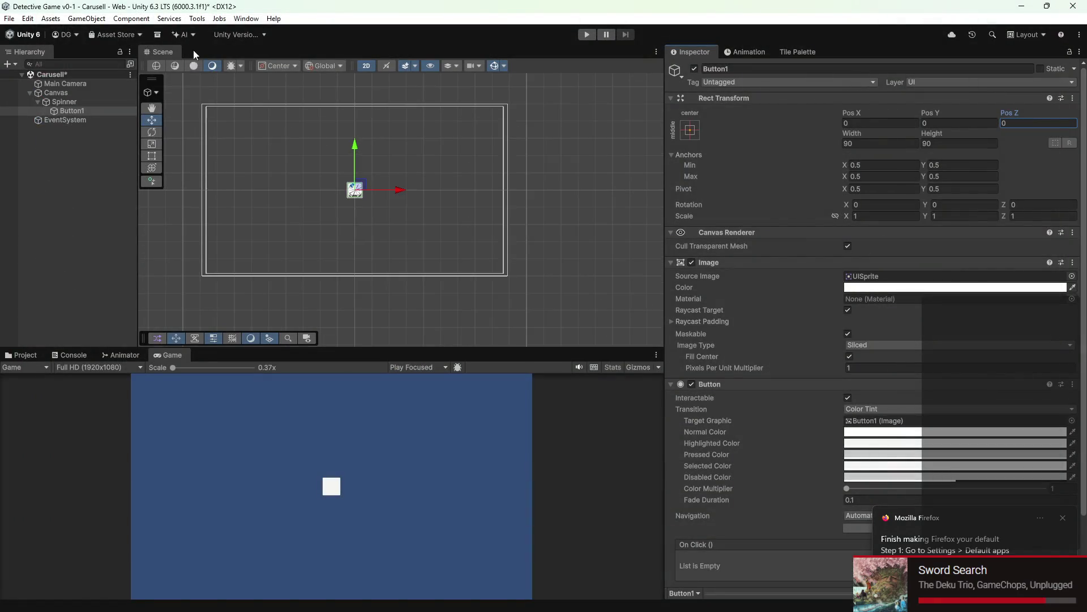
{"action": "left_click", "coordinate": [367, 66]}
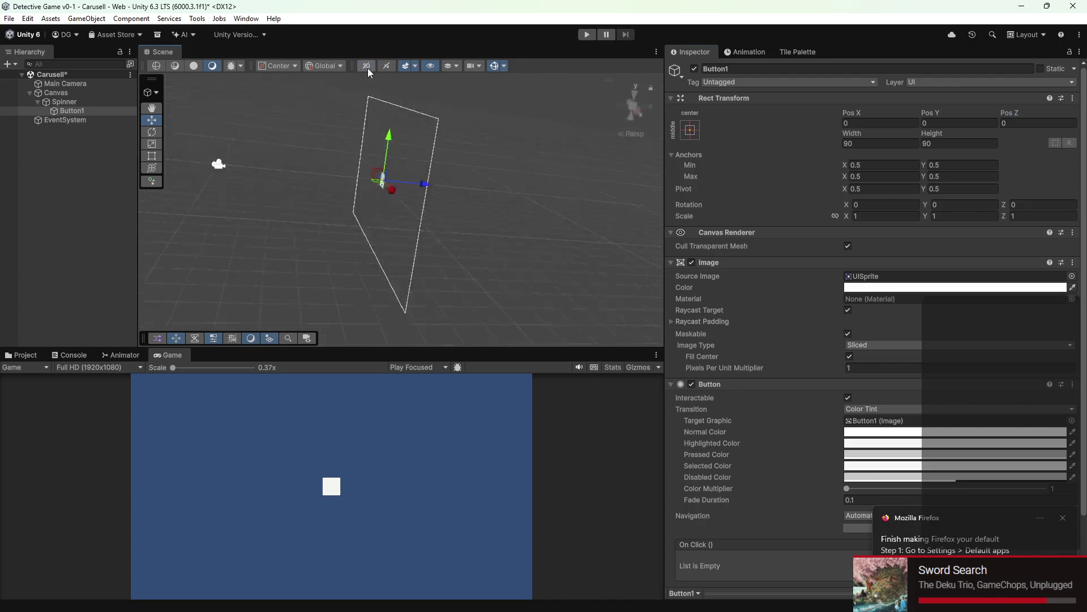
{"action": "left_click_drag", "start_coordinate": [396, 133], "coordinate": [468, 195]}
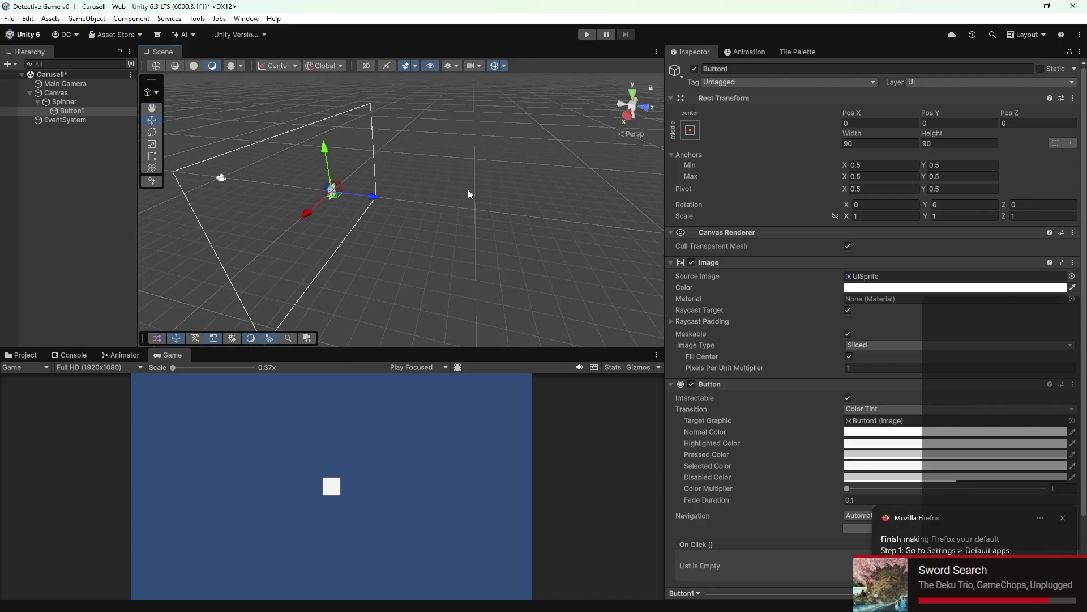
{"action": "left_click_drag", "start_coordinate": [1013, 115], "coordinate": [1073, 216]}
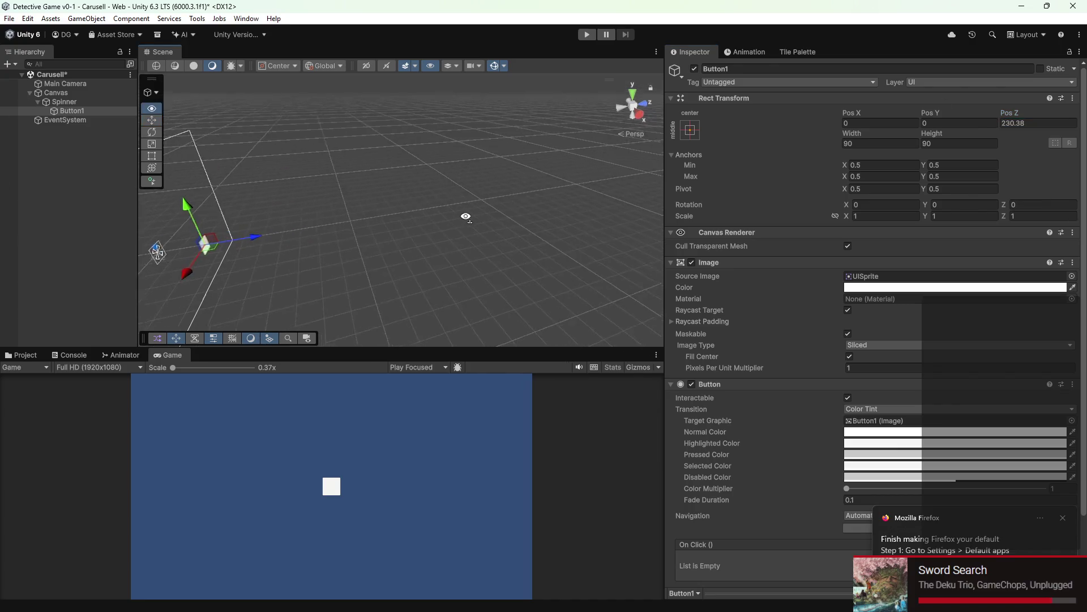
{"action": "mouse_move", "coordinate": [367, 243]}
{"action": "left_mouse_down"}
{"action": "mouse_move", "coordinate": [428, 244]}
{"action": "mouse_move", "coordinate": [607, 165]}
{"action": "mouse_move", "coordinate": [472, 238]}
{"action": "mouse_move", "coordinate": [413, 213]}
{"action": "mouse_move", "coordinate": [406, 231]}
{"action": "left_mouse_up"}
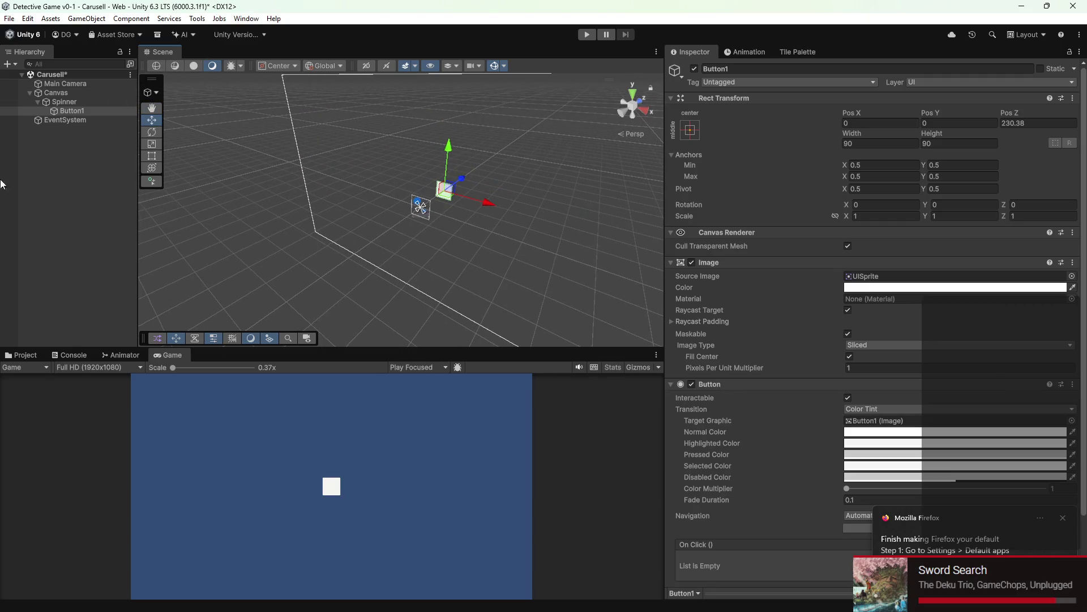
Step: Apply DefaultScaler.preset to the Canvas Scaler, giving World mode with 32 reference pixels per unit
{"action": "left_click", "coordinate": [56, 93]}
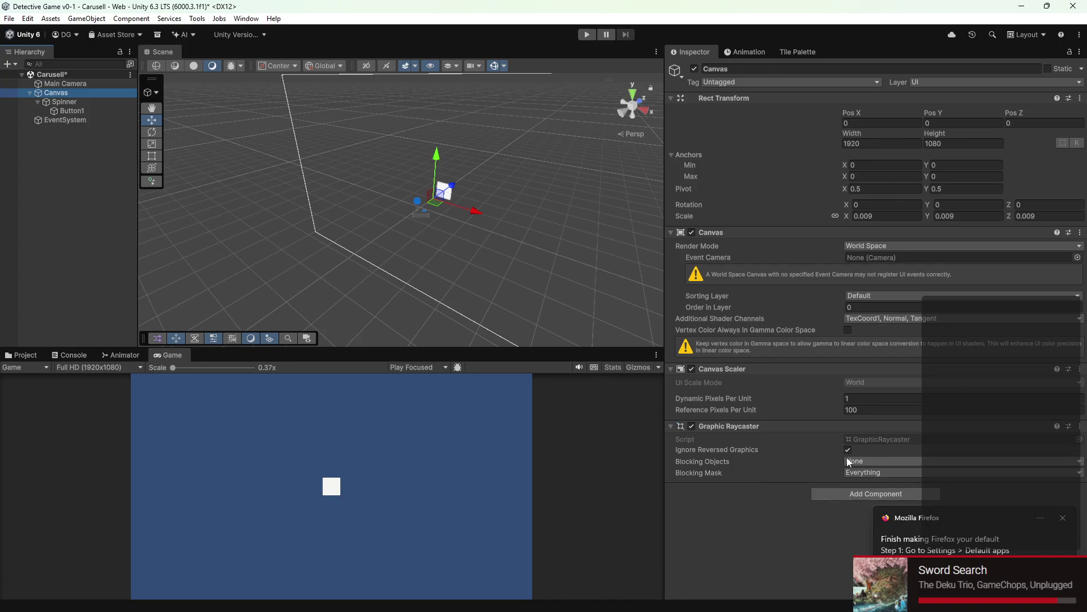
{"action": "left_click", "coordinate": [1069, 372]}
{"action": "left_click", "coordinate": [1068, 370]}
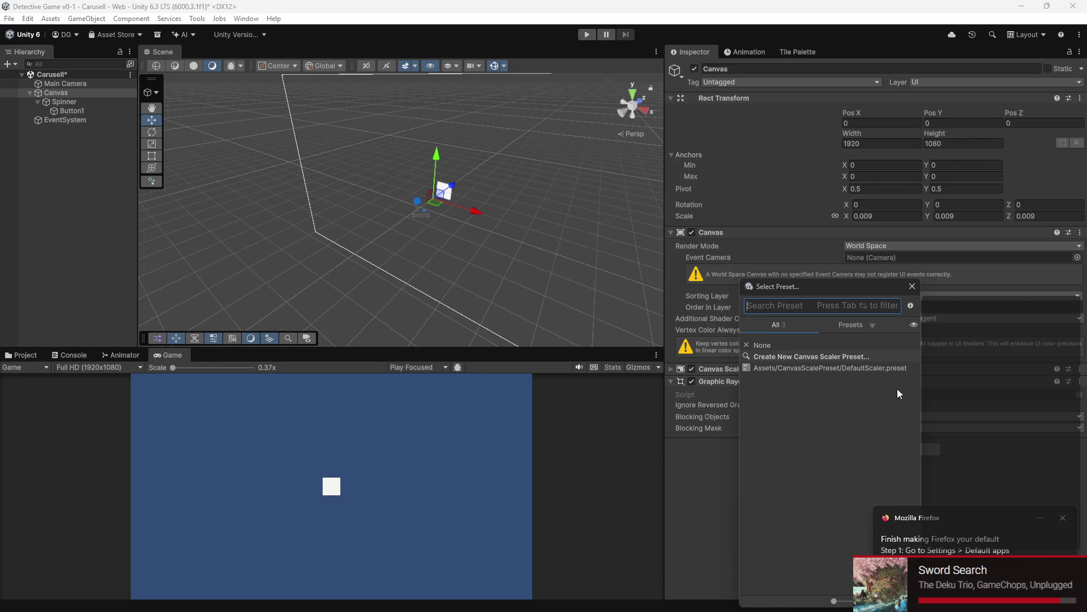
{"action": "double_click", "coordinate": [809, 367]}
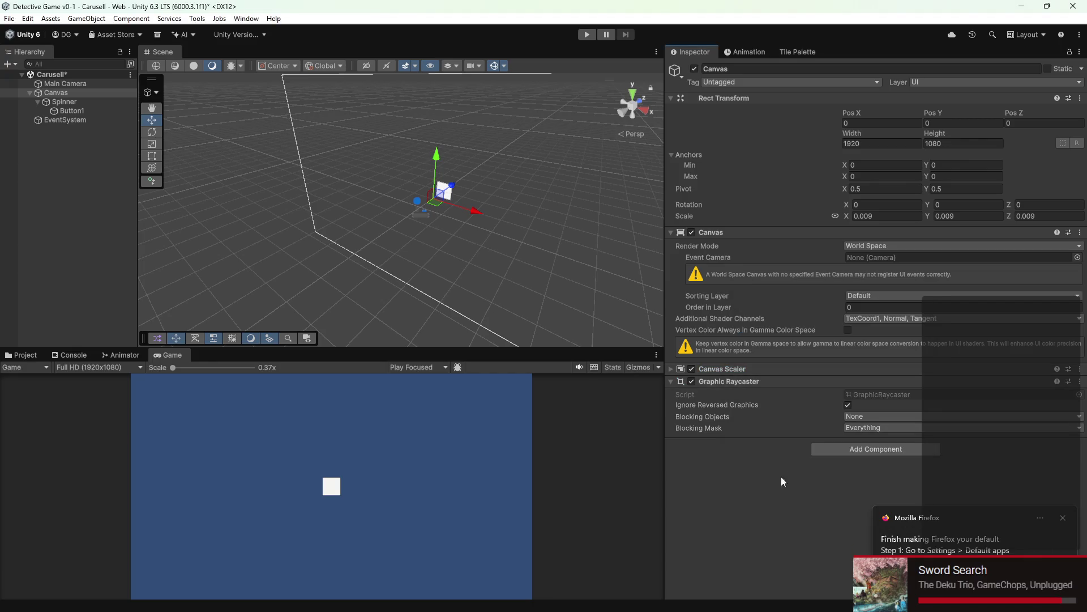
{"action": "left_click", "coordinate": [726, 369]}
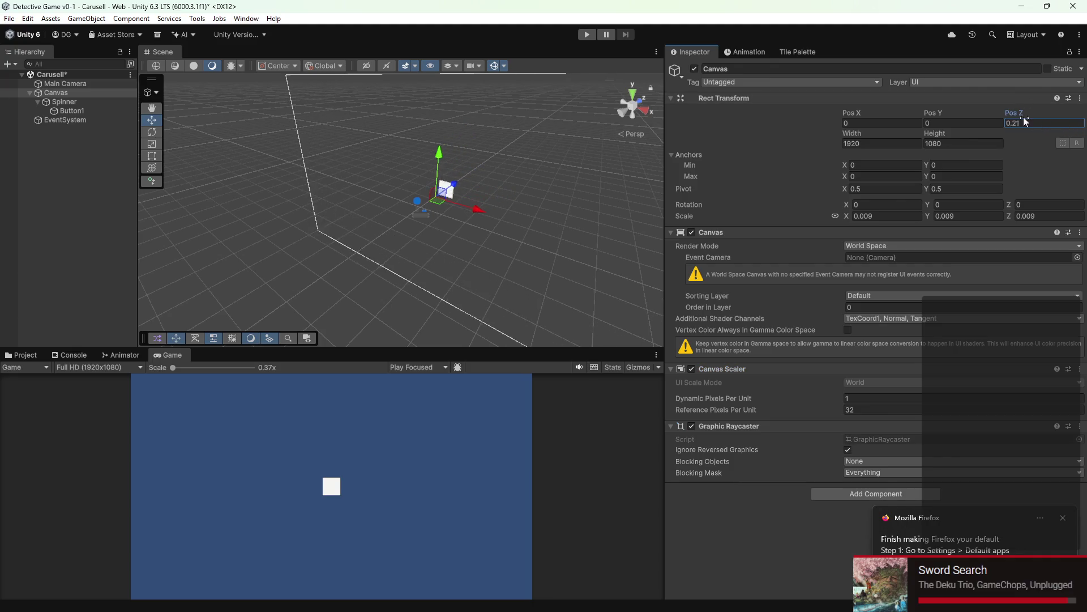
Step: Nudge the Canvas Z position slightly, then move on to the Main Camera
{"action": "left_click_drag", "start_coordinate": [1018, 114], "coordinate": [1016, 118]}
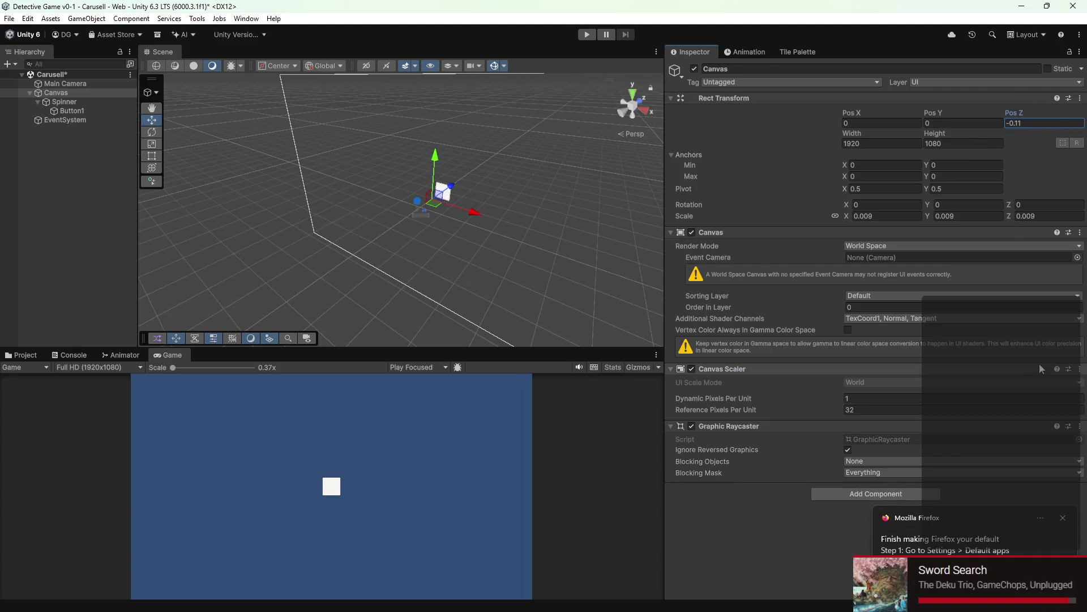
{"action": "left_click", "coordinate": [72, 76]}
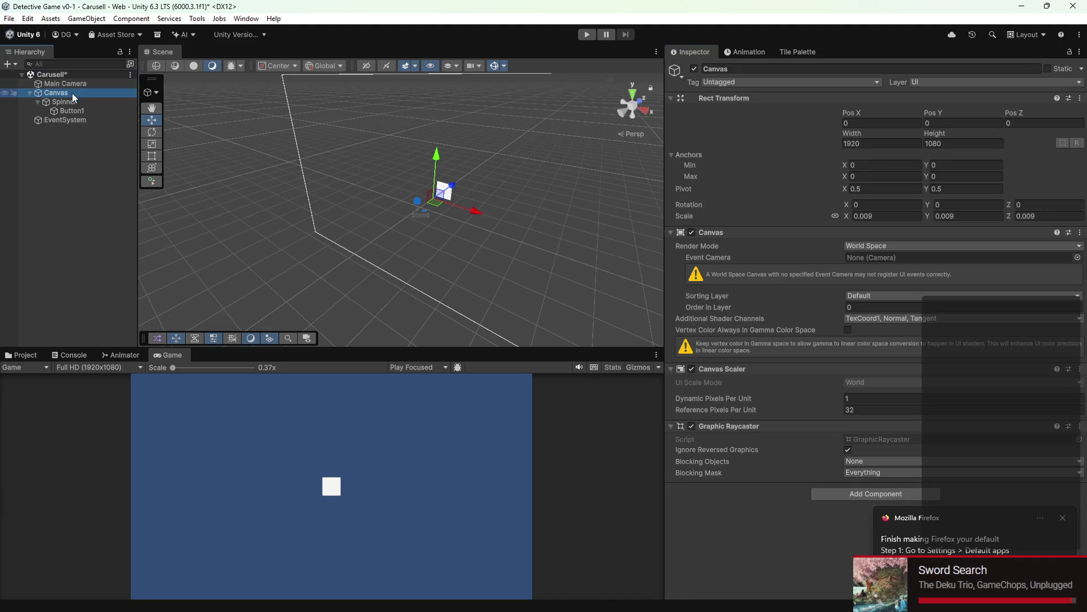
{"action": "left_click", "coordinate": [66, 81]}
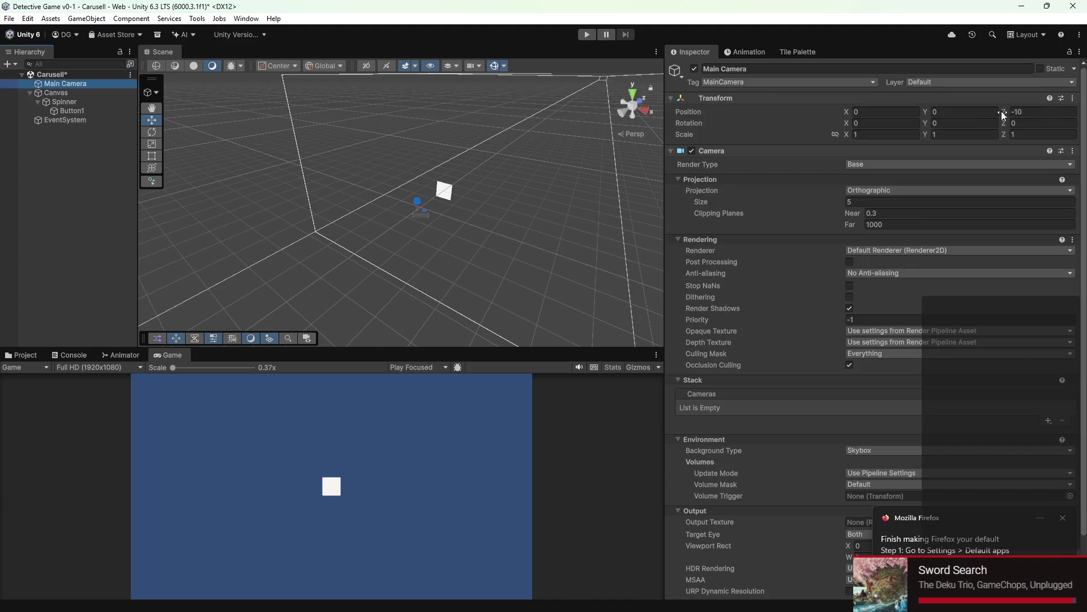
{"action": "mouse_move", "coordinate": [1002, 111]}
{"action": "left_mouse_down"}
{"action": "mouse_move", "coordinate": [57, 109]}
{"action": "mouse_move", "coordinate": [995, 119]}
{"action": "left_mouse_up"}
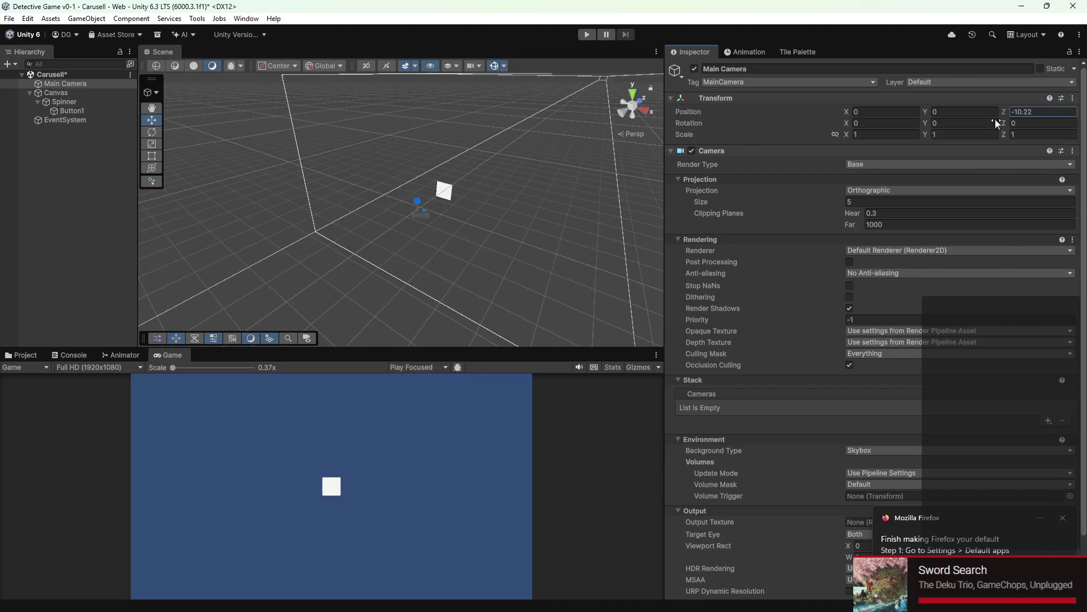
{"action": "left_click", "coordinate": [908, 191]}
{"action": "left_click", "coordinate": [862, 204]}
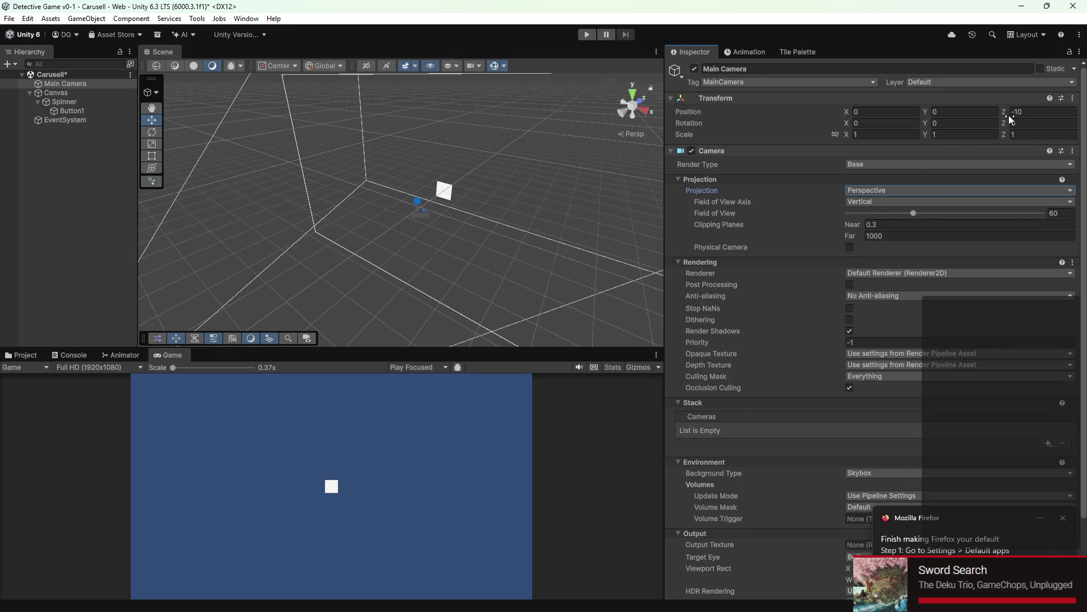
{"action": "left_click_drag", "start_coordinate": [1008, 114], "coordinate": [1036, 110]}
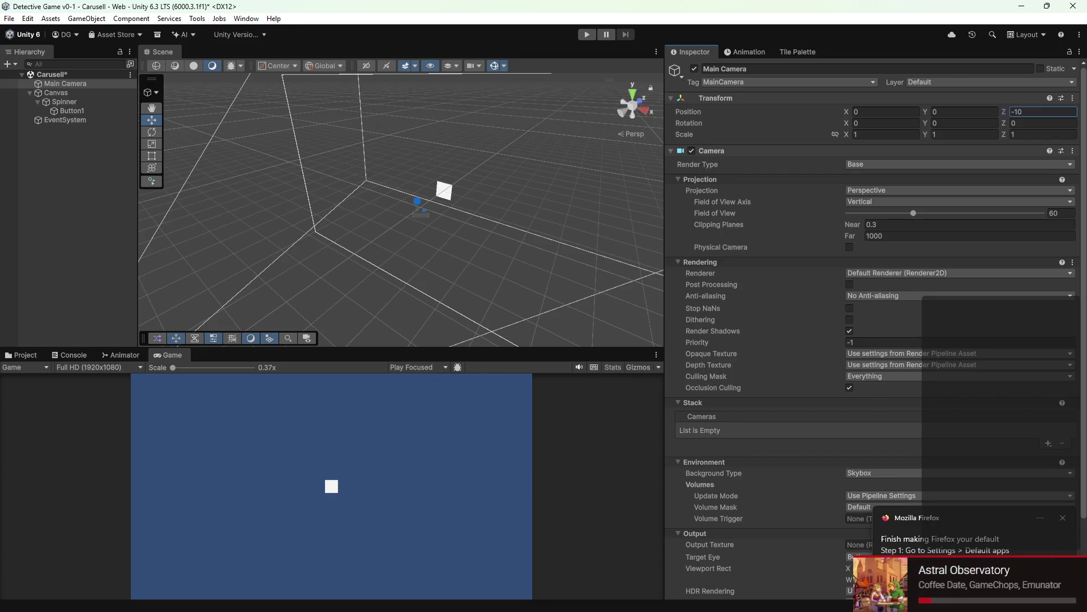
{"action": "left_click", "coordinate": [1062, 517]}
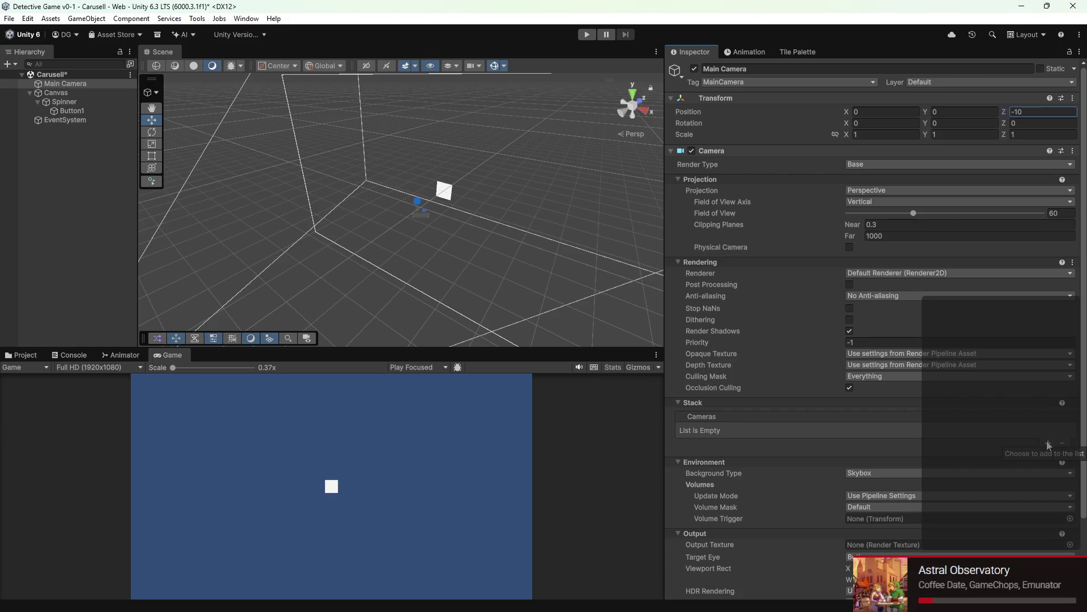
{"action": "left_click", "coordinate": [959, 190]}
{"action": "left_click", "coordinate": [958, 205]}
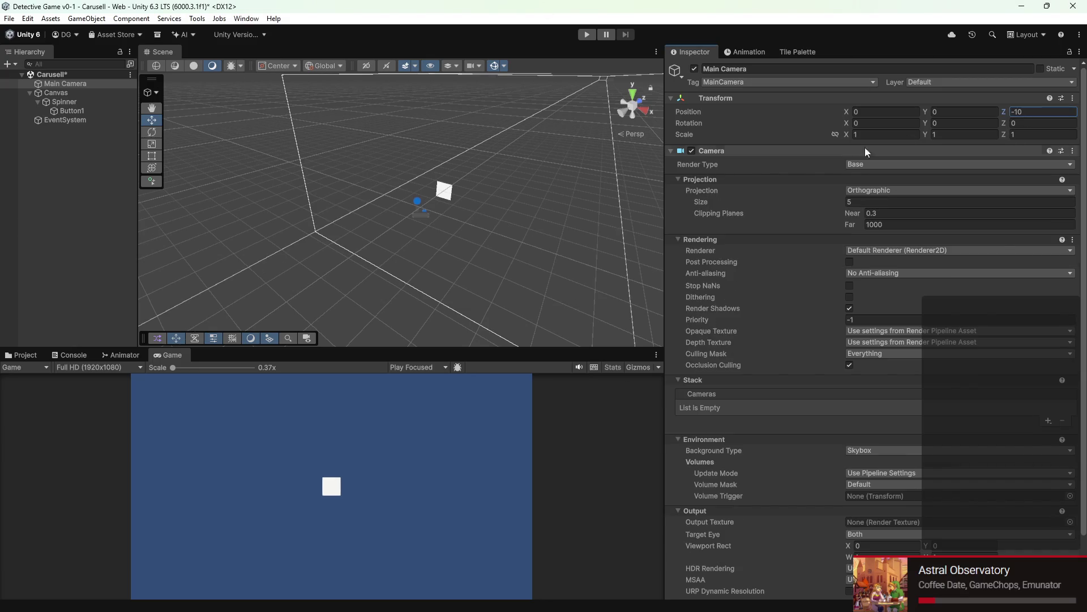
{"action": "mouse_move", "coordinate": [320, 299]}
{"action": "left_mouse_down"}
{"action": "mouse_move", "coordinate": [490, 219]}
{"action": "mouse_move", "coordinate": [442, 230]}
{"action": "left_mouse_up"}
{"action": "left_click", "coordinate": [959, 190]}
{"action": "left_click", "coordinate": [62, 245]}
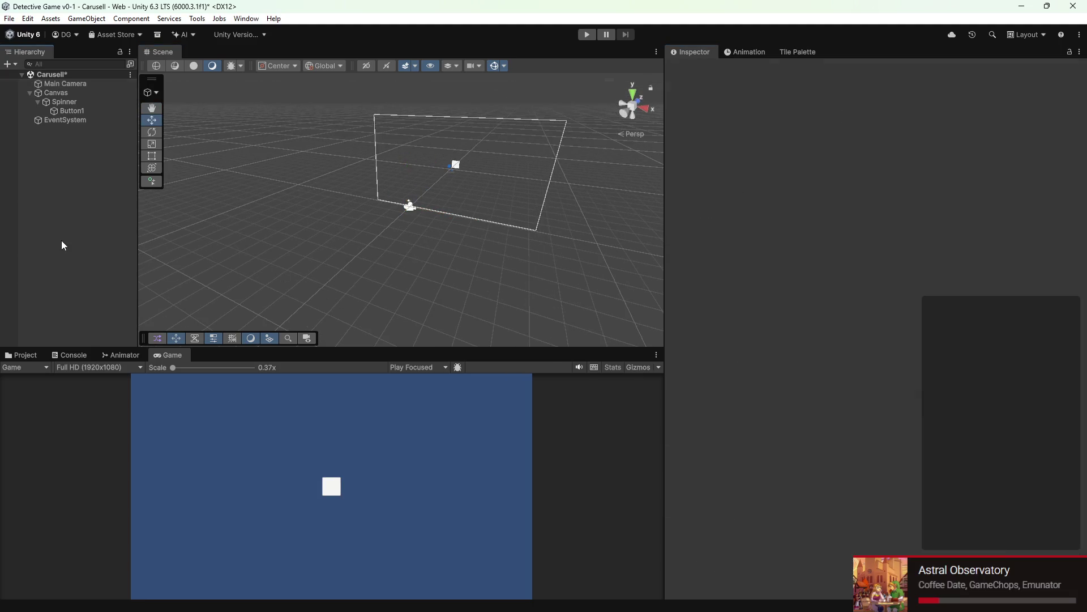
Step: Add a new Camera to the Carusell scene, keeping its default projection
{"action": "left_click", "coordinate": [10, 64]}
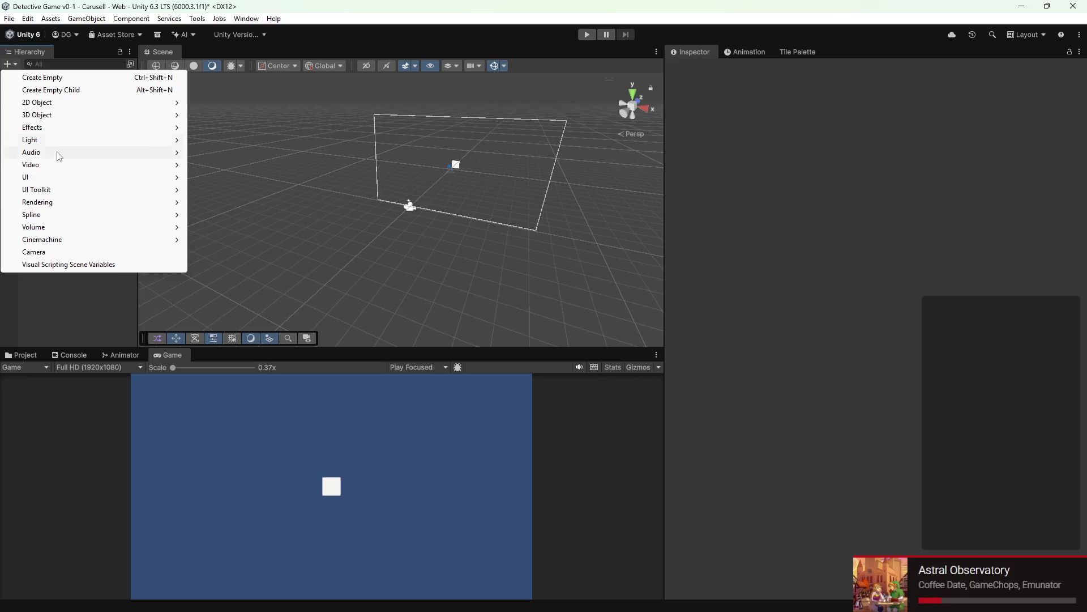
{"action": "left_click", "coordinate": [68, 252]}
{"action": "left_click", "coordinate": [876, 190]}
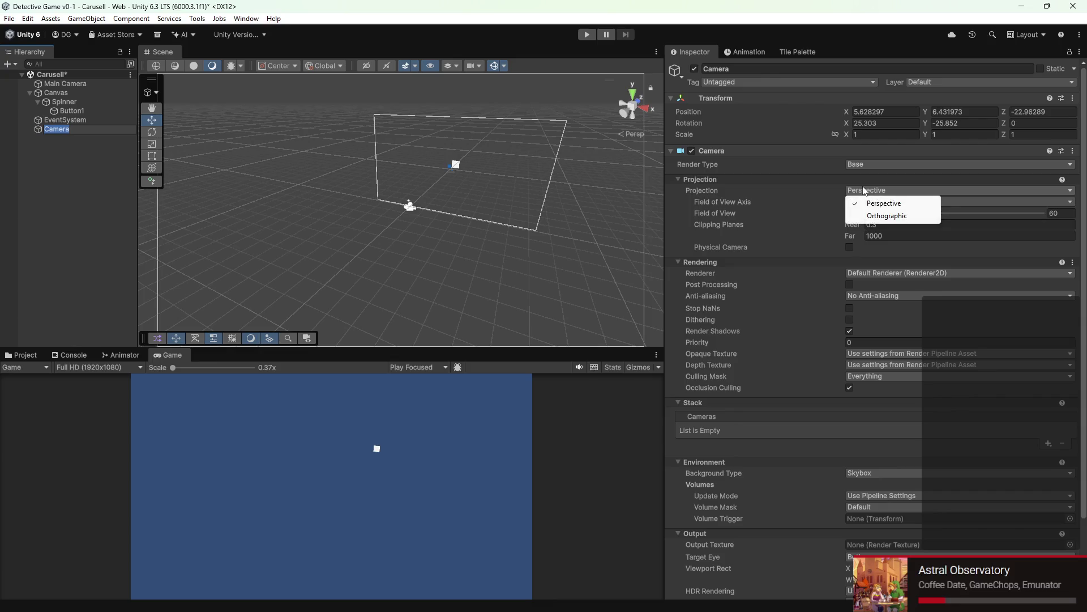
{"action": "left_click", "coordinate": [683, 180]}
Step: Make the Canvas render in Screen Space - Camera with the new Camera as its render camera
{"action": "left_click", "coordinate": [57, 92]}
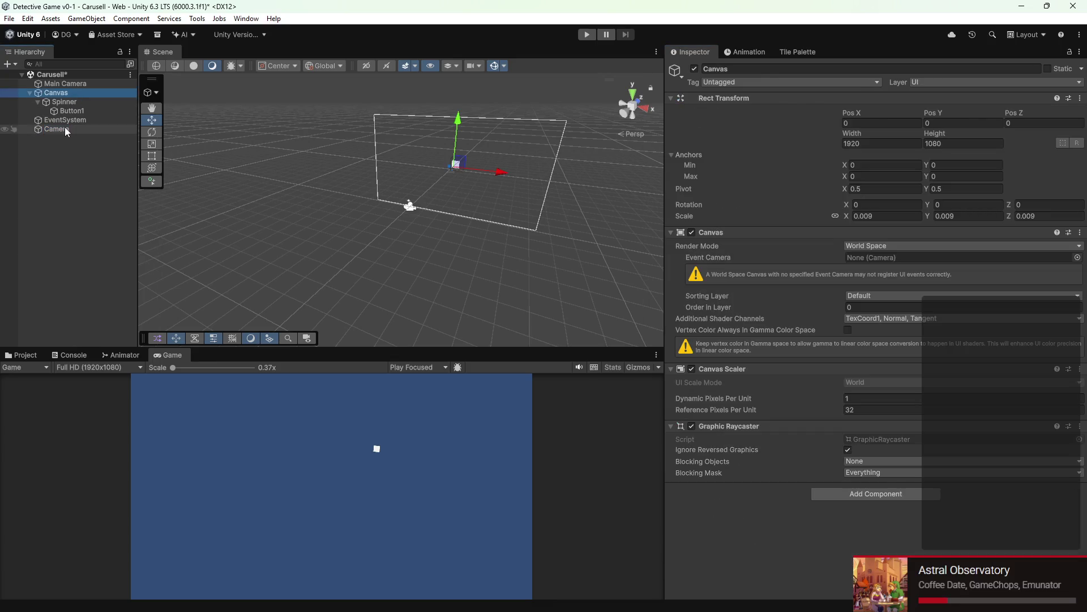
{"action": "left_click_drag", "start_coordinate": [56, 129], "coordinate": [907, 255]}
{"action": "left_click", "coordinate": [905, 246]}
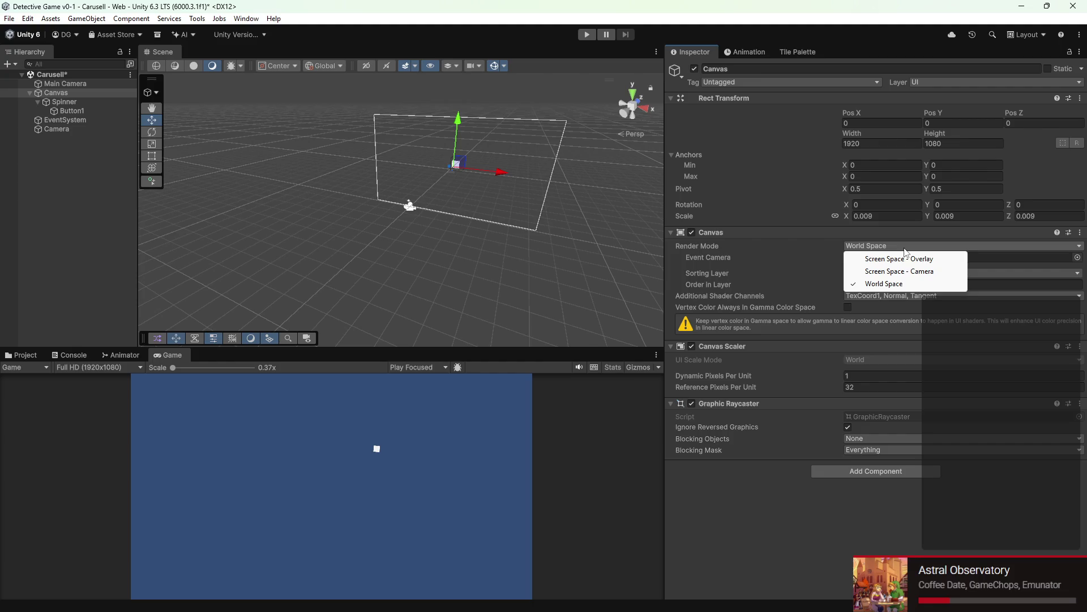
{"action": "left_click", "coordinate": [908, 270]}
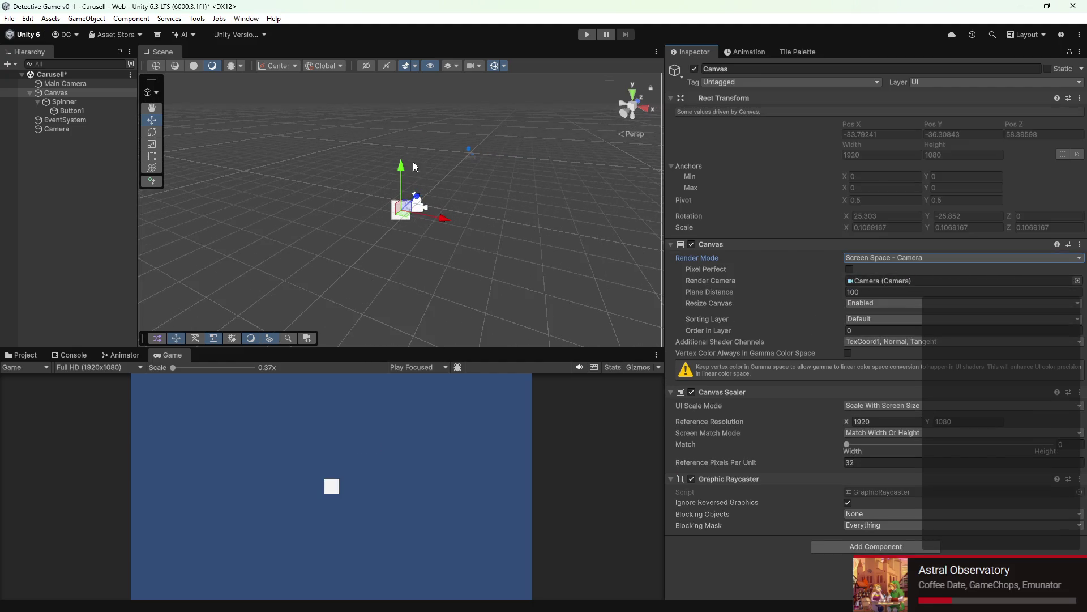
{"action": "left_click", "coordinate": [57, 128]}
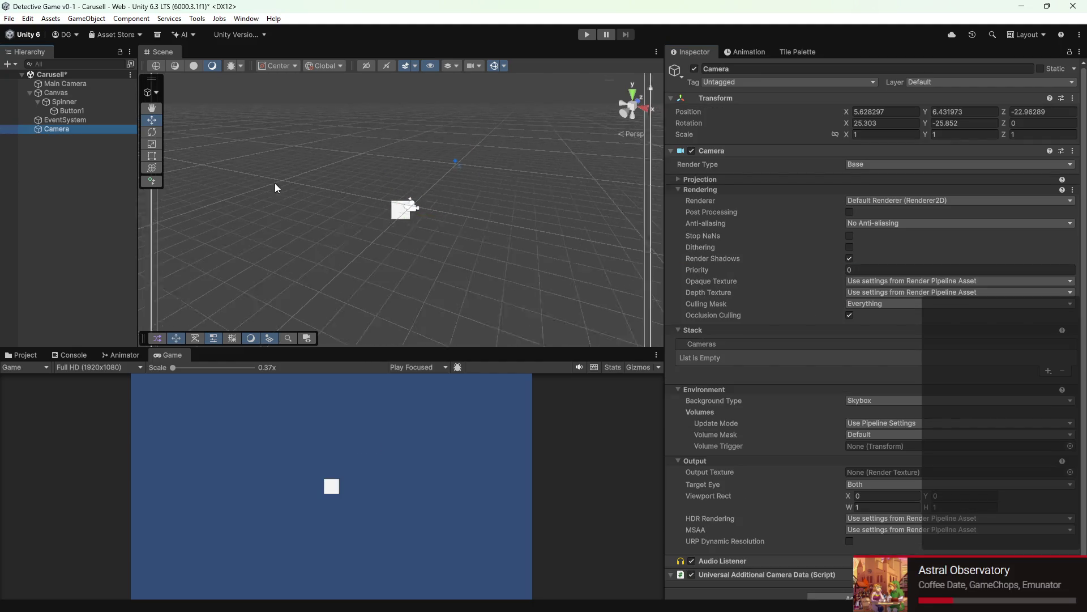
{"action": "scroll", "coordinate": [293, 206], "scroll_direction": "down", "scroll_amount": 2}
Step: Pull the new Camera back to Z -40.51 and delete the Canvas with its Spinner and Button1
{"action": "mouse_move", "coordinate": [418, 197]}
{"action": "left_mouse_down"}
{"action": "mouse_move", "coordinate": [202, 319]}
{"action": "mouse_move", "coordinate": [313, 270]}
{"action": "mouse_move", "coordinate": [411, 205]}
{"action": "left_mouse_up"}
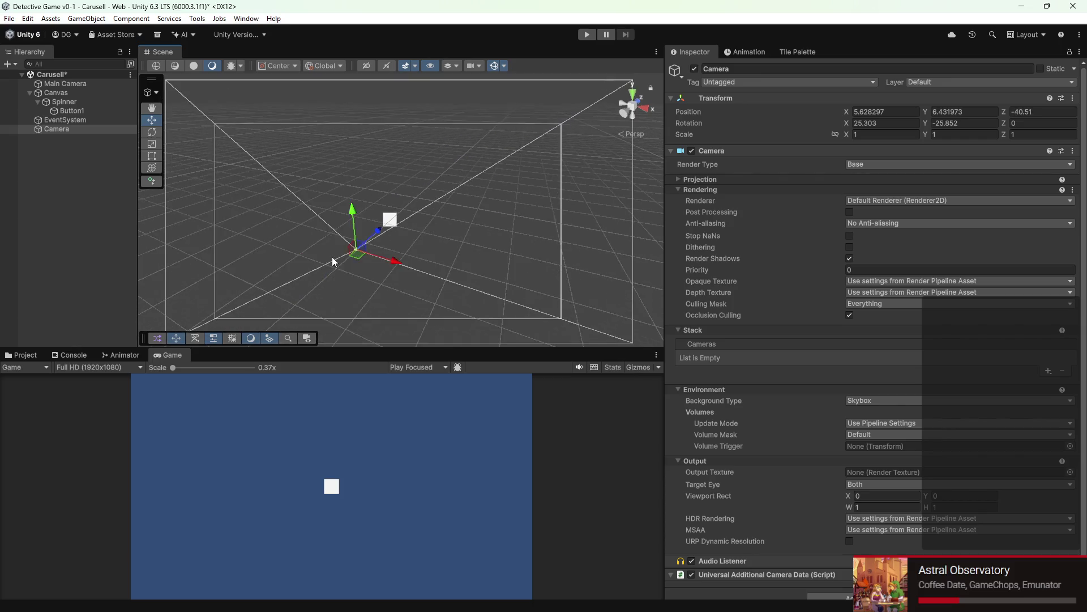
{"action": "left_click_drag", "start_coordinate": [447, 191], "coordinate": [462, 194]}
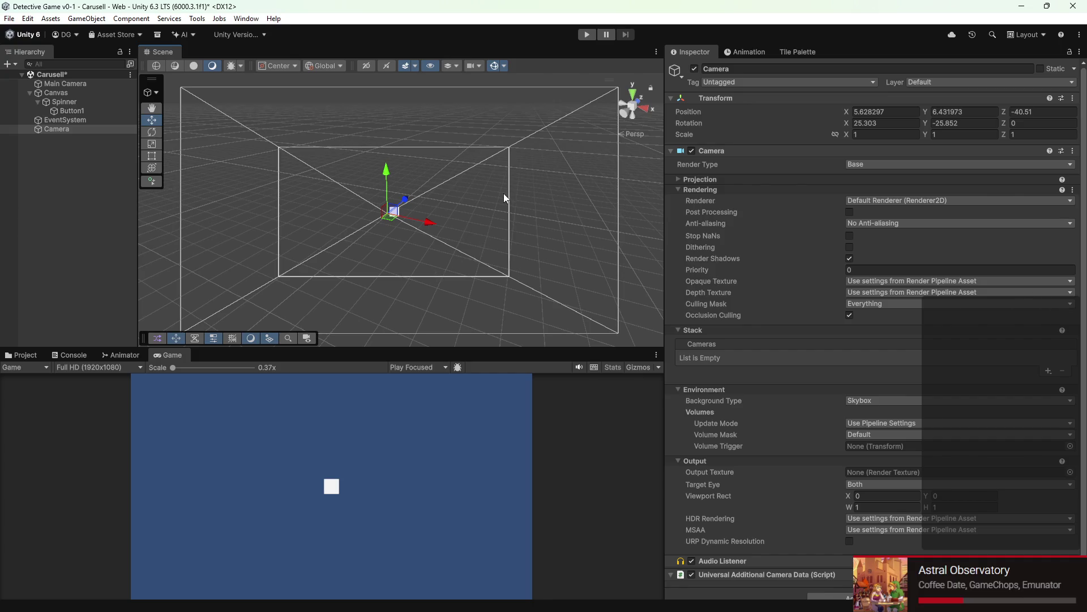
{"action": "right_click", "coordinate": [77, 93]}
{"action": "left_click", "coordinate": [127, 178]}
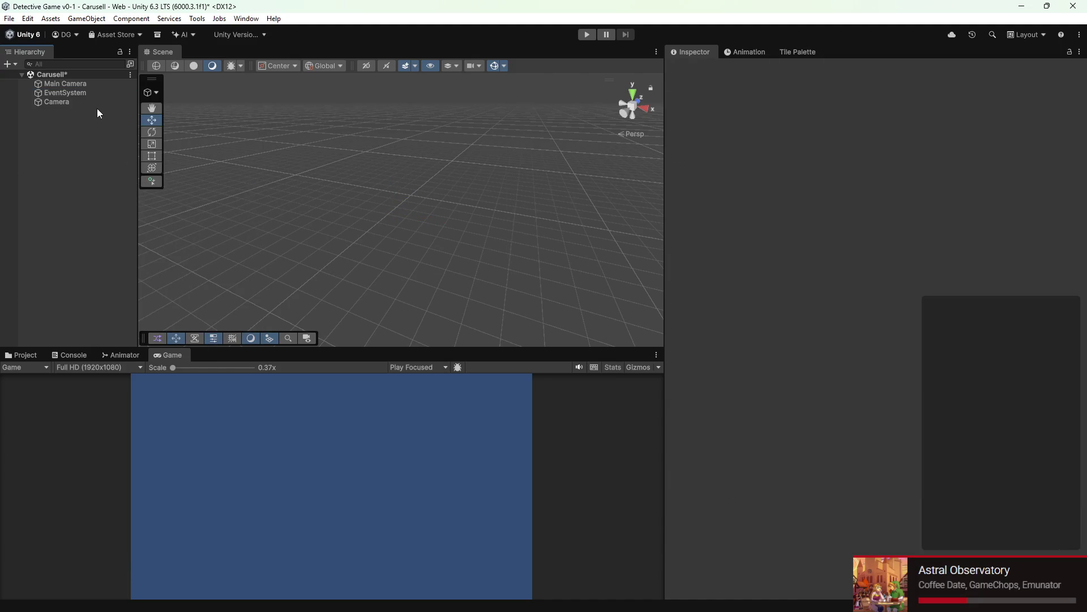
Step: Set the Camera to Overlay with a Horizontal field of view axis and pull it back to Z -75.2
{"action": "left_click", "coordinate": [93, 105]}
{"action": "left_click", "coordinate": [871, 163]}
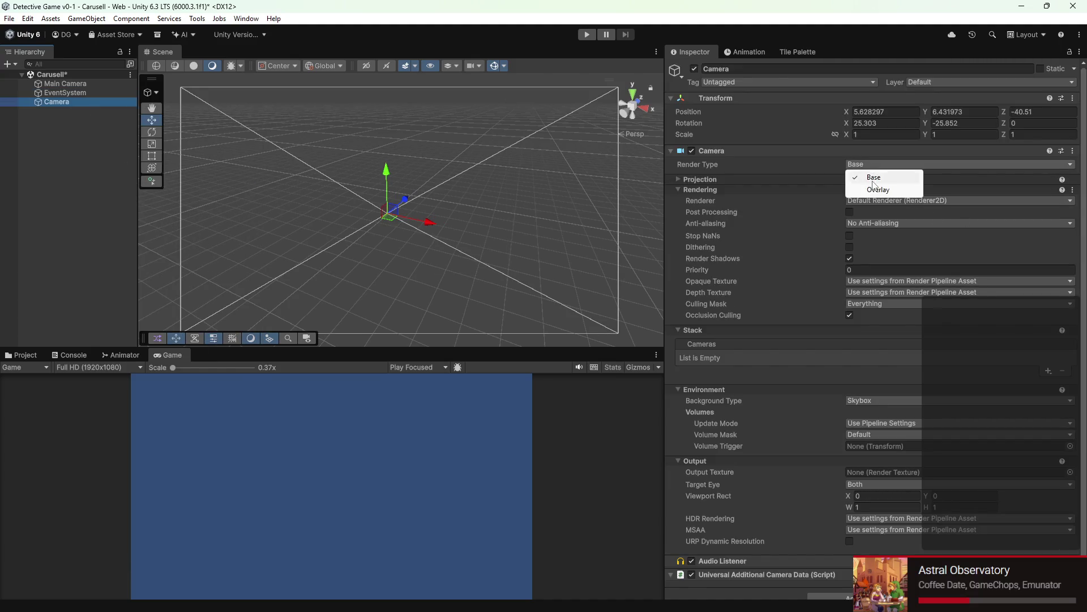
{"action": "left_click", "coordinate": [876, 189]}
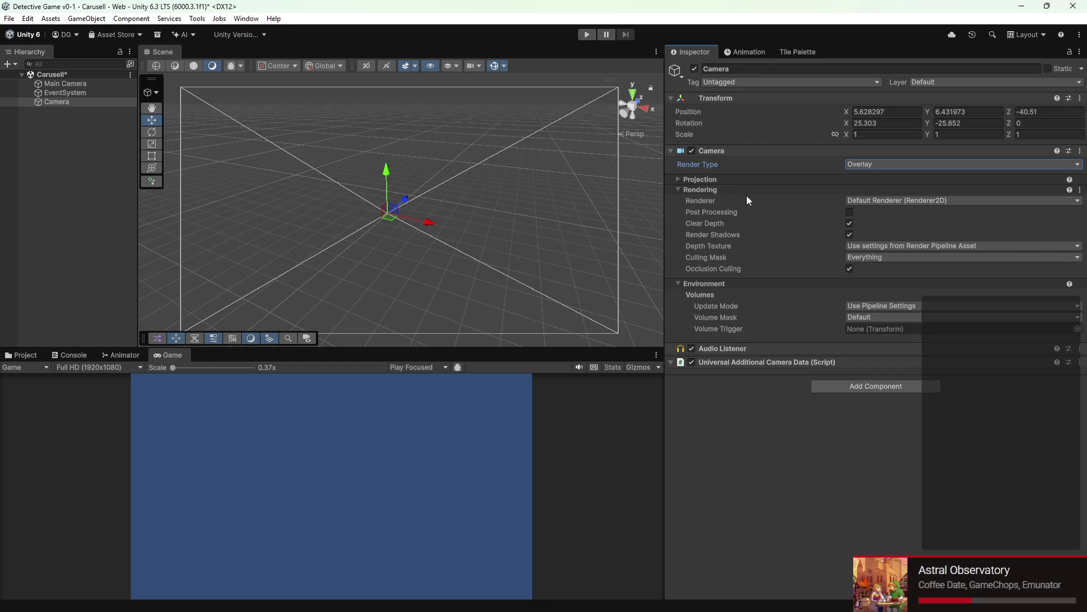
{"action": "left_click", "coordinate": [730, 179]}
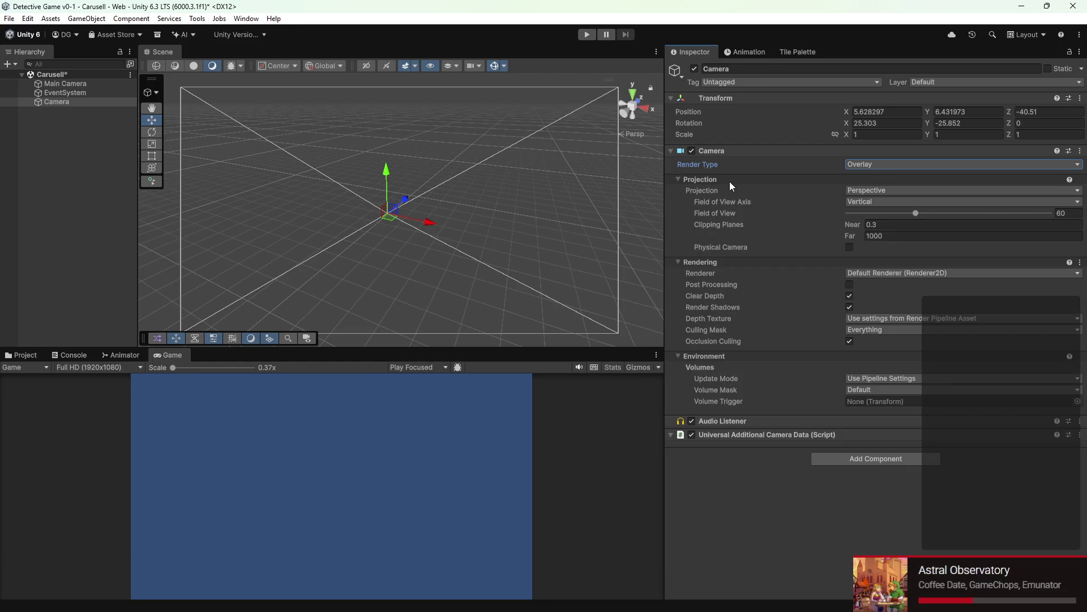
{"action": "left_click", "coordinate": [875, 201]}
{"action": "left_click", "coordinate": [854, 226]}
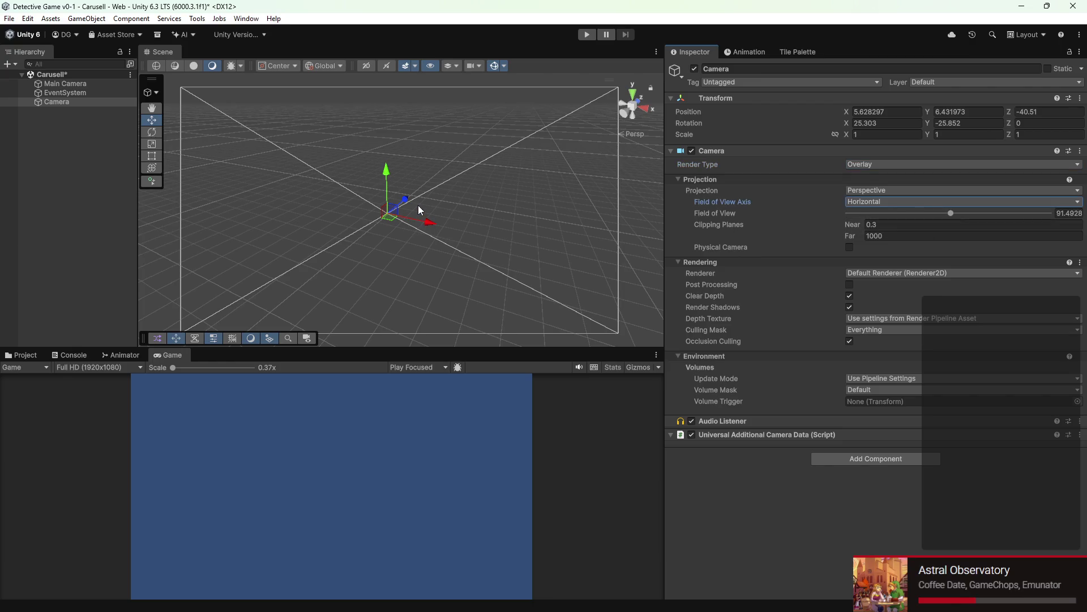
{"action": "left_click_drag", "start_coordinate": [407, 199], "coordinate": [358, 221]}
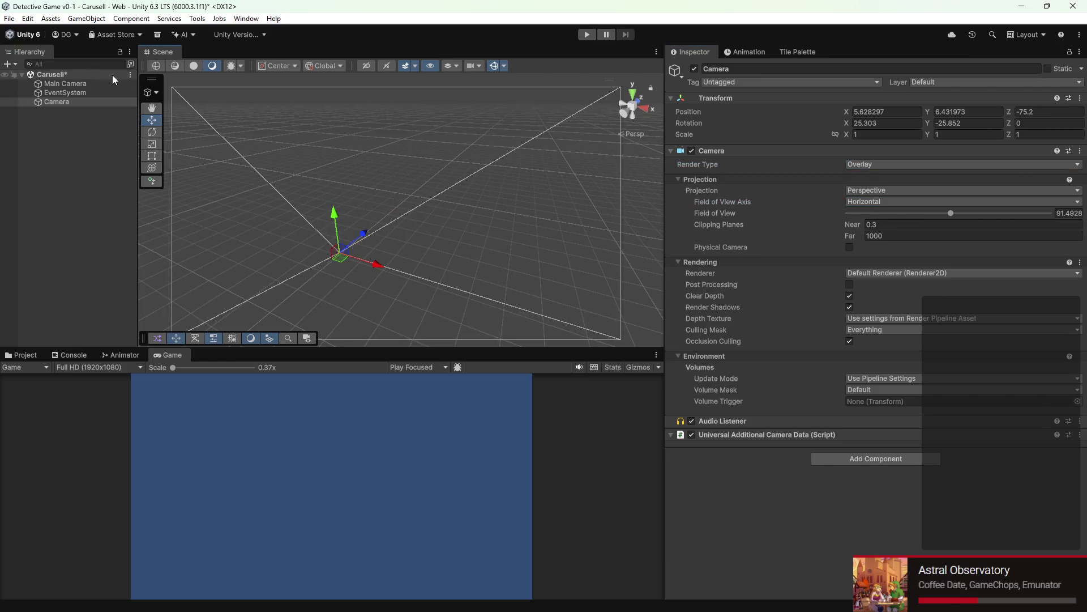
{"action": "left_click", "coordinate": [8, 63]}
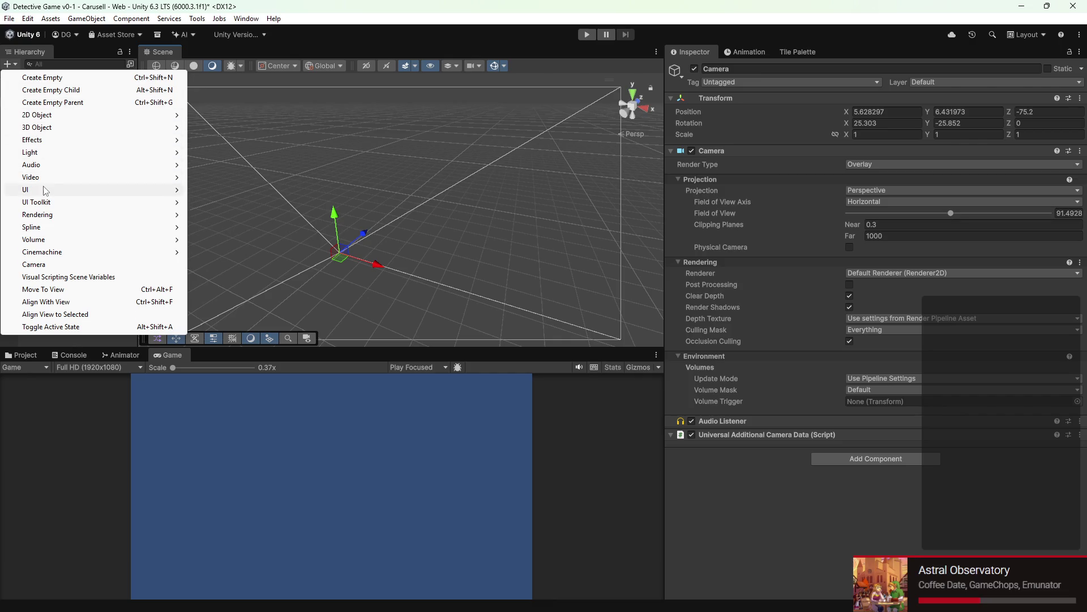
Step: Create a Screen Space - Overlay Canvas with a default Button, slide it along X, then reselect the Camera
{"action": "left_click", "coordinate": [213, 337]}
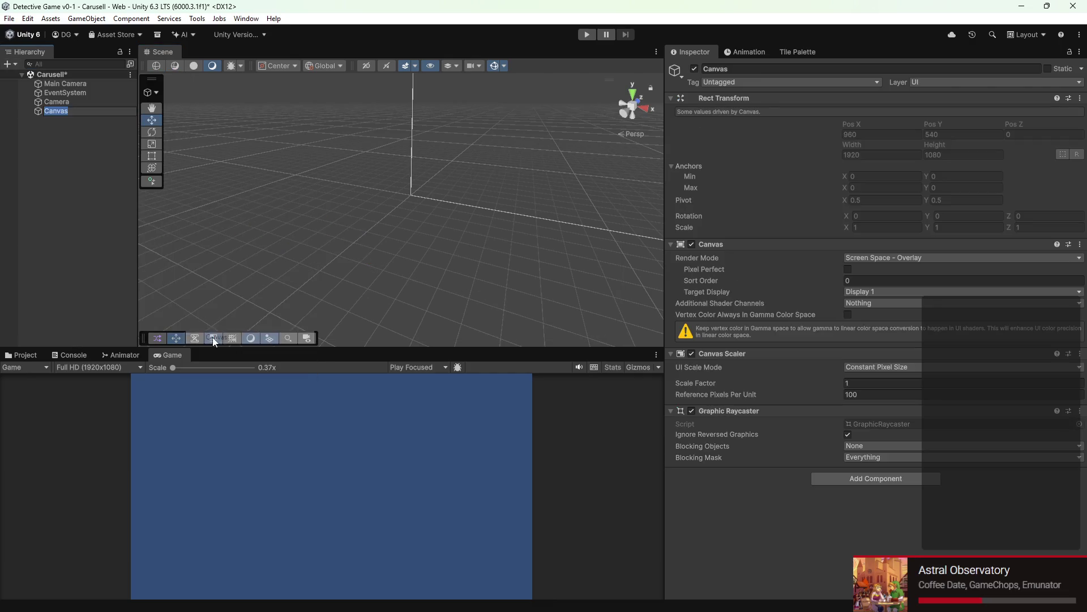
{"action": "mouse_move", "coordinate": [480, 229]}
{"action": "left_mouse_down"}
{"action": "mouse_move", "coordinate": [276, 256]}
{"action": "mouse_move", "coordinate": [253, 270]}
{"action": "mouse_move", "coordinate": [415, 211]}
{"action": "mouse_move", "coordinate": [311, 245]}
{"action": "mouse_move", "coordinate": [349, 225]}
{"action": "mouse_move", "coordinate": [376, 227]}
{"action": "left_mouse_up"}
{"action": "left_click", "coordinate": [9, 64]}
{"action": "mouse_move", "coordinate": [25, 189]}
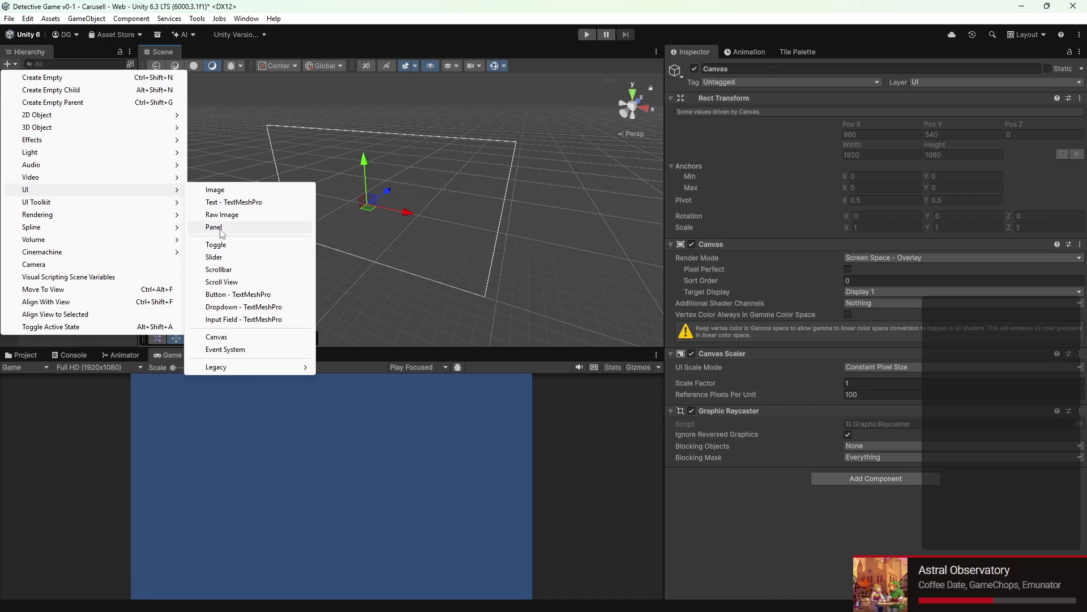
{"action": "left_click", "coordinate": [225, 295]}
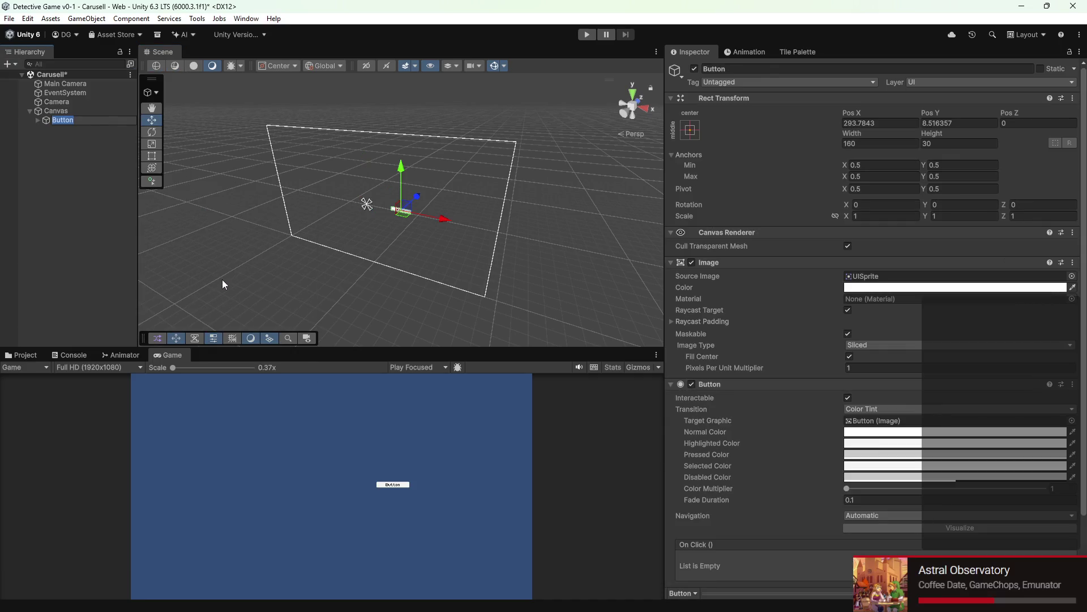
{"action": "scroll", "coordinate": [319, 203], "scroll_direction": "up", "scroll_amount": 2}
{"action": "left_click_drag", "start_coordinate": [438, 218], "coordinate": [374, 202]}
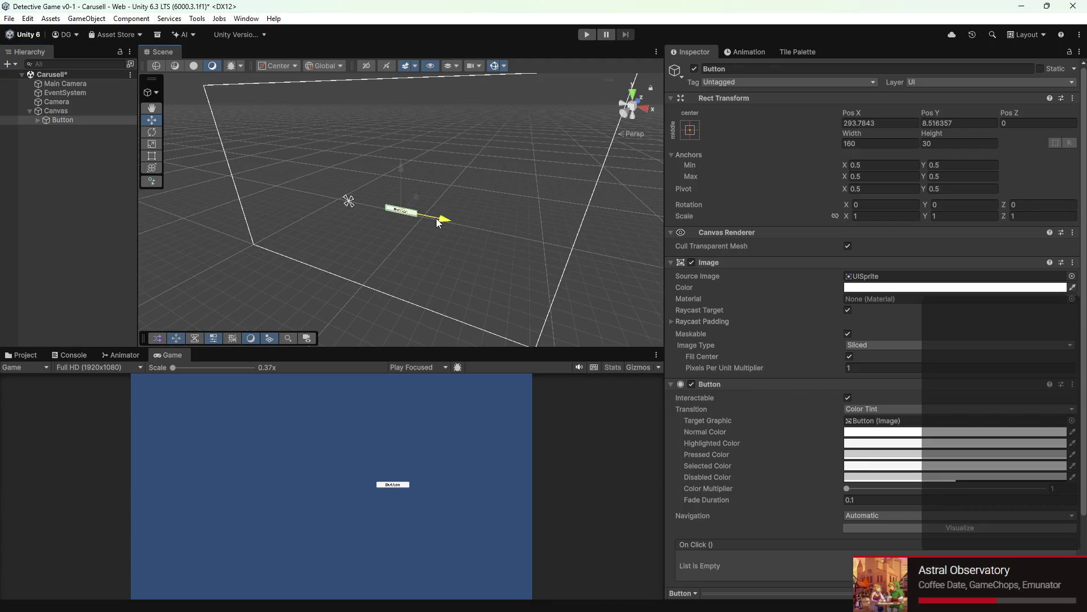
{"action": "left_click", "coordinate": [57, 102]}
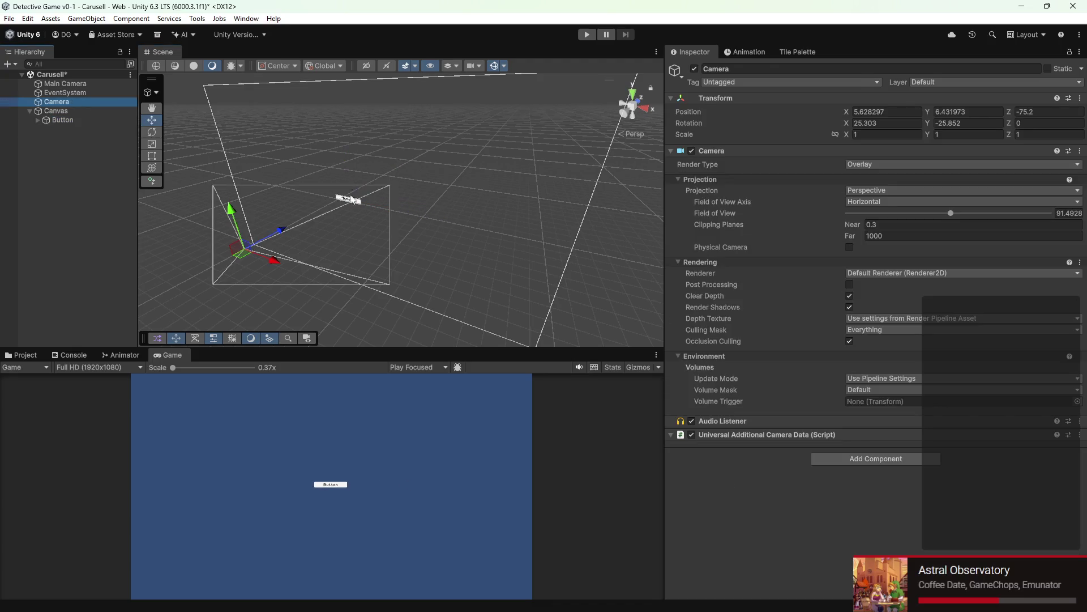
Step: Push the Camera back along its Z axis until it sits at Position Z -474
{"action": "mouse_move", "coordinate": [278, 231]}
{"action": "left_mouse_down"}
{"action": "mouse_move", "coordinate": [481, 139]}
{"action": "mouse_move", "coordinate": [351, 221]}
{"action": "left_mouse_up"}
{"action": "key", "text": "f"}
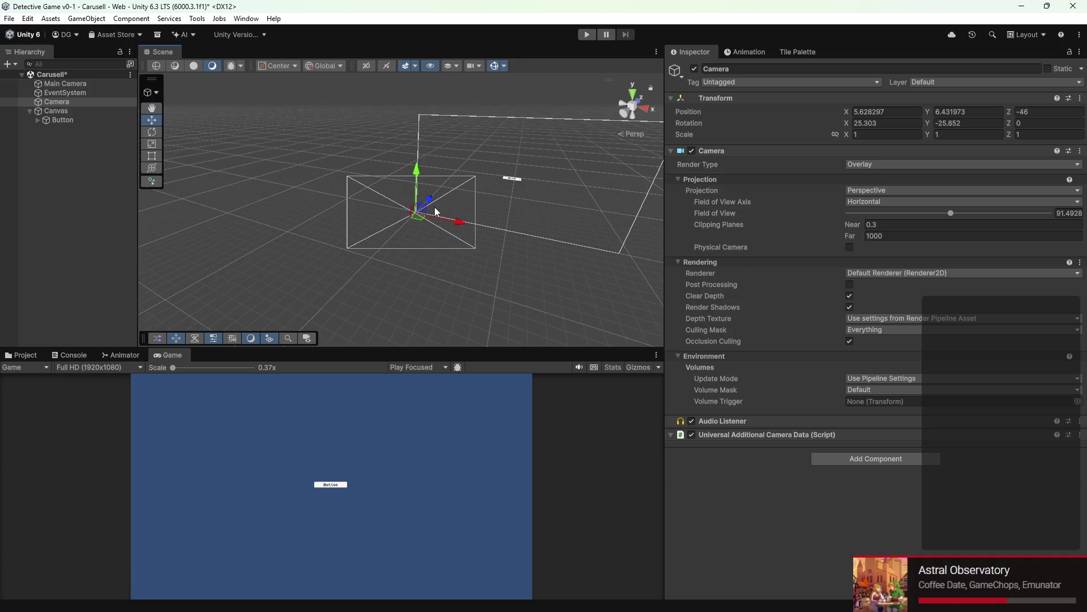
{"action": "left_click_drag", "start_coordinate": [434, 206], "coordinate": [392, 206]}
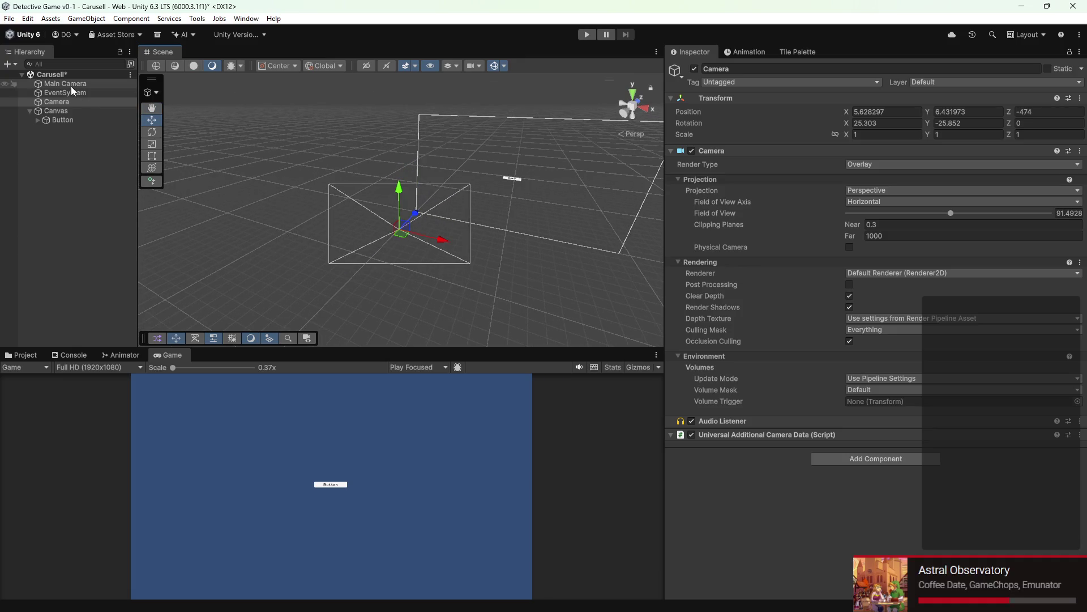
Step: Inspect the Main Camera, Button and EventSystem, then return to the Canvas settings
{"action": "left_click", "coordinate": [71, 85]}
{"action": "left_click", "coordinate": [71, 121]}
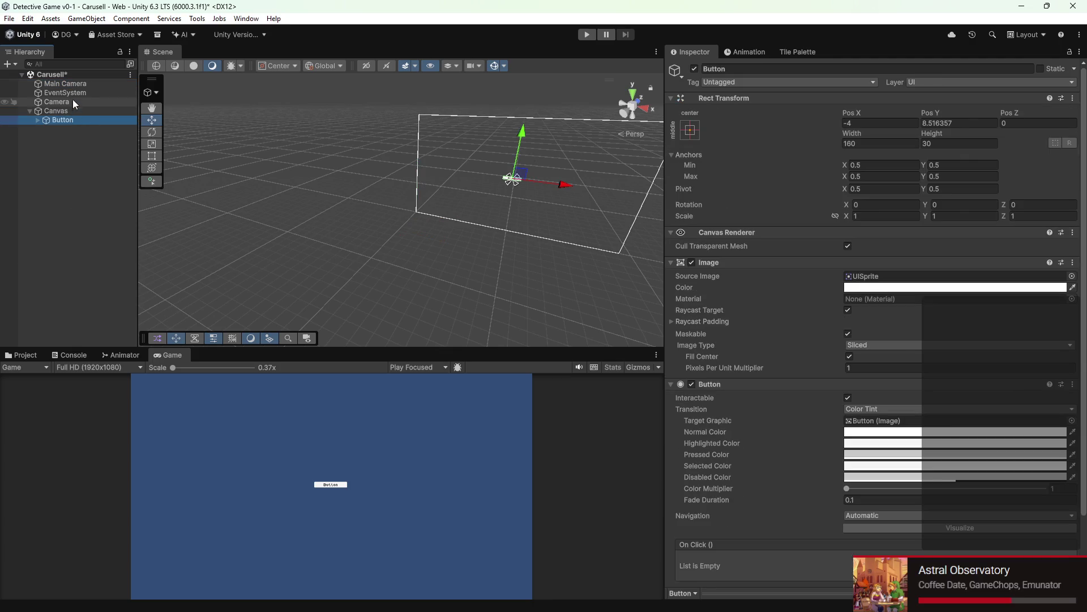
{"action": "left_click", "coordinate": [73, 94]}
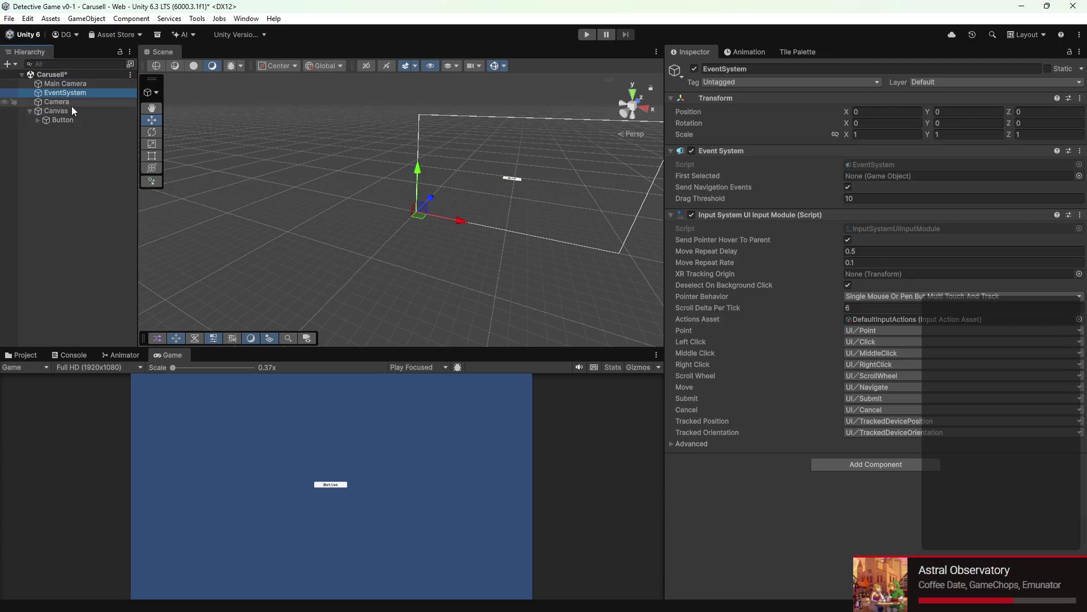
{"action": "left_click", "coordinate": [72, 110]}
{"action": "left_click", "coordinate": [77, 111]}
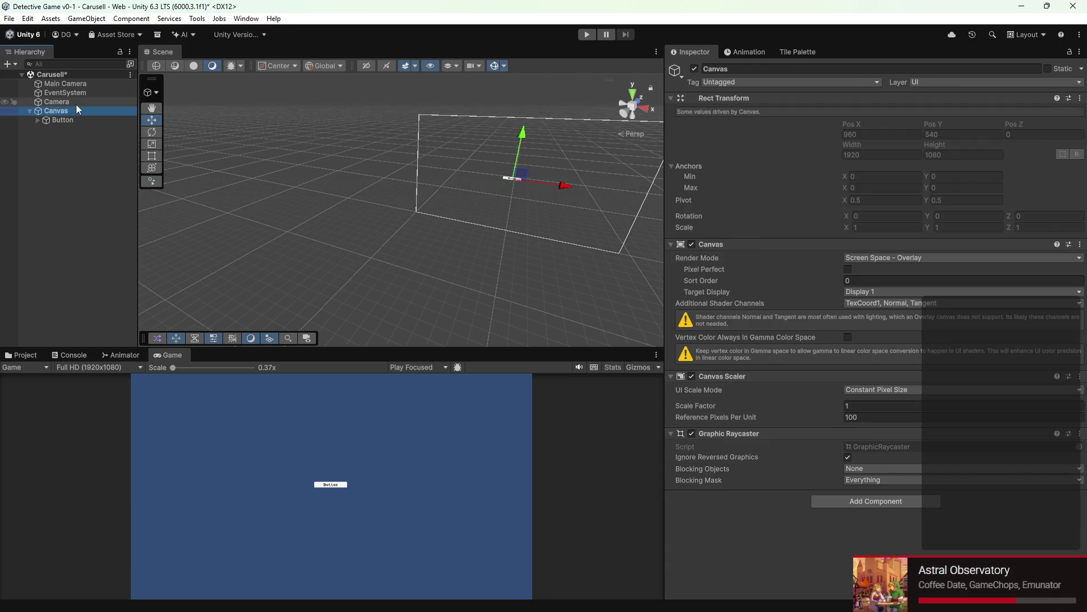
Step: Nest the Camera under the Canvas and apply DefaultScaler: 1920×1080, Match Width Or Height
{"action": "left_click_drag", "start_coordinate": [76, 103], "coordinate": [76, 111]}
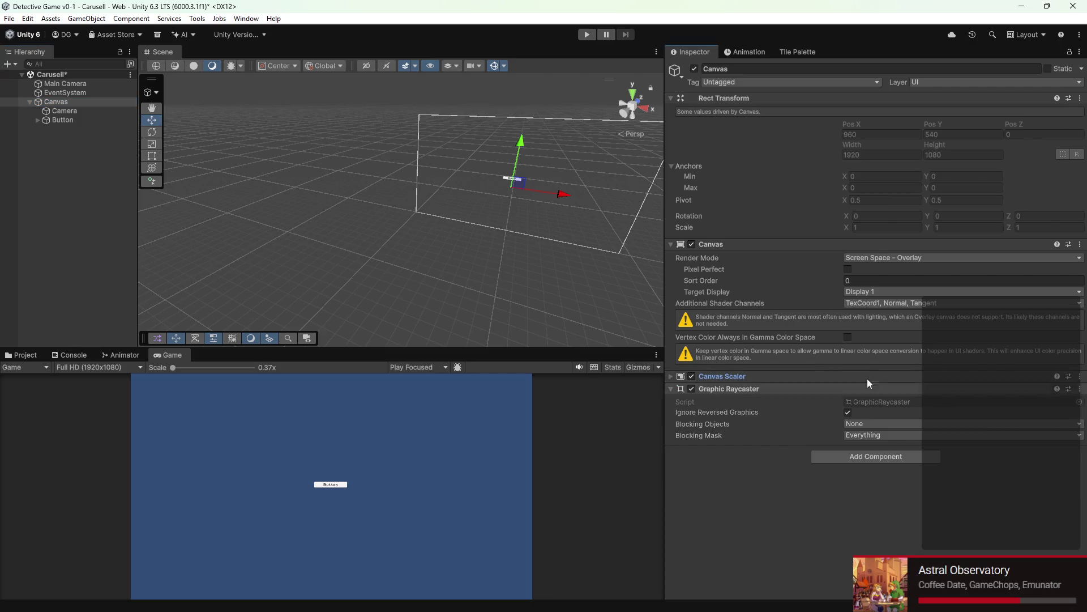
{"action": "left_click", "coordinate": [1067, 376]}
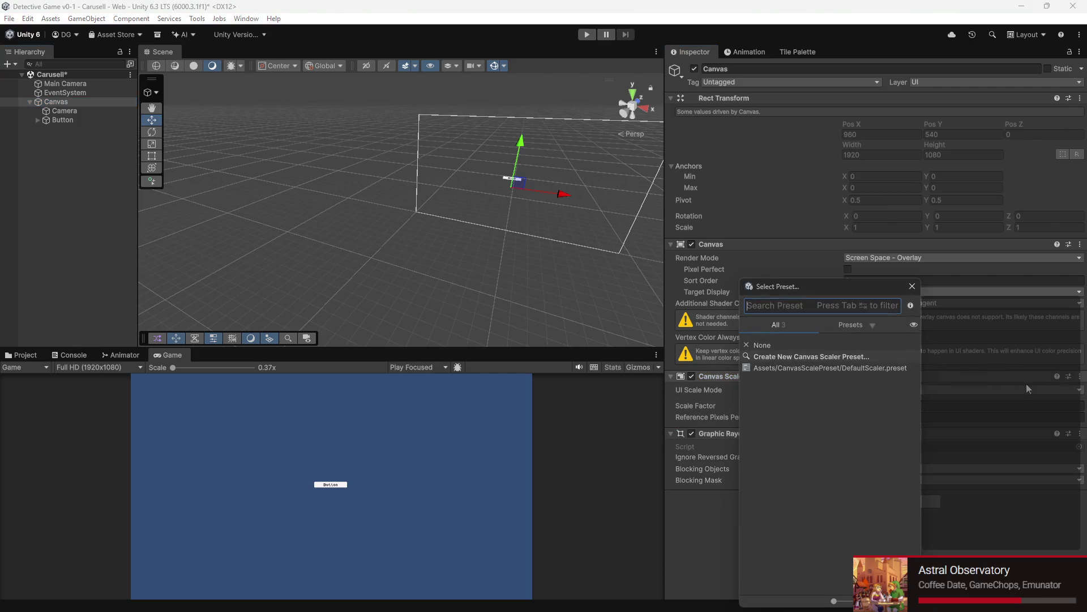
{"action": "double_click", "coordinate": [853, 366]}
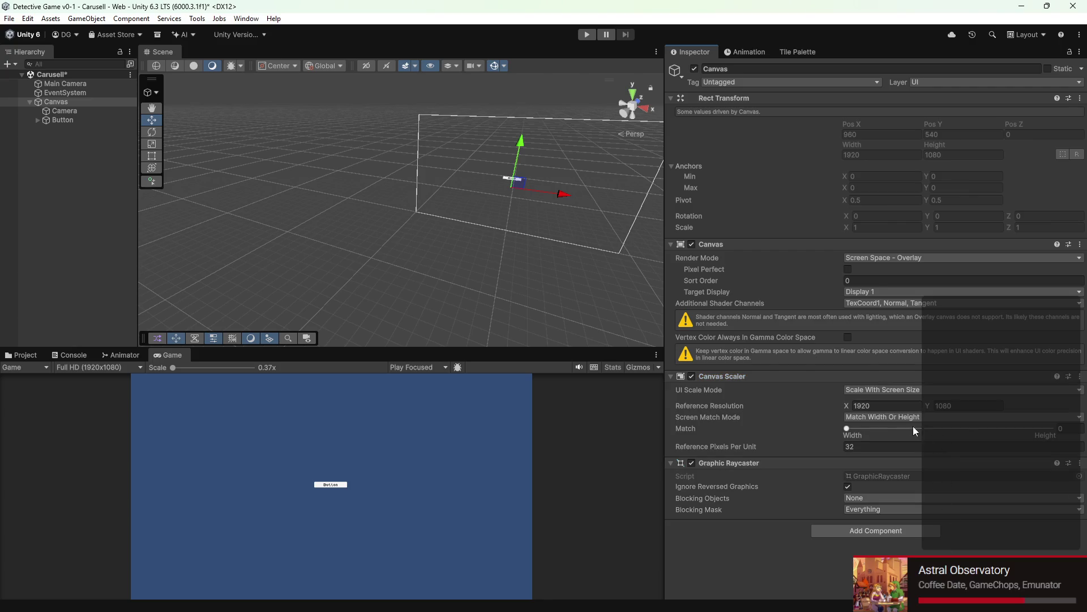
{"action": "left_click", "coordinate": [903, 417]}
{"action": "left_click", "coordinate": [716, 540]}
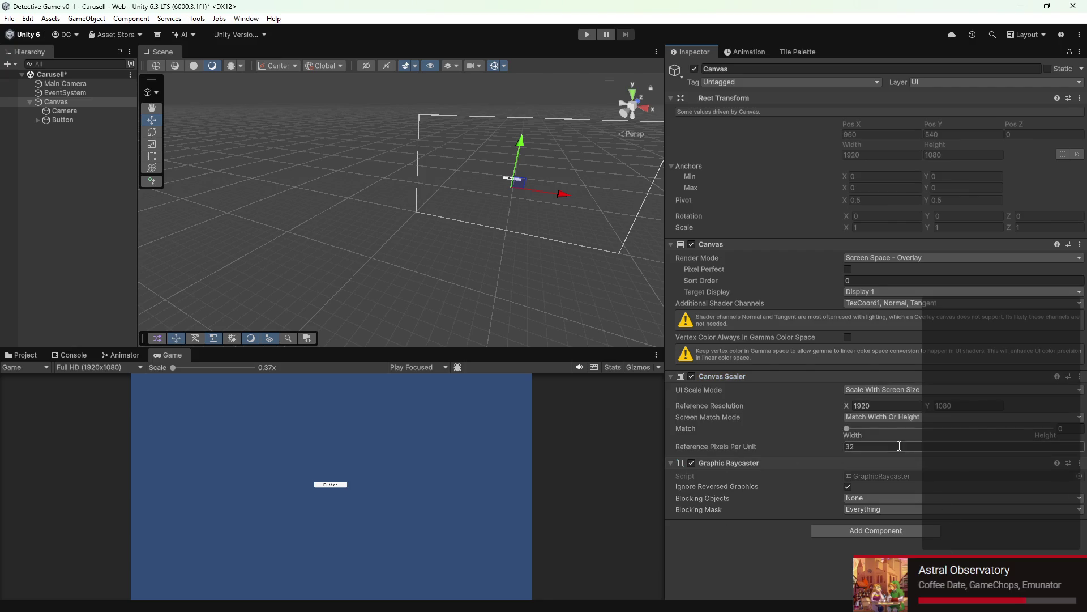
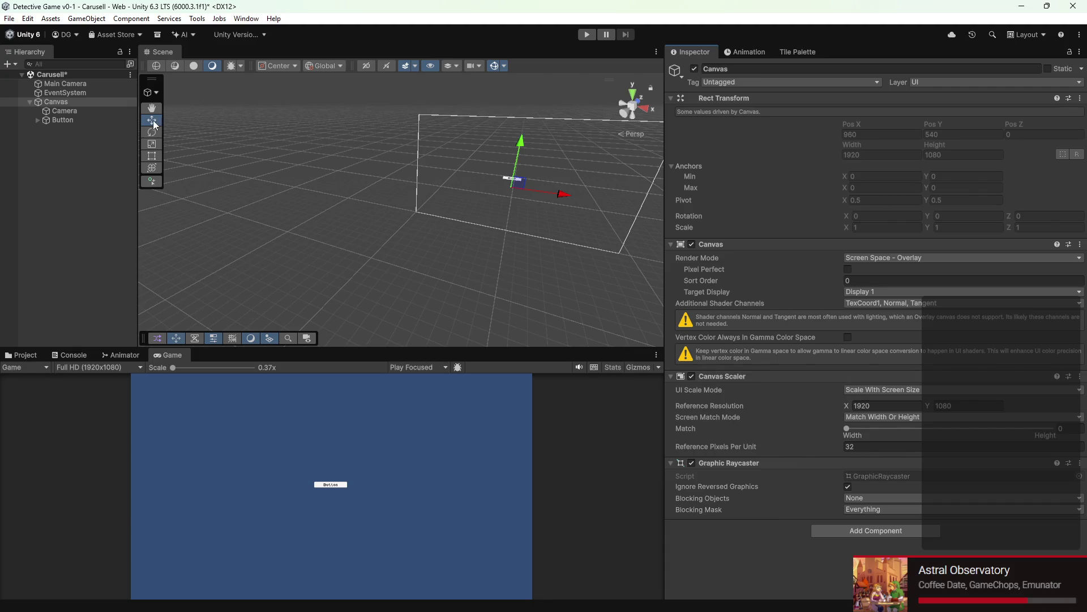
Step: Set the Canvas Render Mode to Screen Space - Camera and assign the Camera as its Render Camera
{"action": "left_click", "coordinate": [941, 257]}
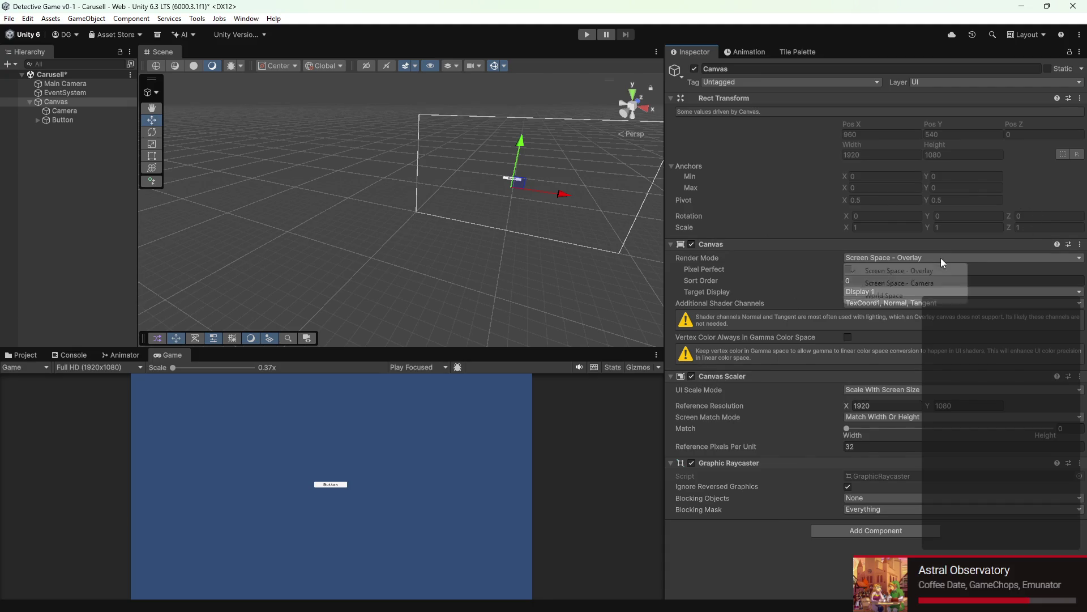
{"action": "left_click", "coordinate": [901, 282]}
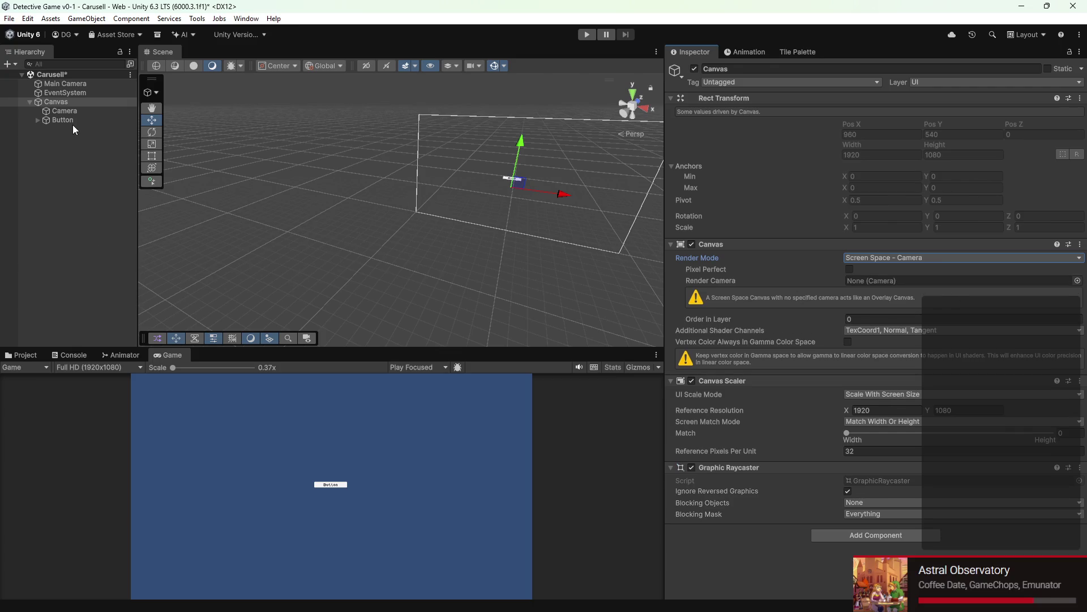
{"action": "left_click_drag", "start_coordinate": [64, 112], "coordinate": [951, 283]}
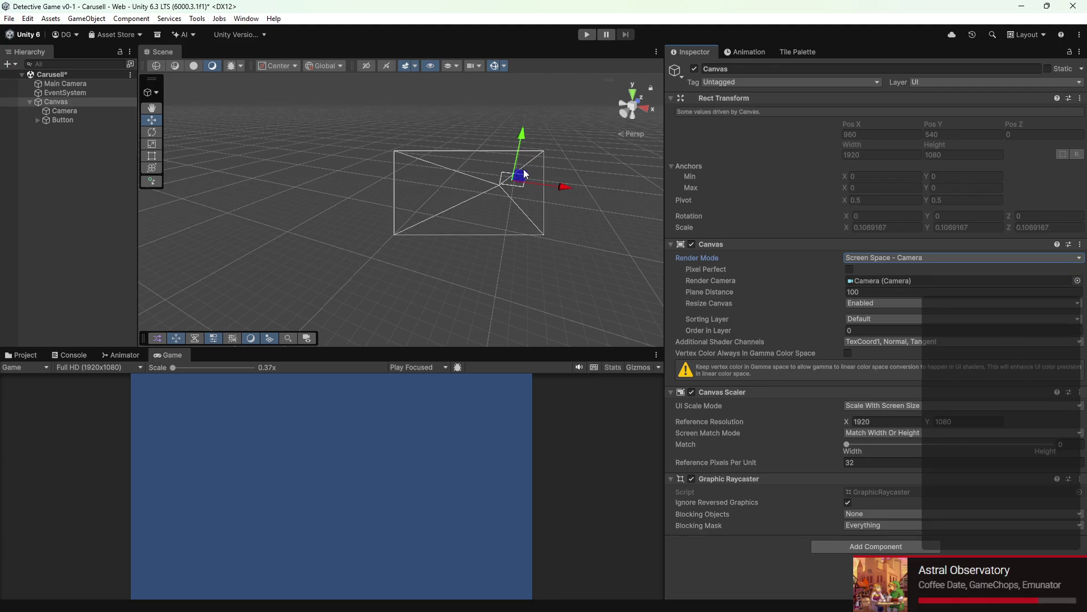
{"action": "left_click_drag", "start_coordinate": [524, 174], "coordinate": [306, 244]}
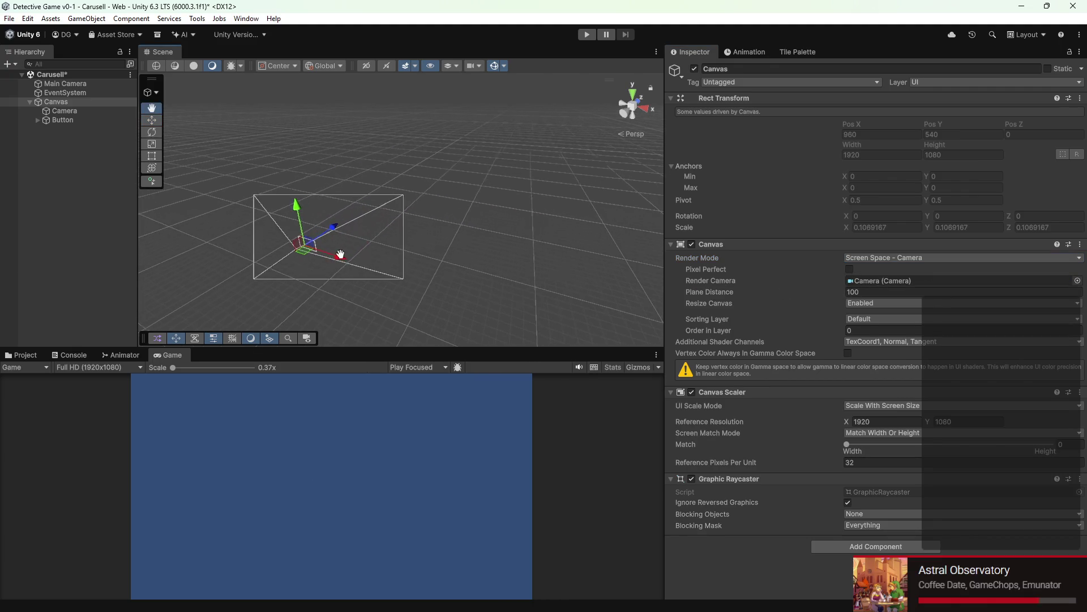
{"action": "right_click", "coordinate": [67, 111]}
{"action": "mouse_move", "coordinate": [109, 157]}
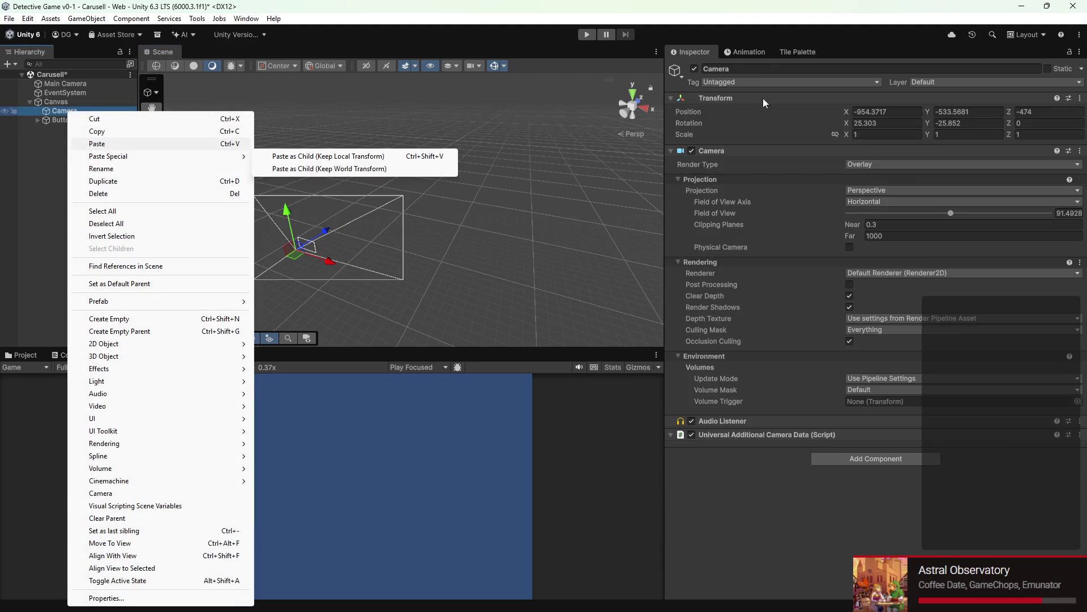
Step: Move the Camera out of the Canvas to the Hierarchy root and reset its Transform
{"action": "left_click", "coordinate": [107, 223]}
{"action": "left_click_drag", "start_coordinate": [53, 164], "coordinate": [52, 164]}
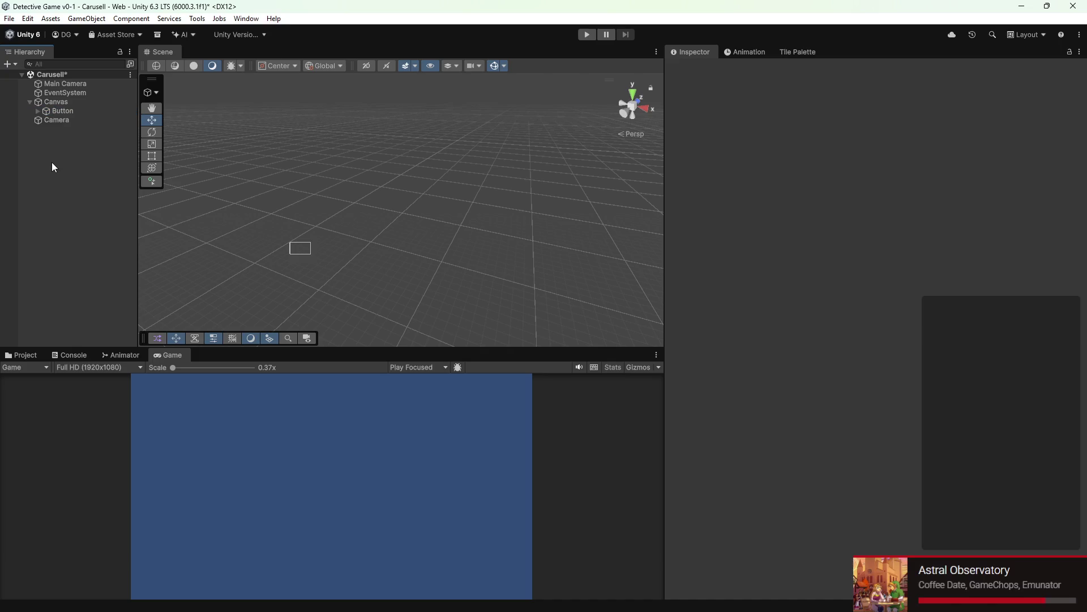
{"action": "left_click", "coordinate": [100, 122]}
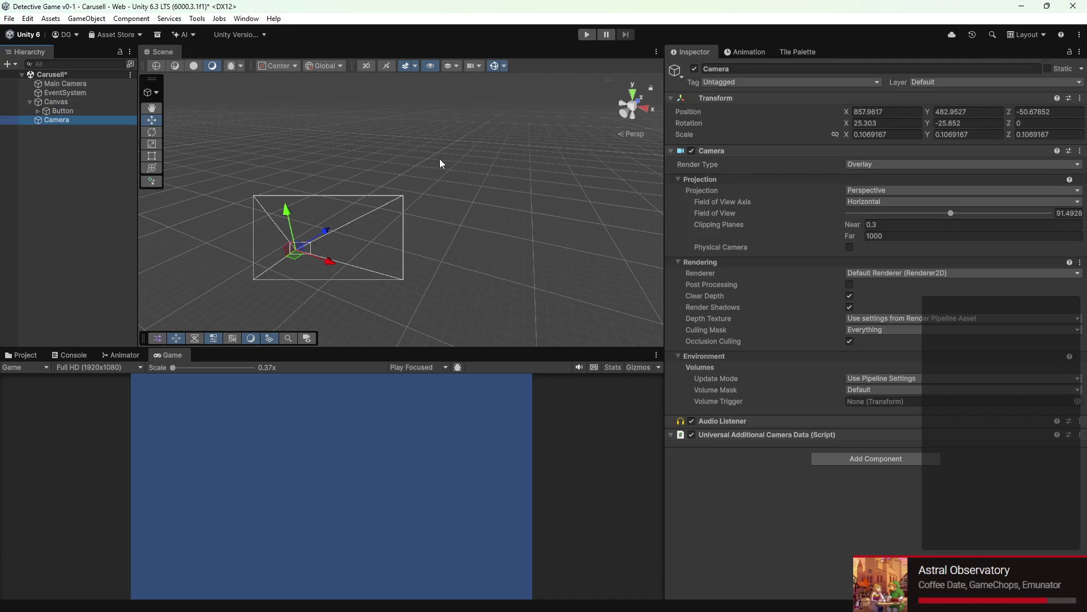
{"action": "right_click", "coordinate": [117, 122]}
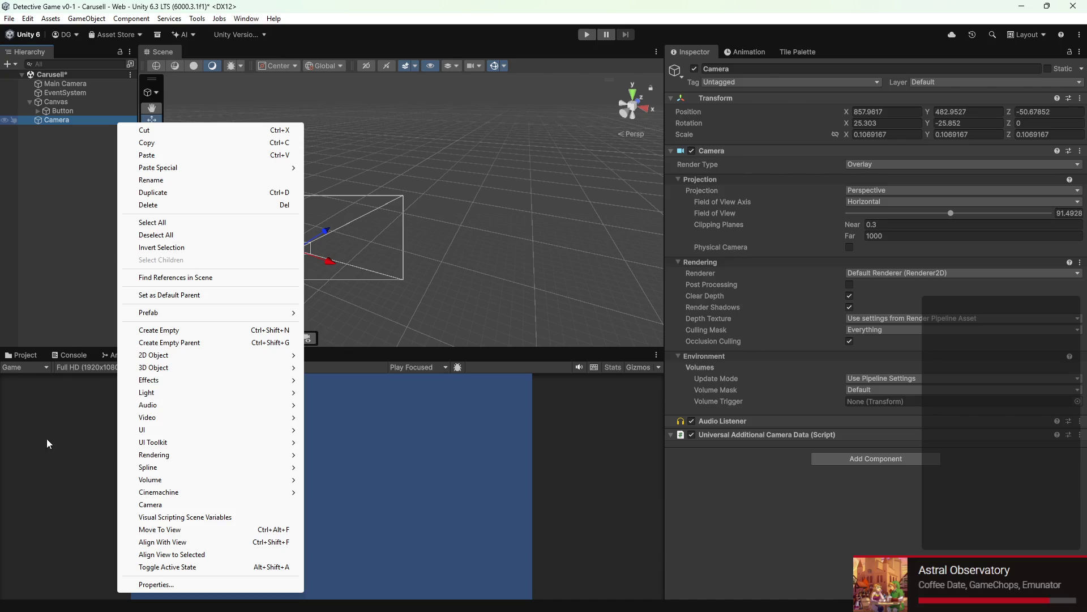
{"action": "left_click", "coordinate": [41, 399]}
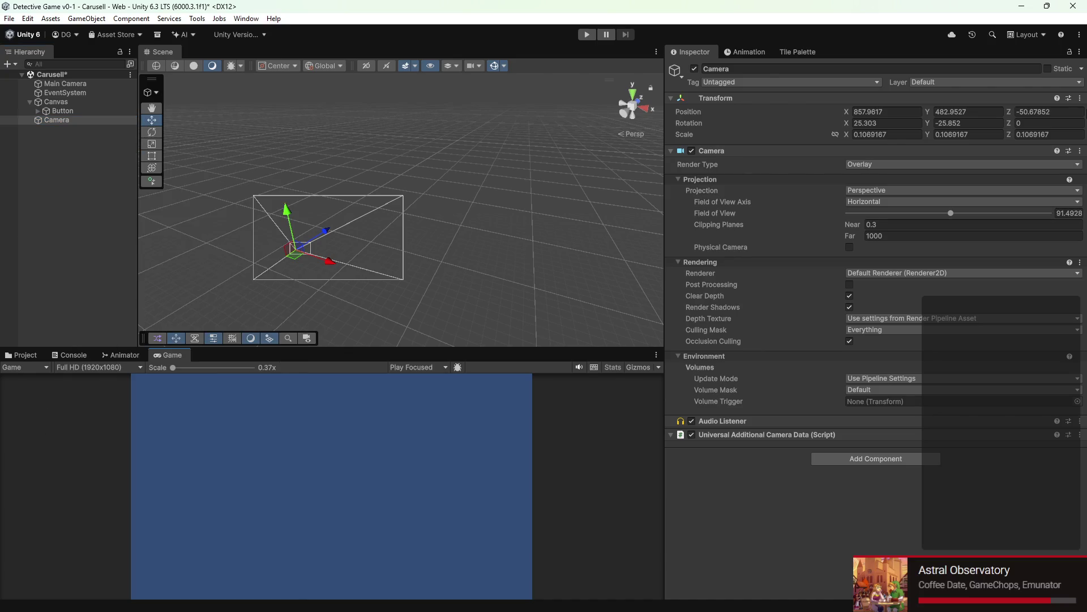
{"action": "left_click", "coordinate": [1079, 98]}
{"action": "left_click", "coordinate": [973, 111]}
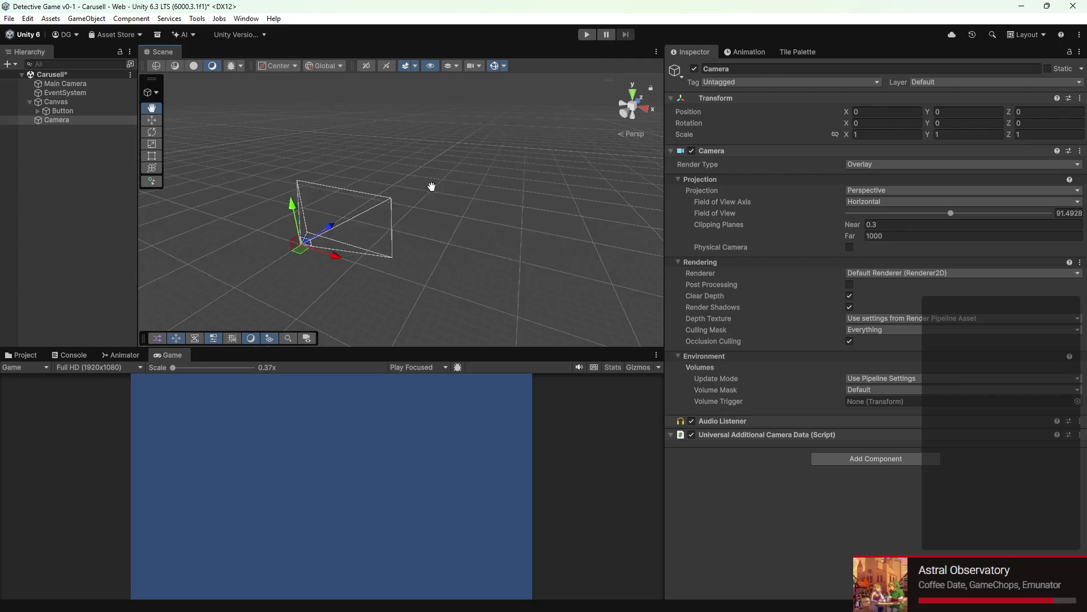
Step: Orbit around and frame the Canvas in the Scene view to check the camera frustum
{"action": "mouse_move", "coordinate": [388, 188]}
{"action": "left_mouse_down"}
{"action": "mouse_move", "coordinate": [372, 211]}
{"action": "mouse_move", "coordinate": [289, 251]}
{"action": "left_mouse_up"}
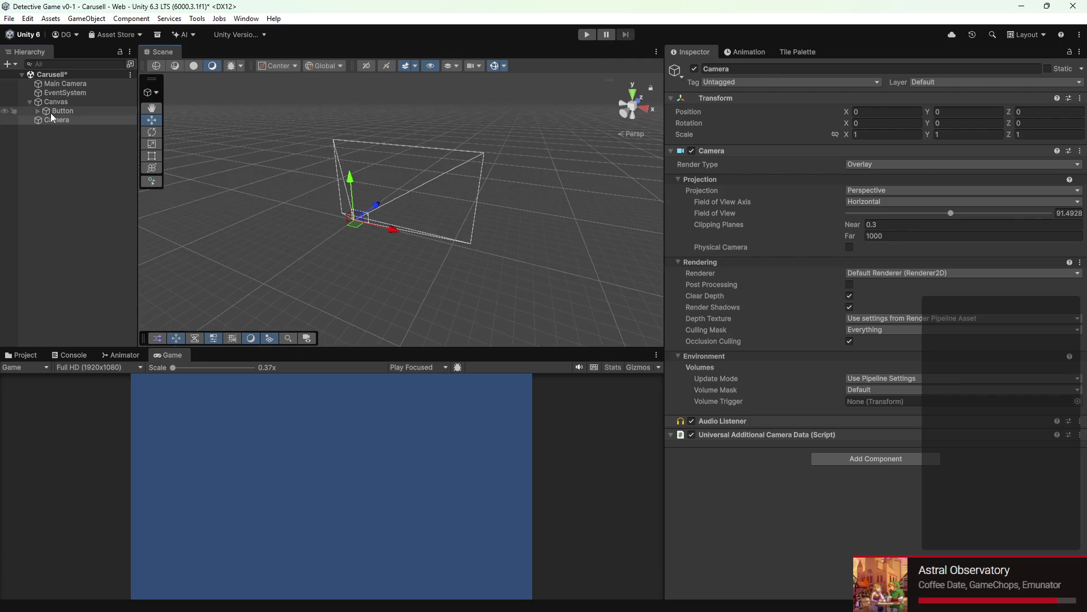
{"action": "left_click", "coordinate": [50, 111]}
{"action": "mouse_move", "coordinate": [303, 195]}
{"action": "left_mouse_down"}
{"action": "mouse_move", "coordinate": [352, 230]}
{"action": "mouse_move", "coordinate": [305, 223]}
{"action": "left_mouse_up"}
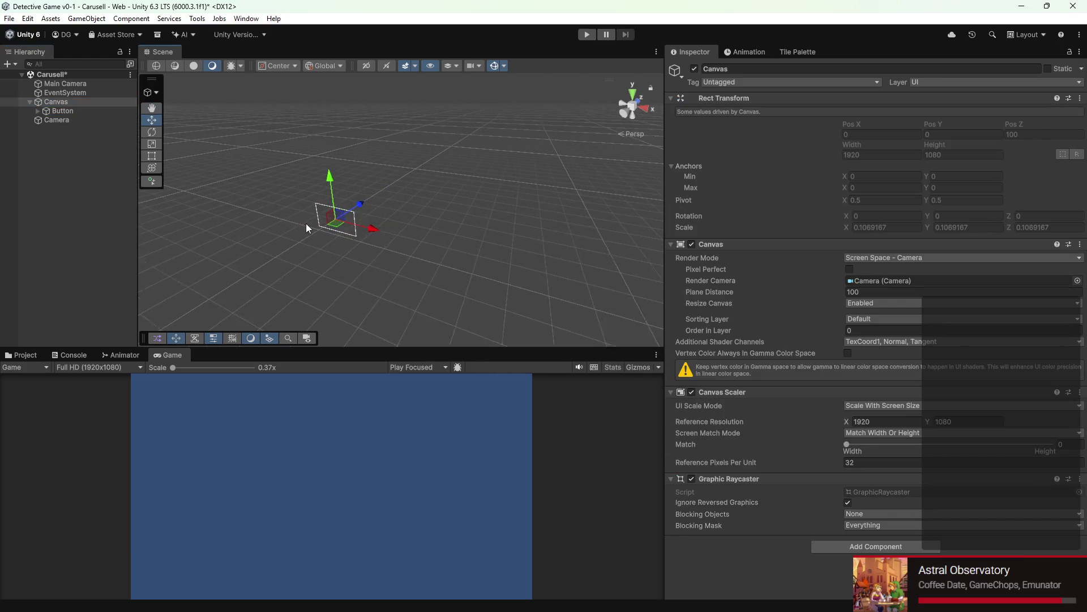
{"action": "double_click", "coordinate": [55, 103]}
{"action": "left_click_drag", "start_coordinate": [382, 221], "coordinate": [420, 244]}
{"action": "scroll", "coordinate": [419, 220], "scroll_direction": "up", "scroll_amount": 2}
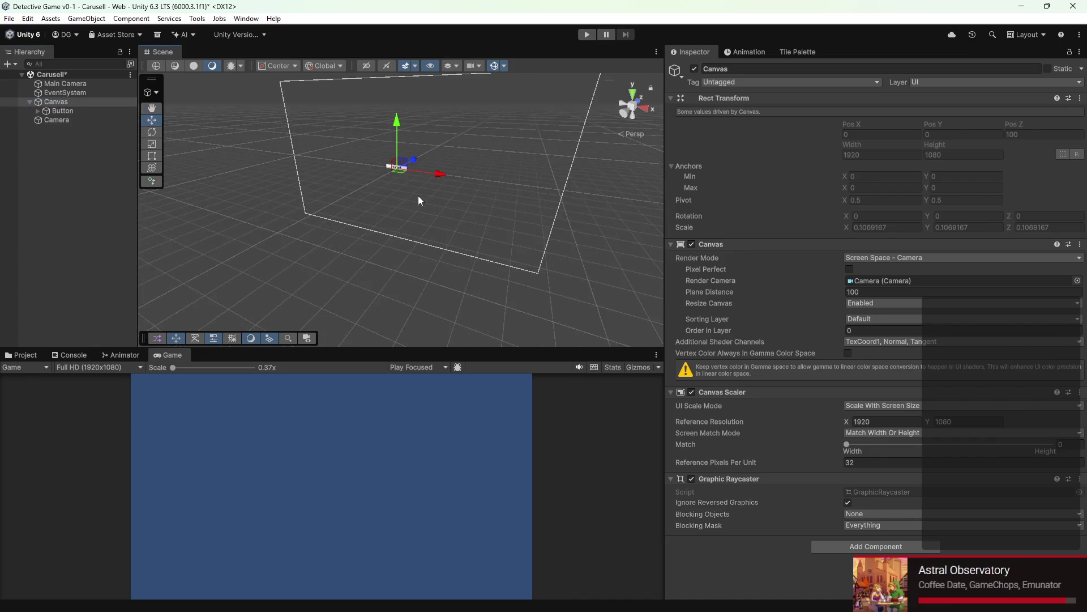
{"action": "scroll", "coordinate": [410, 194], "scroll_direction": "up", "scroll_amount": 2}
{"action": "scroll", "coordinate": [383, 213], "scroll_direction": "up", "scroll_amount": 2}
{"action": "left_click", "coordinate": [57, 119]}
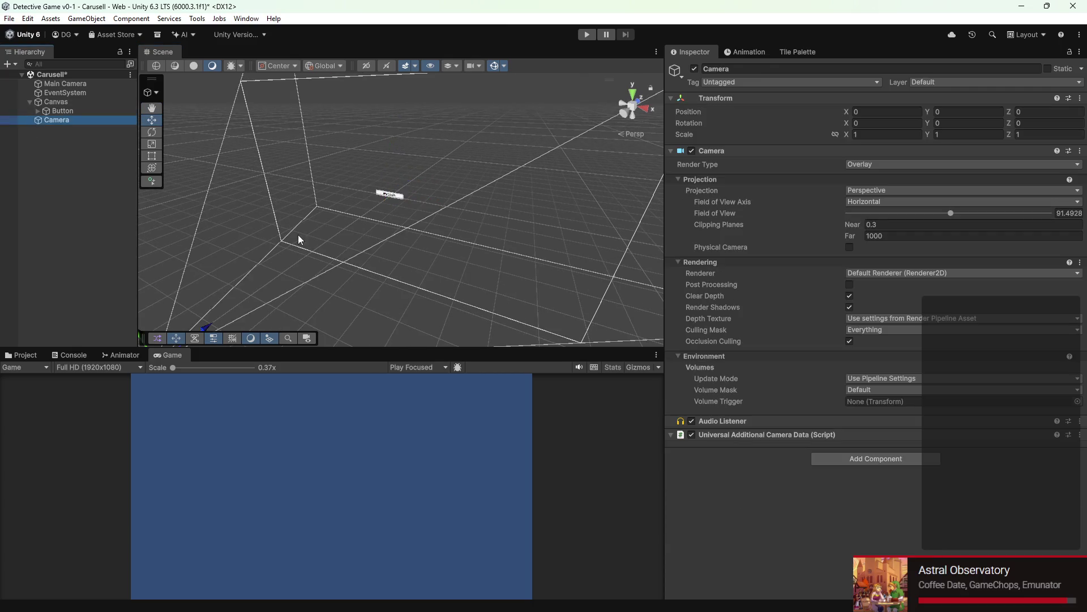
Step: Push the Camera along its Z axis and set its Render Type to Base
{"action": "left_click_drag", "start_coordinate": [299, 234], "coordinate": [357, 257]}
{"action": "mouse_move", "coordinate": [268, 300]}
{"action": "left_mouse_down"}
{"action": "mouse_move", "coordinate": [211, 357]}
{"action": "mouse_move", "coordinate": [548, 141]}
{"action": "mouse_move", "coordinate": [316, 325]}
{"action": "left_mouse_up"}
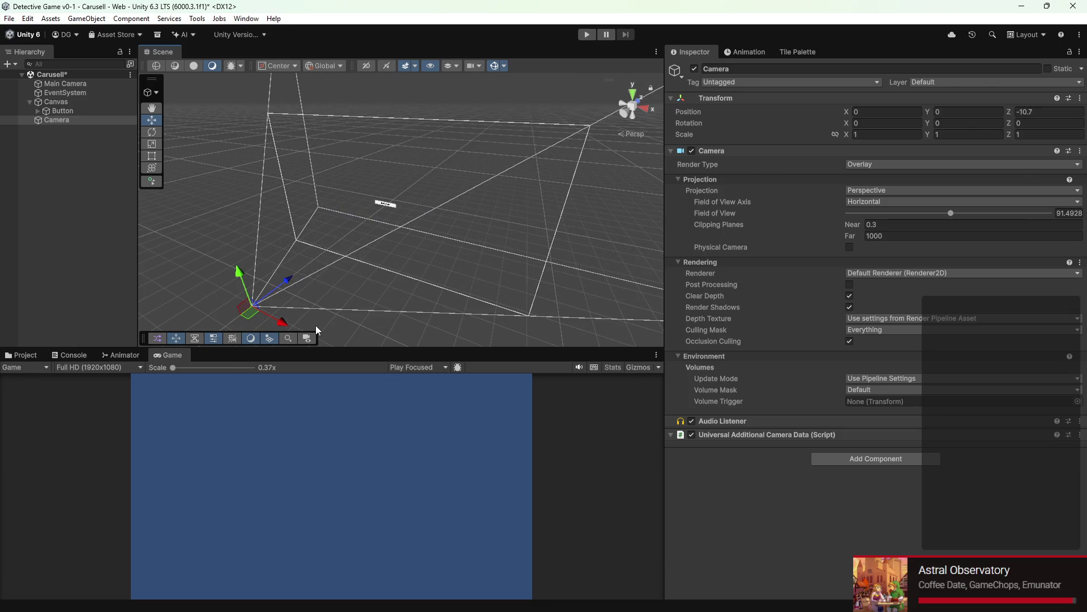
{"action": "left_click", "coordinate": [892, 165]}
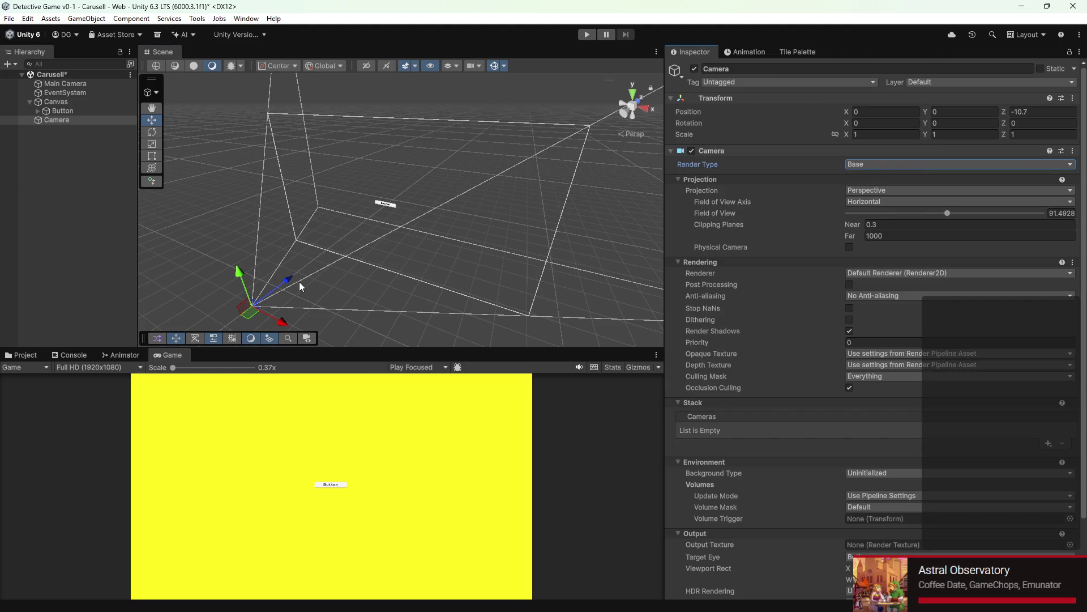
{"action": "mouse_move", "coordinate": [300, 281]}
{"action": "left_mouse_down"}
{"action": "mouse_move", "coordinate": [495, 176]}
{"action": "mouse_move", "coordinate": [314, 282]}
{"action": "left_mouse_up"}
{"action": "scroll", "coordinate": [935, 268], "scroll_direction": "down", "scroll_amount": 3}
{"action": "left_click", "coordinate": [65, 84]}
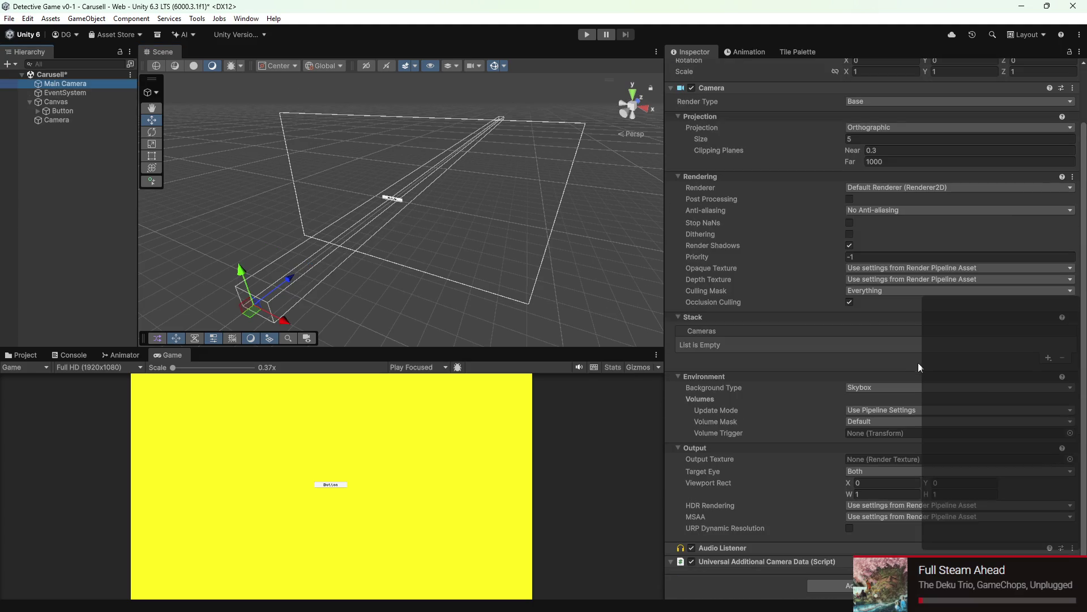
{"action": "left_click", "coordinate": [71, 122]}
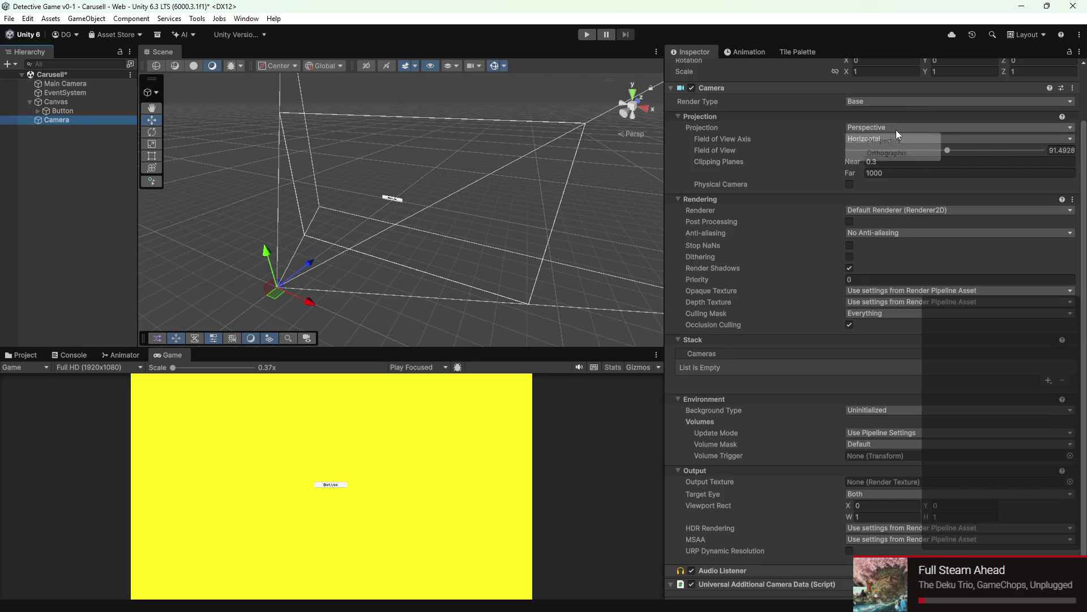
Step: Set the Camera's Field of View Axis to Vertical and narrow the field of view to about 53
{"action": "left_click", "coordinate": [897, 128]}
{"action": "left_click", "coordinate": [847, 138]}
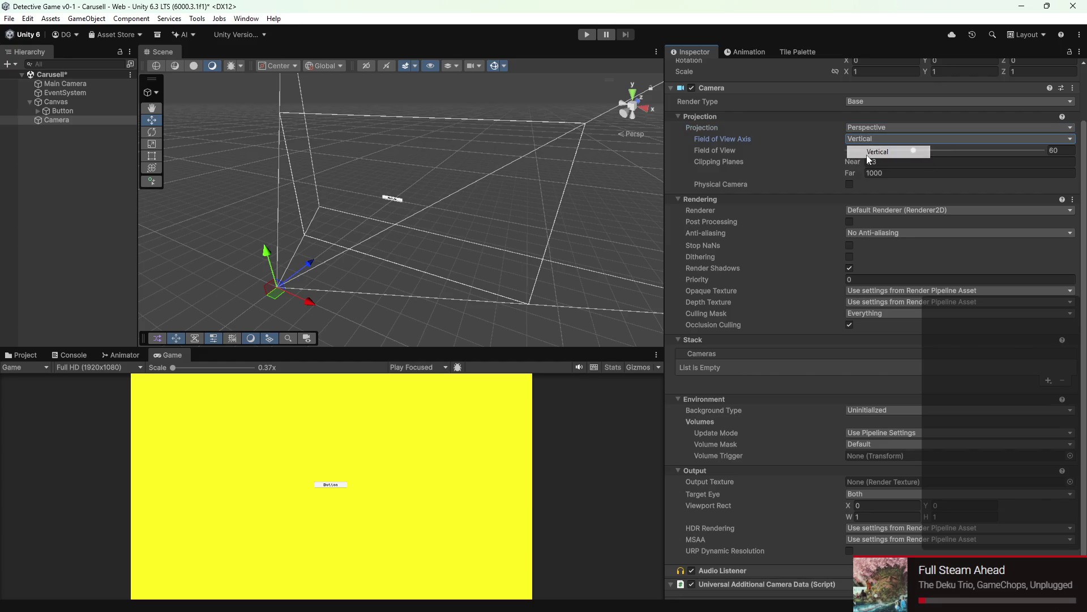
{"action": "mouse_move", "coordinate": [913, 150]}
{"action": "left_mouse_down"}
{"action": "mouse_move", "coordinate": [876, 161]}
{"action": "mouse_move", "coordinate": [906, 161]}
{"action": "left_mouse_up"}
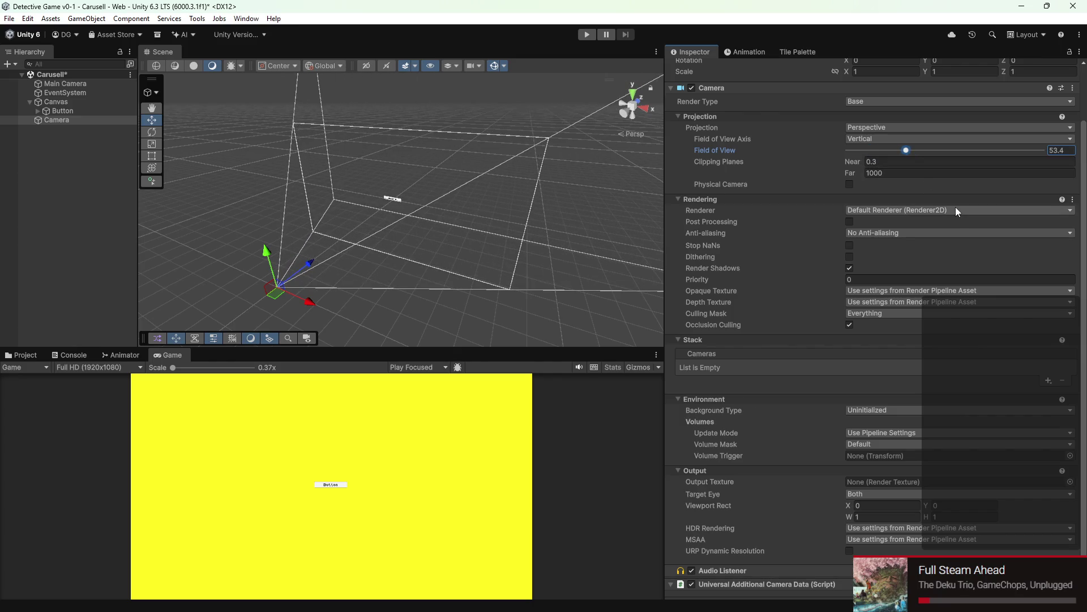
{"action": "left_click", "coordinate": [59, 112]}
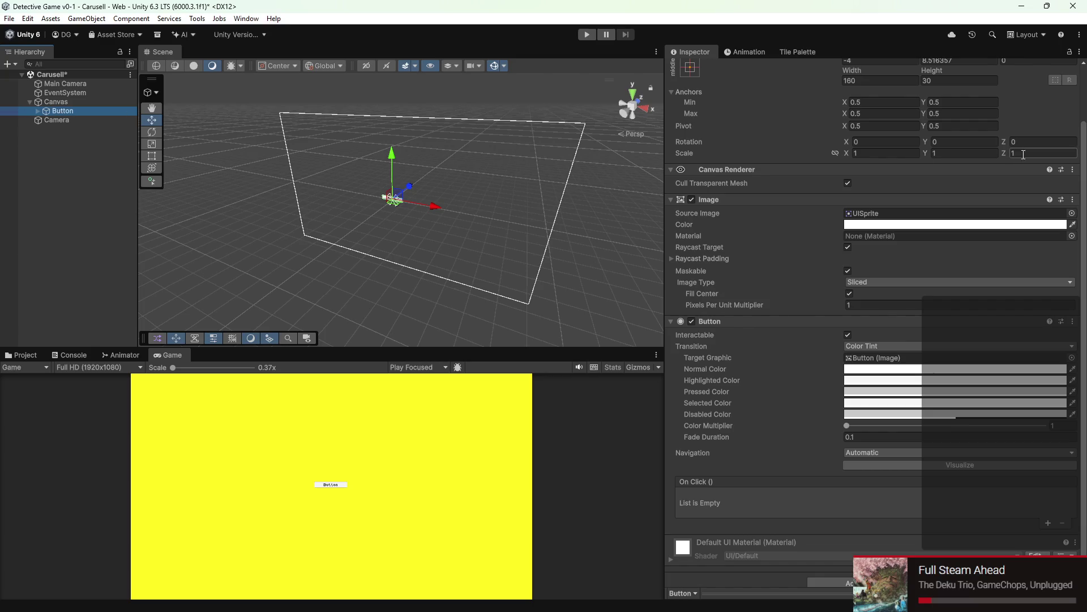
{"action": "scroll", "coordinate": [1023, 154], "scroll_direction": "up", "scroll_amount": 2}
{"action": "mouse_move", "coordinate": [1009, 112]}
{"action": "left_mouse_down"}
{"action": "mouse_move", "coordinate": [99, 117]}
{"action": "mouse_move", "coordinate": [841, 451]}
{"action": "mouse_move", "coordinate": [481, 433]}
{"action": "mouse_move", "coordinate": [660, 471]}
{"action": "left_mouse_up"}
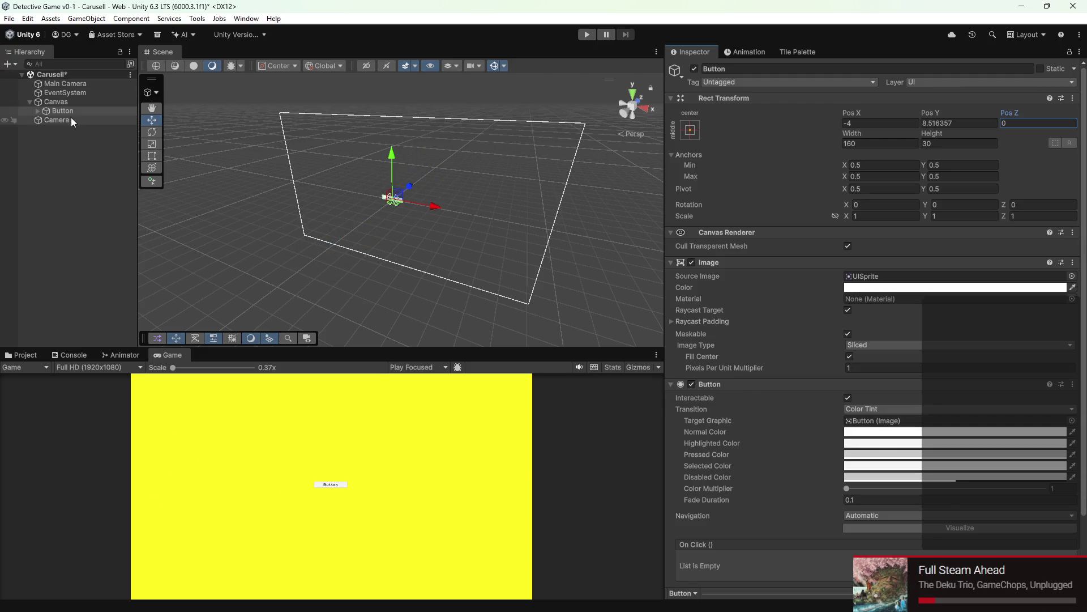
Step: Create an empty child object from the Button and start renaming it
{"action": "left_click", "coordinate": [68, 102]}
{"action": "left_click", "coordinate": [69, 111]}
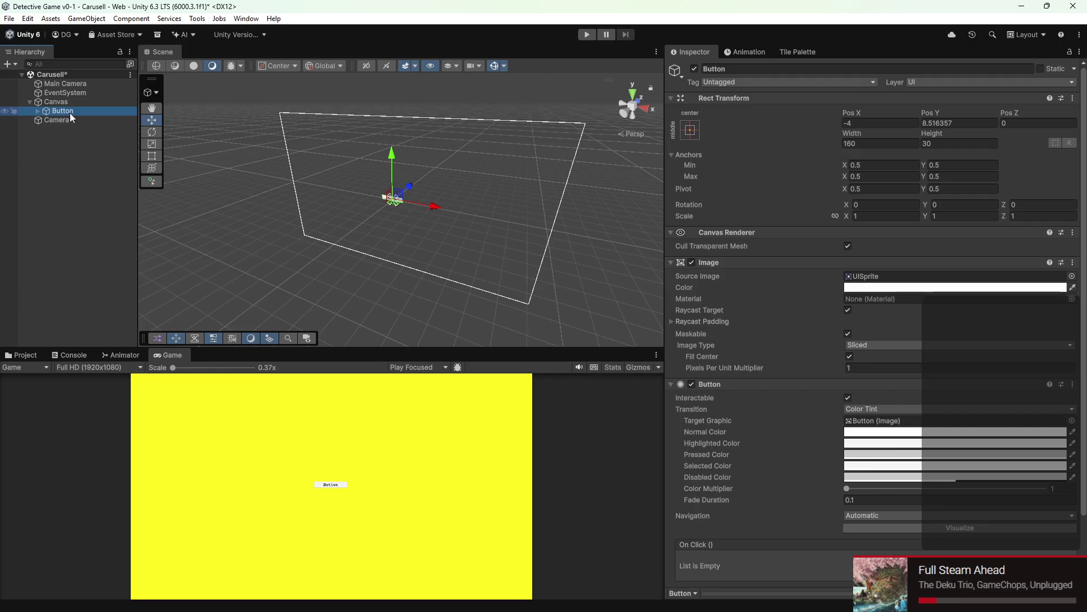
{"action": "right_click", "coordinate": [71, 113]}
{"action": "left_click", "coordinate": [153, 322]}
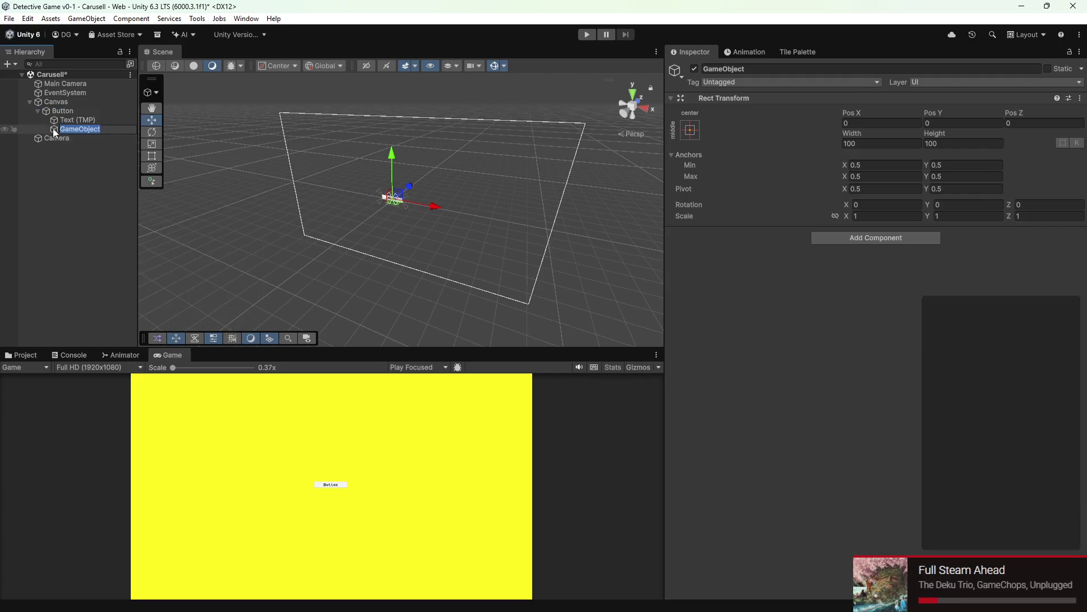
{"action": "left_click", "coordinate": [87, 189]}
{"action": "double_click", "coordinate": [79, 128]}
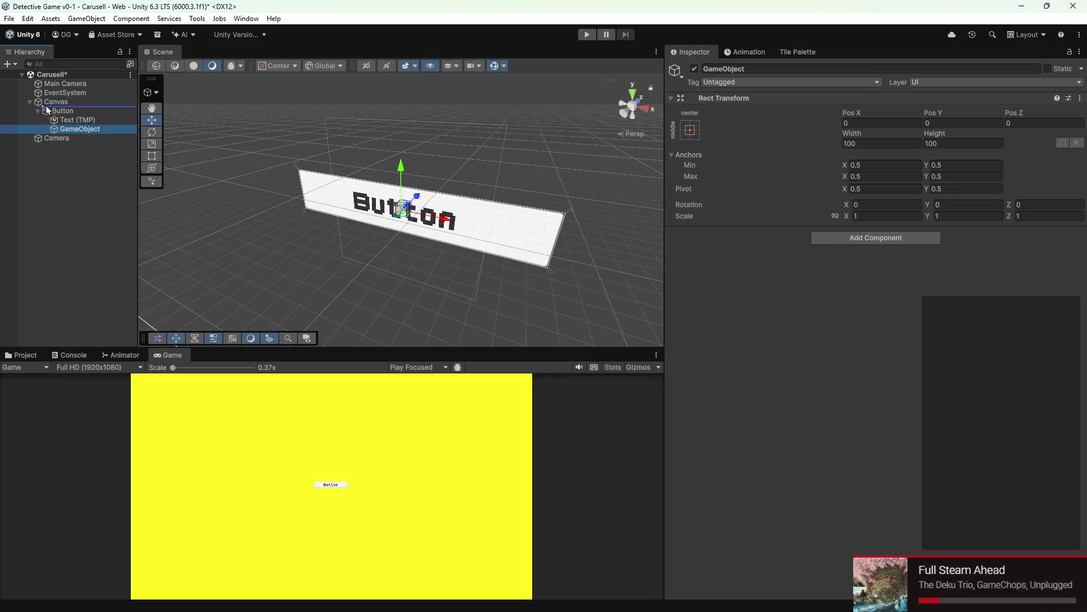
Step: Name the new object Spinner, place it under Canvas and nest the Button inside it
{"action": "left_click_drag", "start_coordinate": [73, 131], "coordinate": [46, 105]}
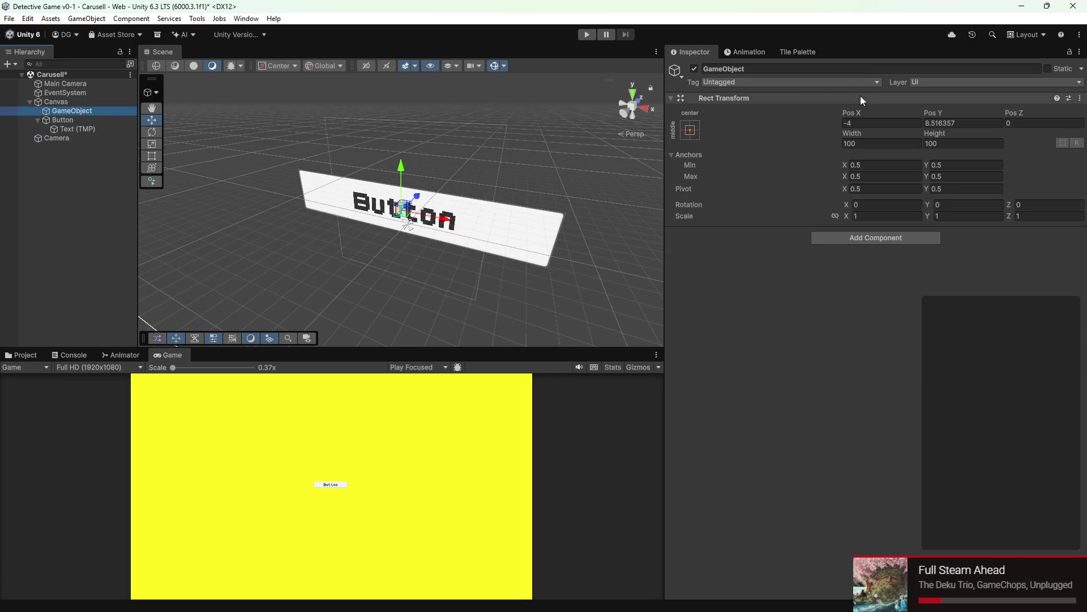
{"action": "left_click", "coordinate": [839, 68]}
{"action": "type", "text": "Spinner"}
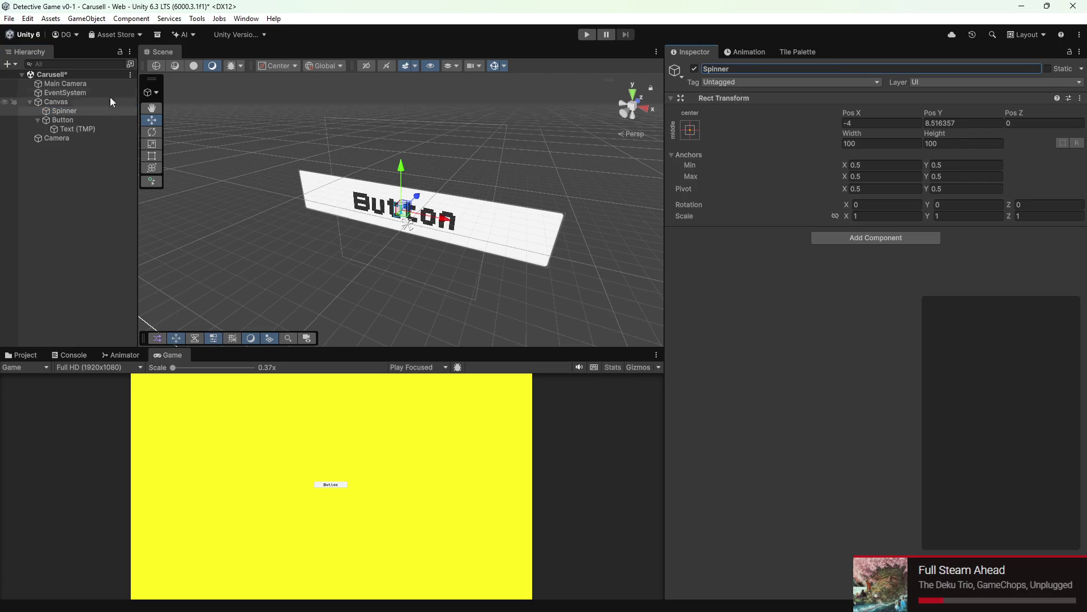
{"action": "left_click_drag", "start_coordinate": [75, 119], "coordinate": [68, 111]}
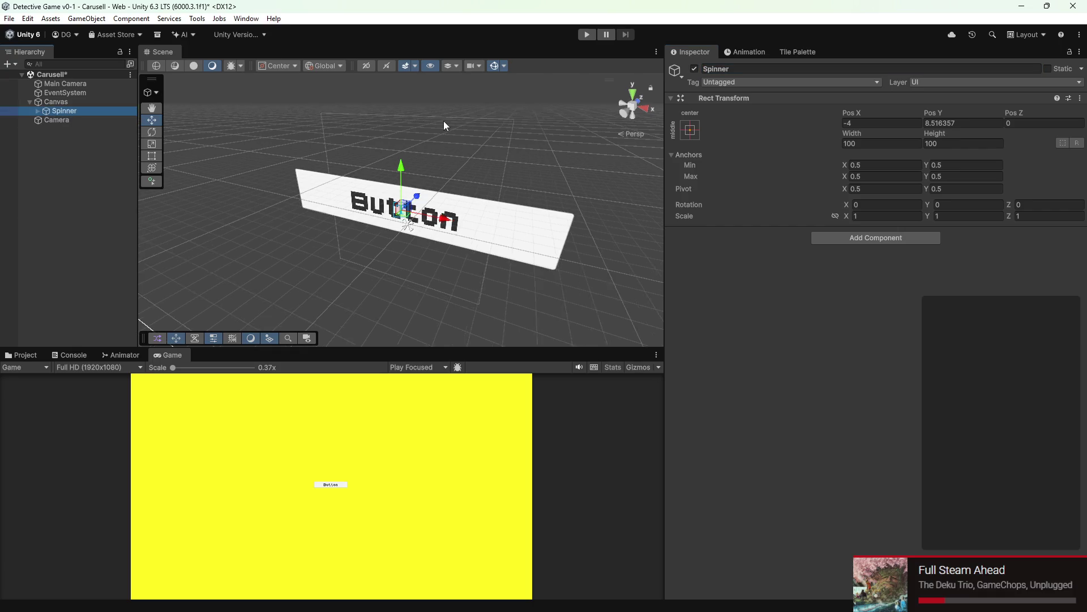
{"action": "left_click_drag", "start_coordinate": [443, 125], "coordinate": [392, 170]}
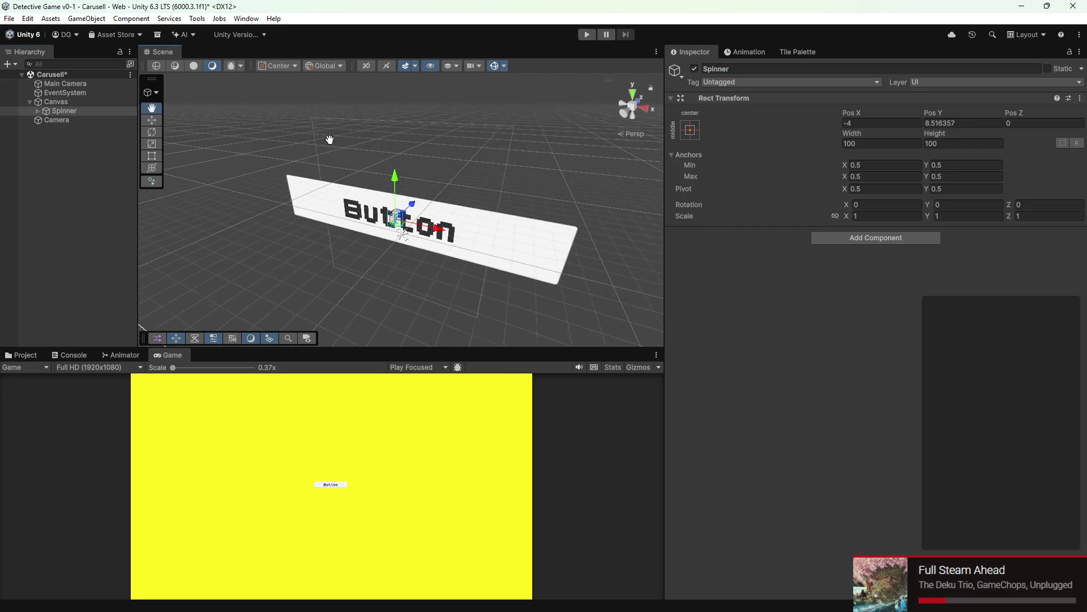
{"action": "left_click", "coordinate": [55, 121]}
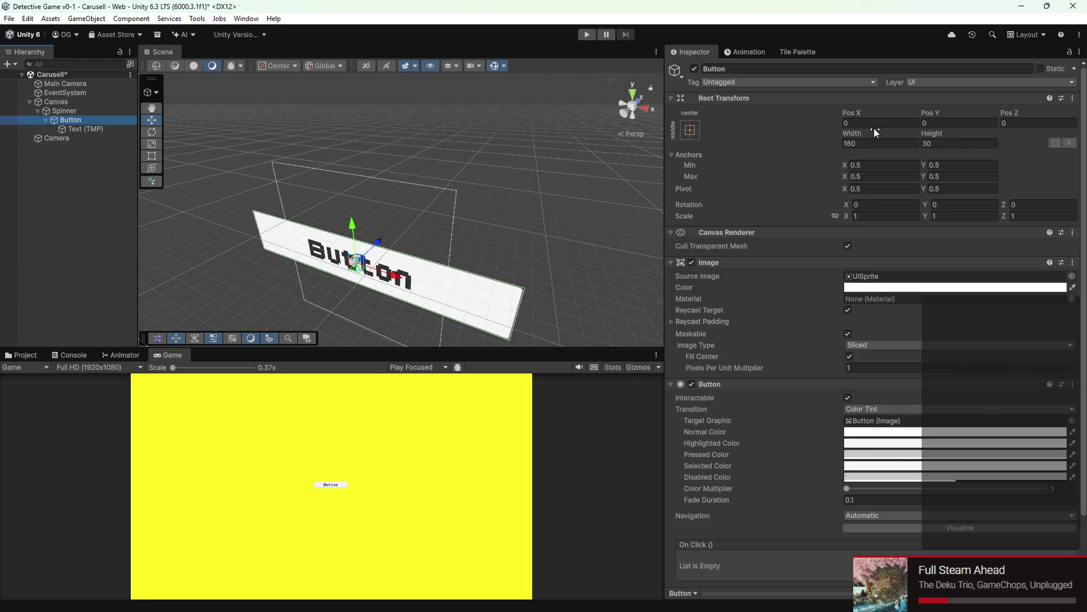
Step: Set the Button's Rect Transform Pos X to -180
{"action": "left_click", "coordinate": [860, 123]}
{"action": "type", "text": "1"}
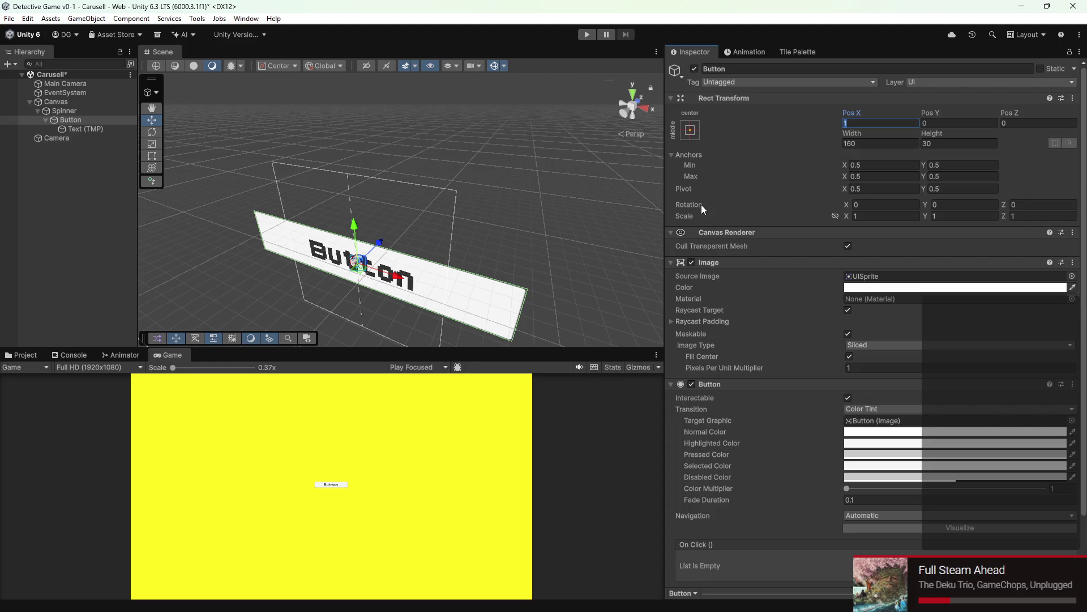
{"action": "key", "text": "BackSpace"}
{"action": "type", "text": "-"}
{"action": "type", "text": "1800"}
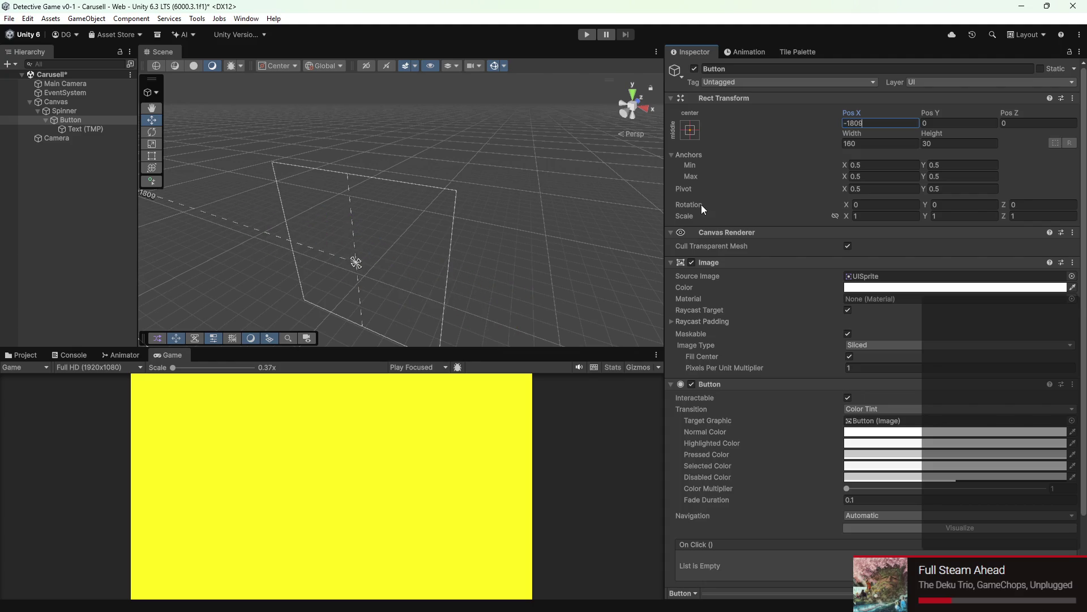
{"action": "key", "text": "BackSpace"}
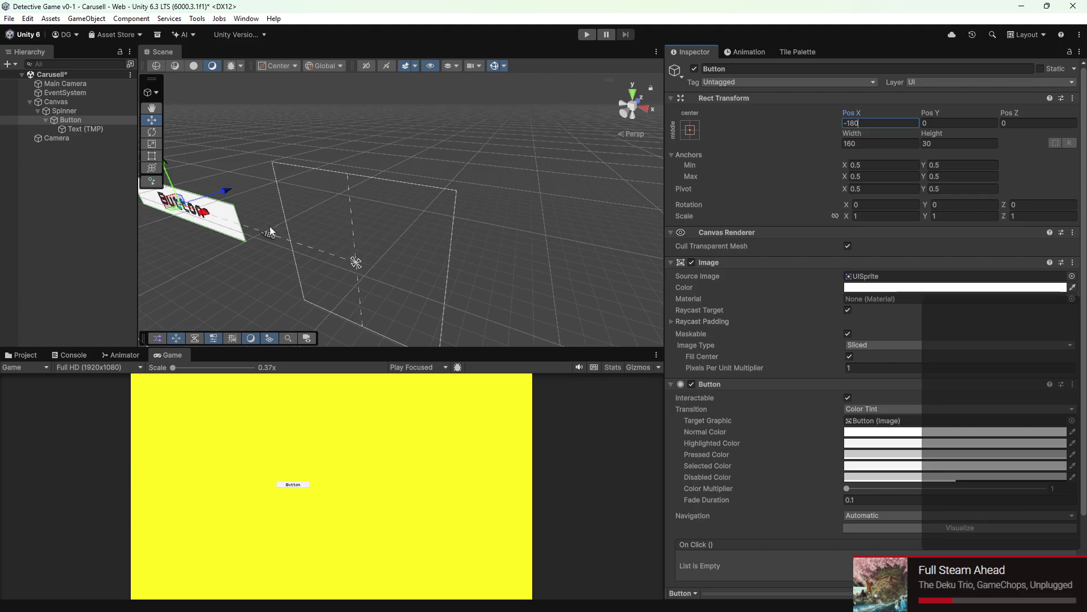
{"action": "left_click_drag", "start_coordinate": [270, 226], "coordinate": [383, 196]}
{"action": "scroll", "coordinate": [386, 231], "scroll_direction": "down", "scroll_amount": 5}
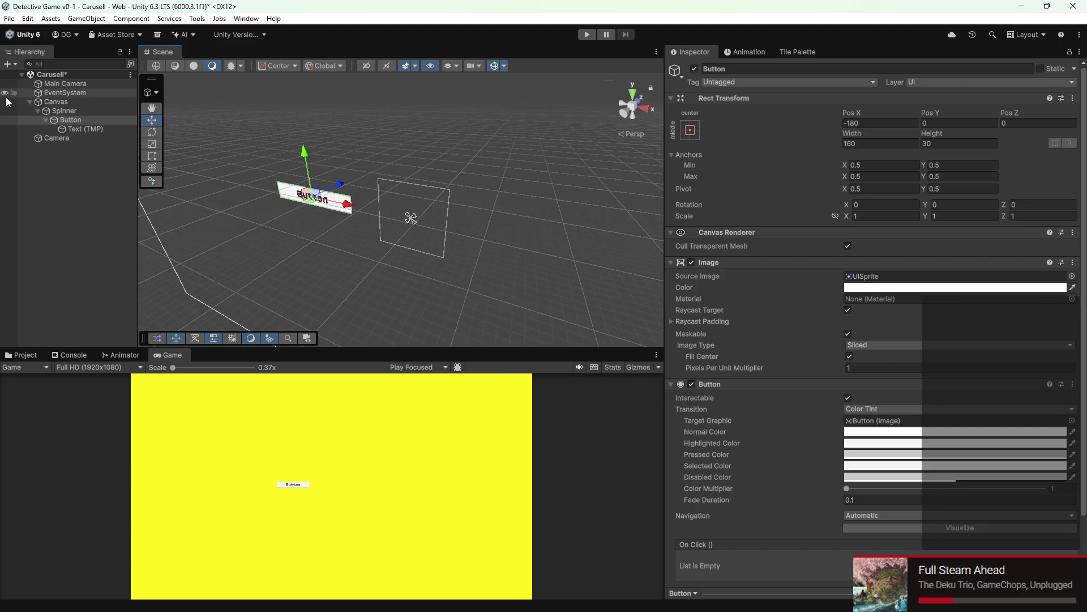
Step: Centre the Spinner at Pos X 0, Pos Y 0
{"action": "left_click", "coordinate": [68, 111]}
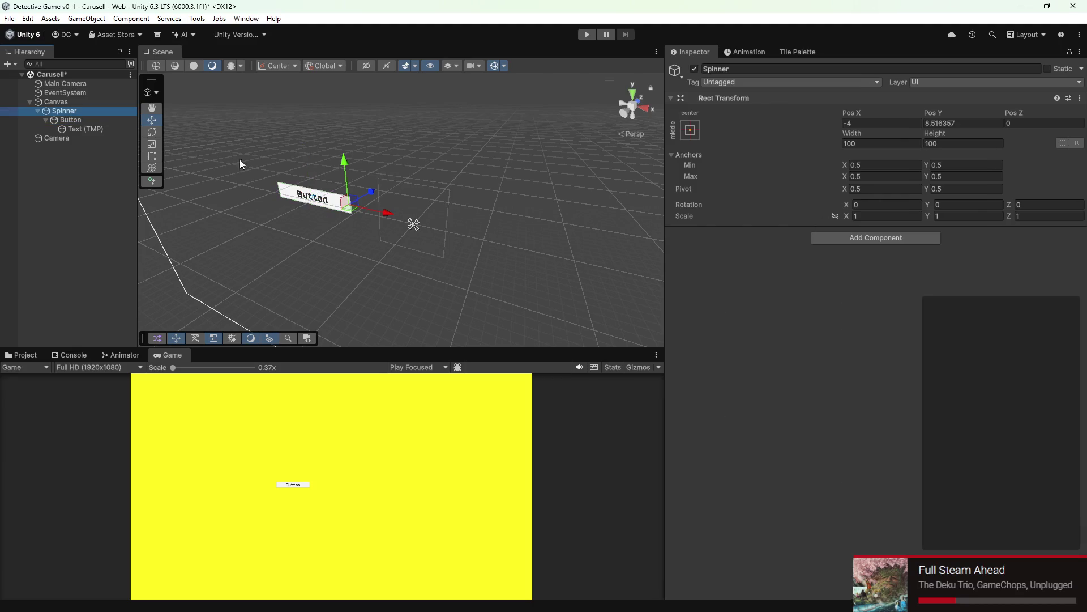
{"action": "mouse_move", "coordinate": [70, 119]}
{"action": "scroll", "coordinate": [383, 218], "scroll_direction": "up", "scroll_amount": 3}
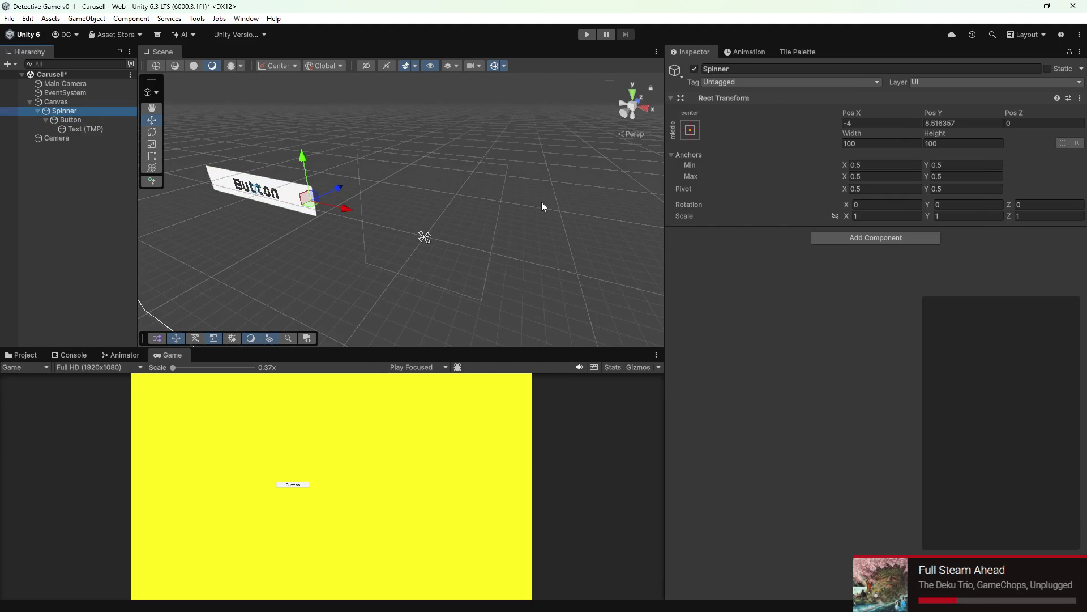
{"action": "left_click", "coordinate": [338, 216]}
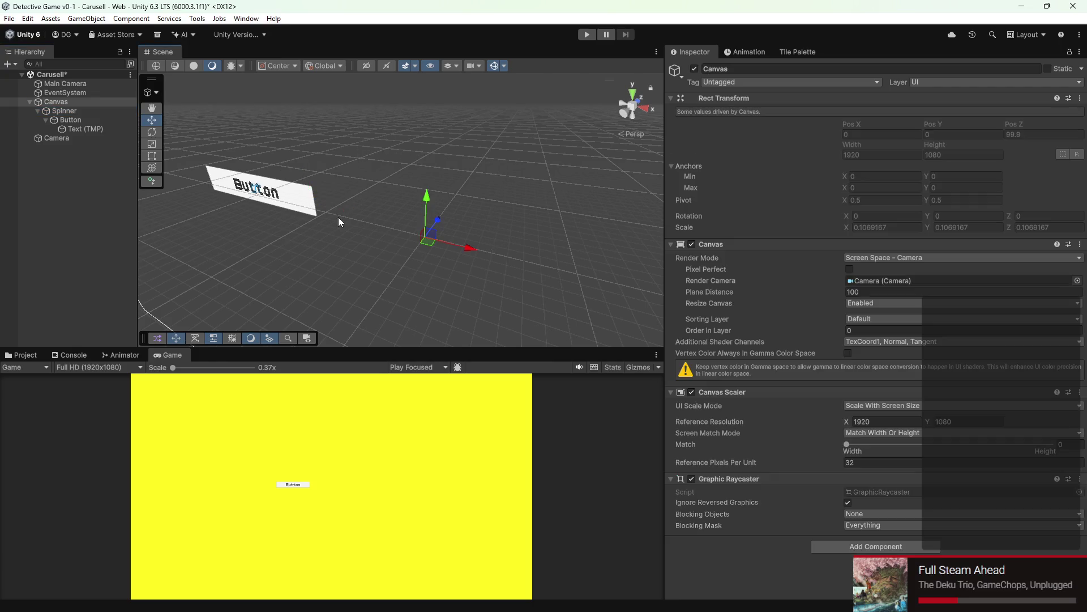
{"action": "left_click", "coordinate": [63, 111]}
{"action": "left_click", "coordinate": [850, 125]}
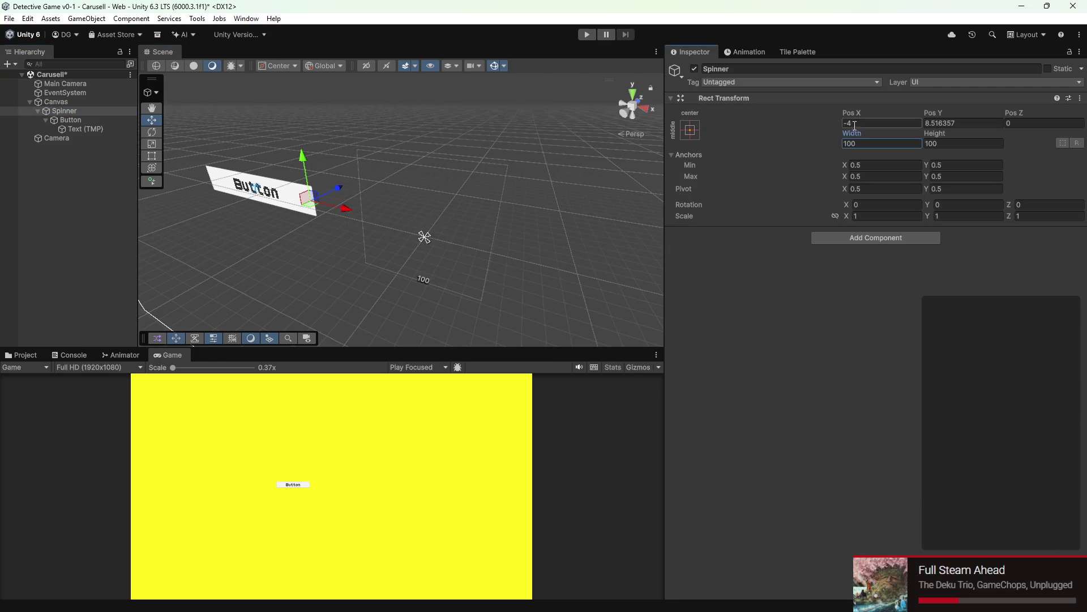
{"action": "type", "text": "0"}
{"action": "left_click", "coordinate": [941, 125]}
{"action": "type", "text": "0"}
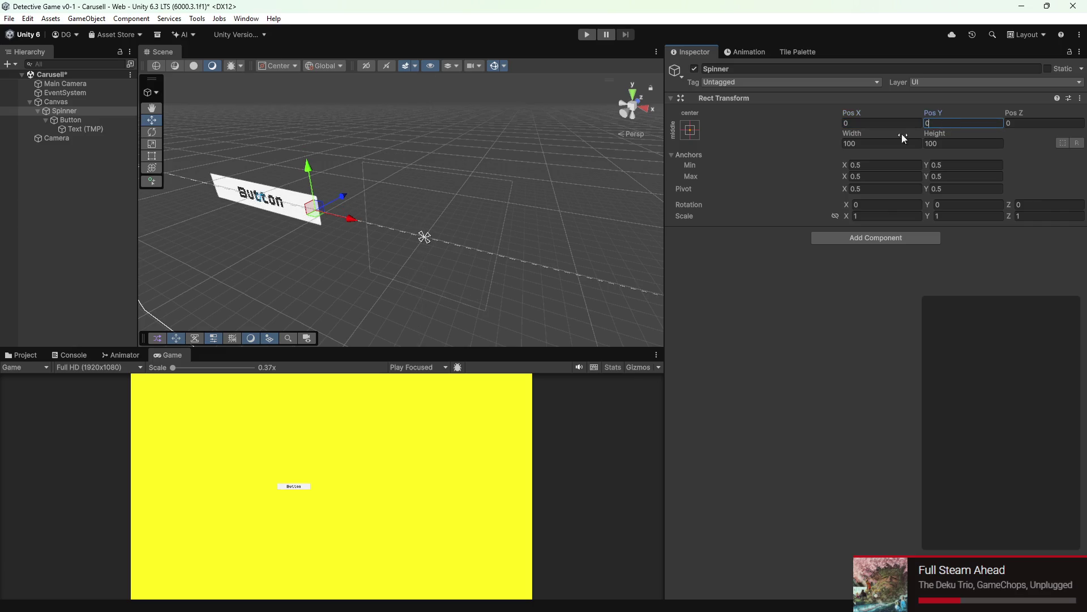
{"action": "right_click", "coordinate": [72, 110]}
{"action": "left_click", "coordinate": [62, 122]}
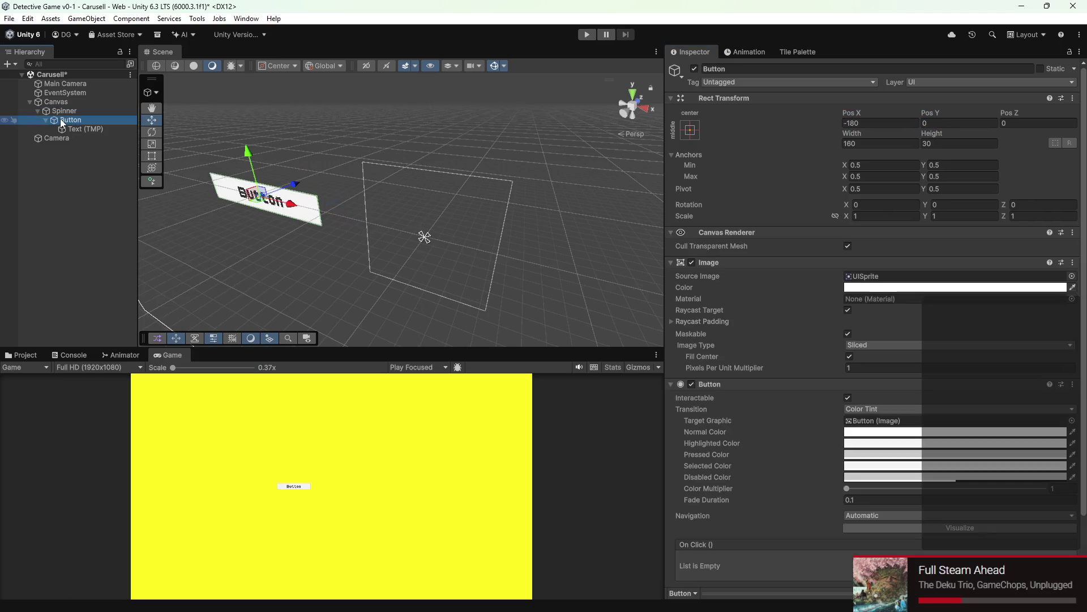
Step: Duplicate the Button and place the copy at Pos X 180
{"action": "key", "text": "ctrl+d"}
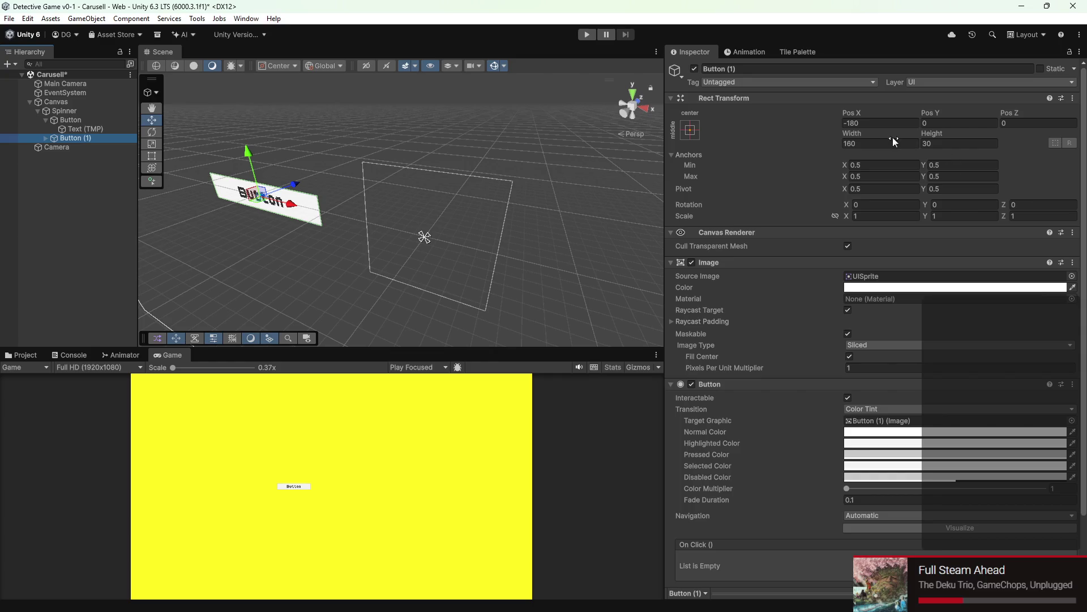
{"action": "left_click", "coordinate": [878, 122]}
{"action": "type", "text": "1"}
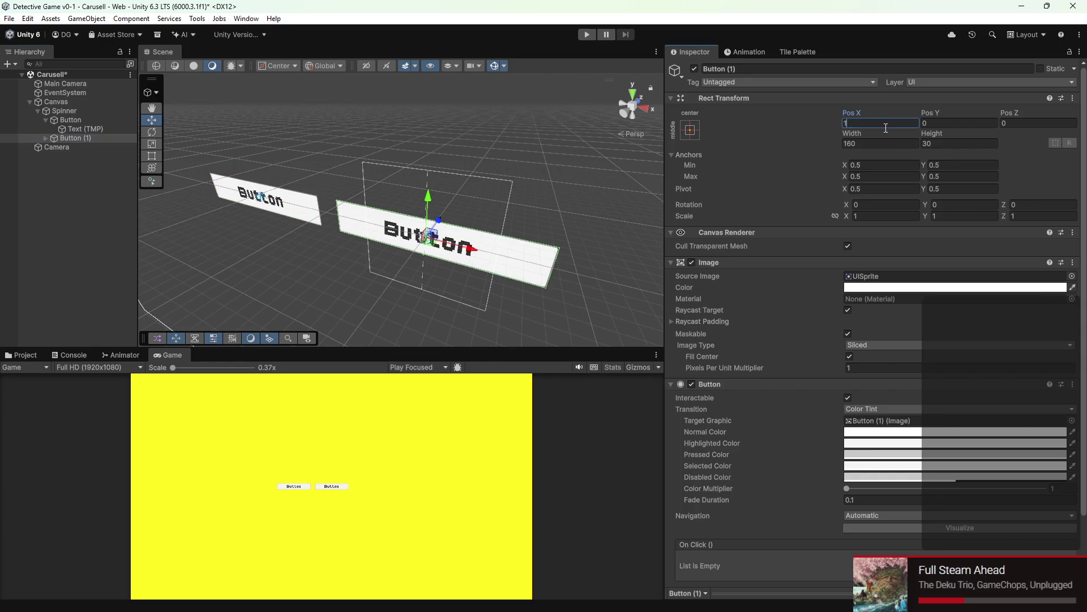
{"action": "type", "text": "80"}
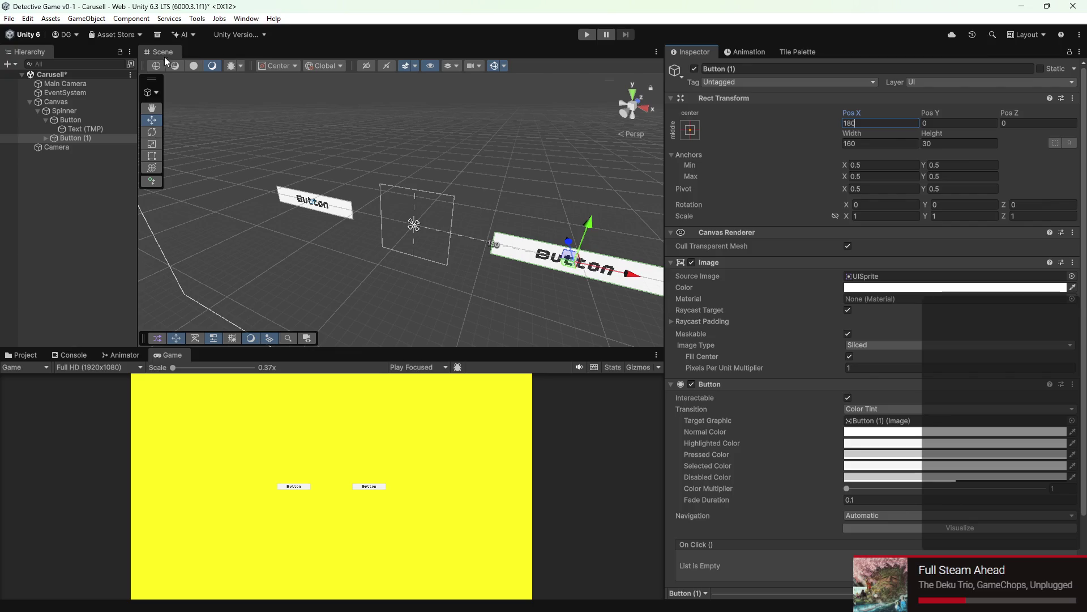
{"action": "left_click", "coordinate": [75, 221]}
{"action": "left_click", "coordinate": [84, 120]}
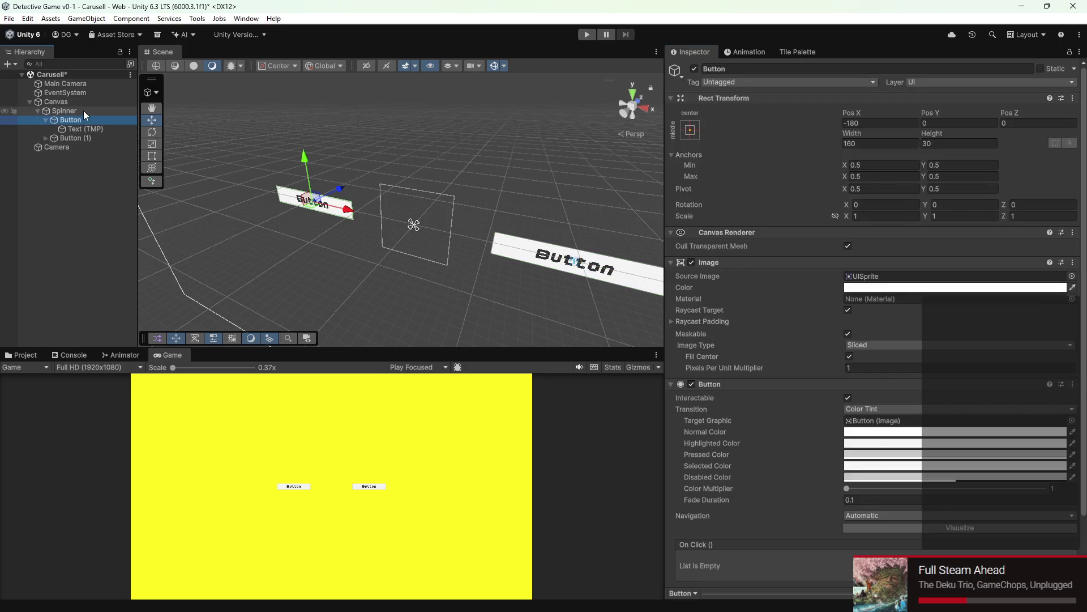
{"action": "left_click", "coordinate": [84, 112]}
Step: Duplicate again, placing Button (2) at Pos X 0, Pos Z 180
{"action": "right_click", "coordinate": [84, 121]}
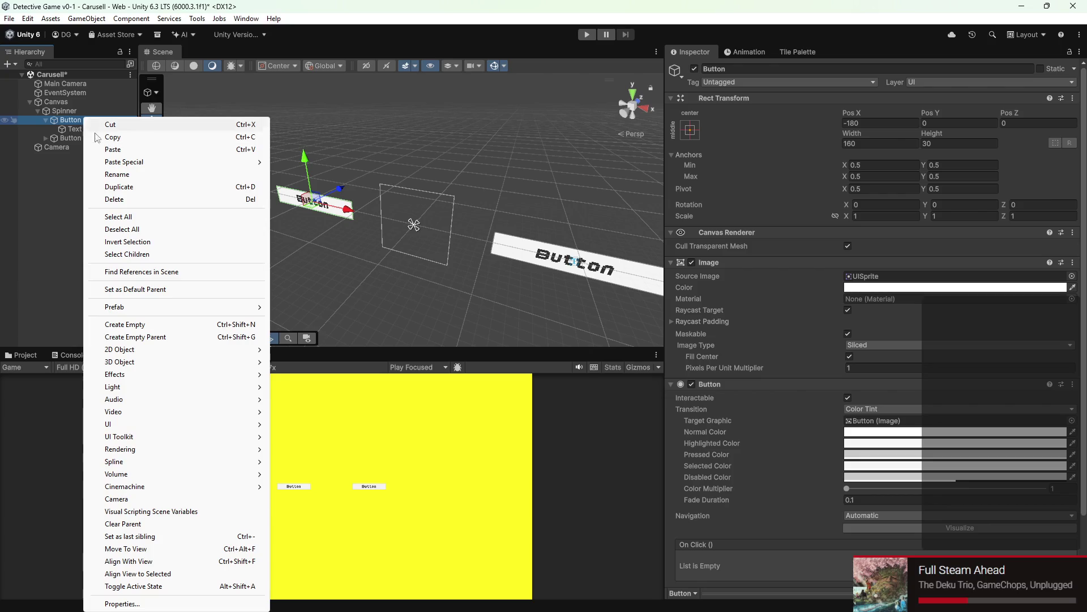
{"action": "left_click", "coordinate": [119, 196]}
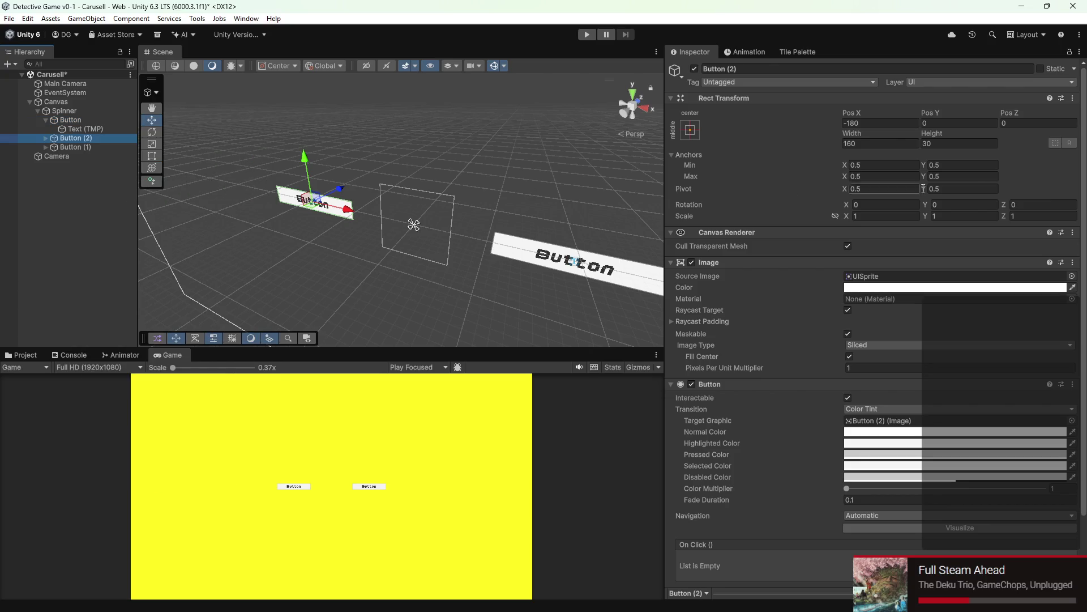
{"action": "left_click", "coordinate": [881, 124]}
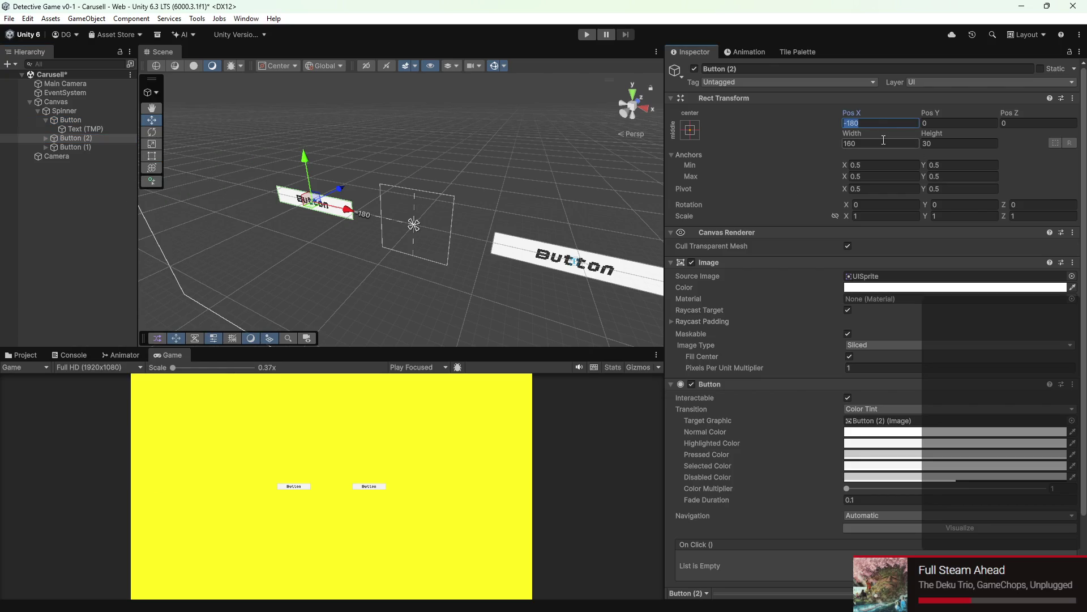
{"action": "type", "text": "0"}
{"action": "left_click", "coordinate": [986, 124]}
{"action": "type", "text": "1"}
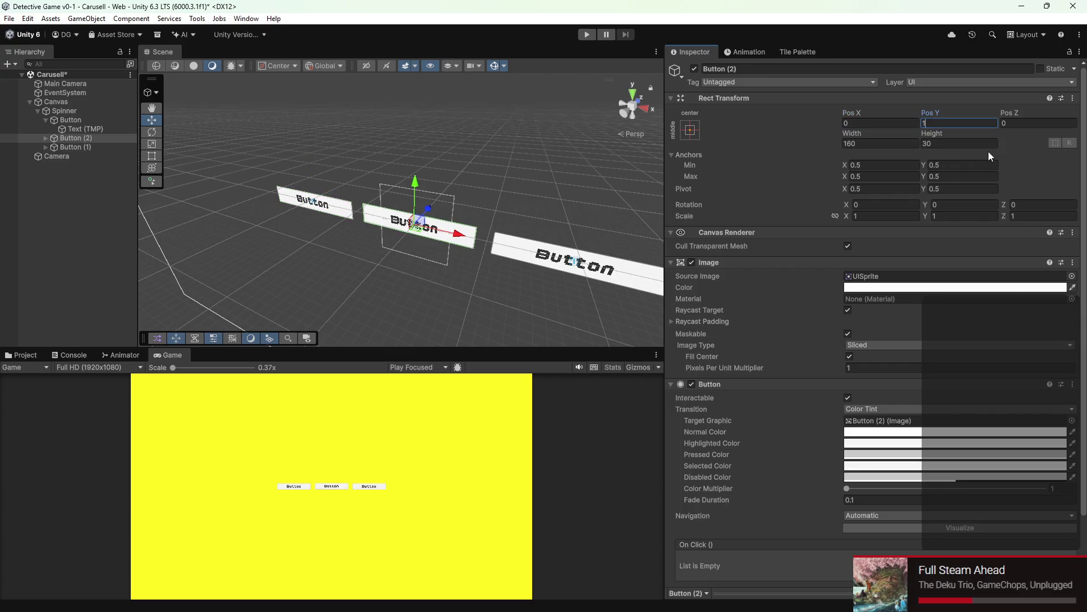
{"action": "type", "text": "180"}
{"action": "key", "text": "BackSpace"}
{"action": "key", "text": "BackSpace"}
{"action": "key", "text": "BackSpace"}
{"action": "type", "text": "0"}
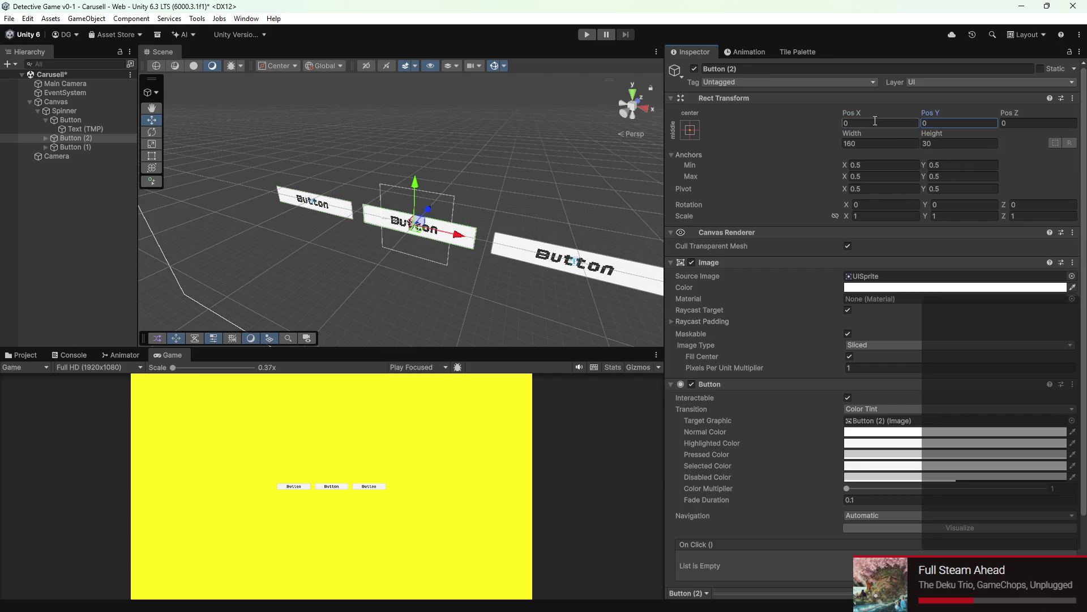
{"action": "type", "text": "180"}
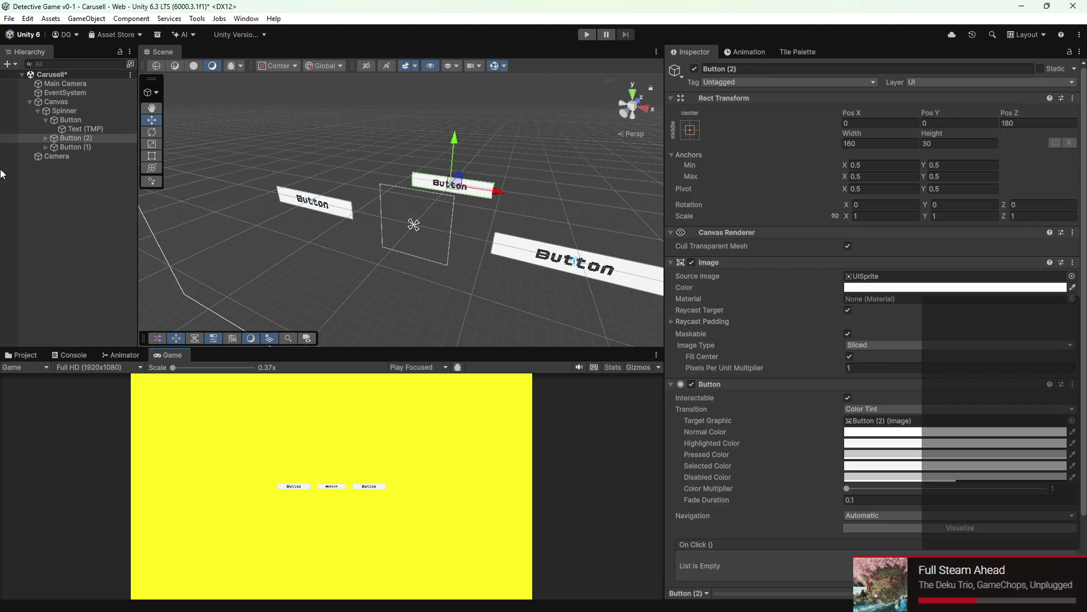
Step: Duplicate Button (2) as Button (3) at Pos Z -180, then select all the buttons
{"action": "right_click", "coordinate": [77, 138]}
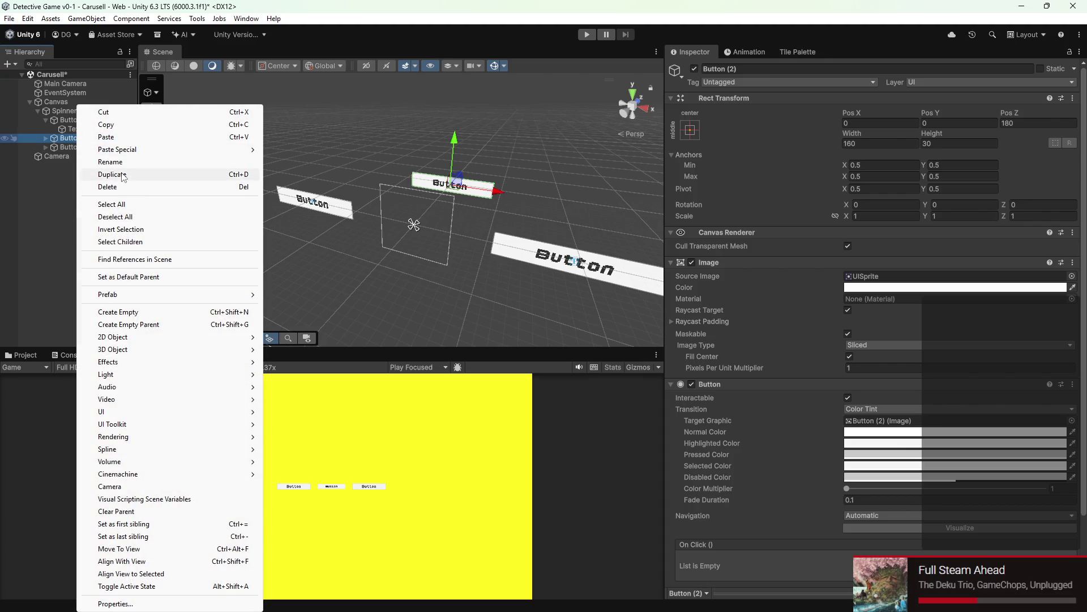
{"action": "left_click", "coordinate": [123, 176]}
{"action": "left_click", "coordinate": [1018, 121]}
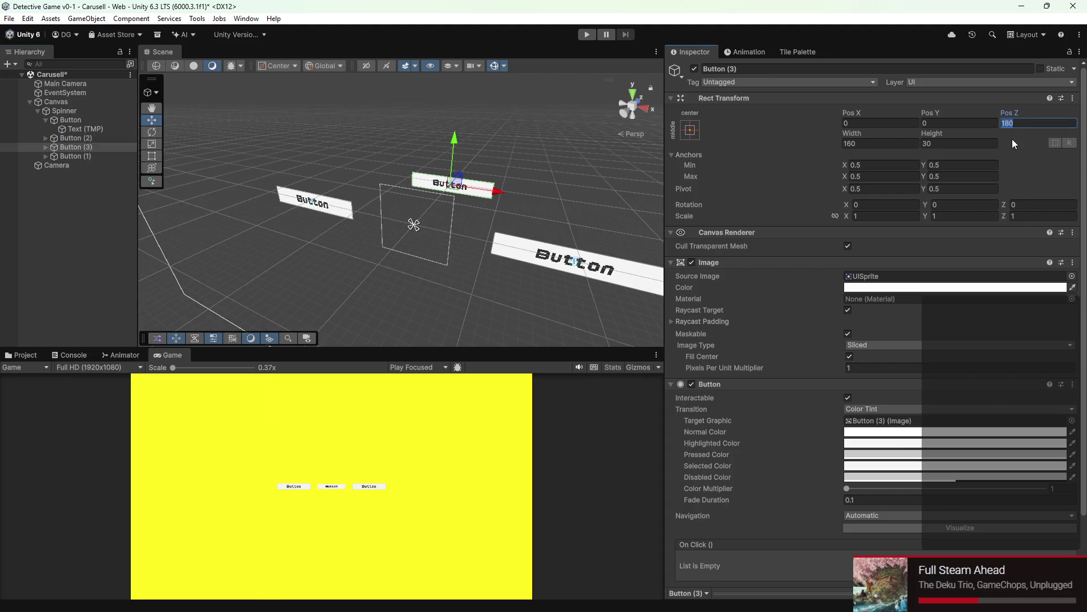
{"action": "type", "text": "-180"}
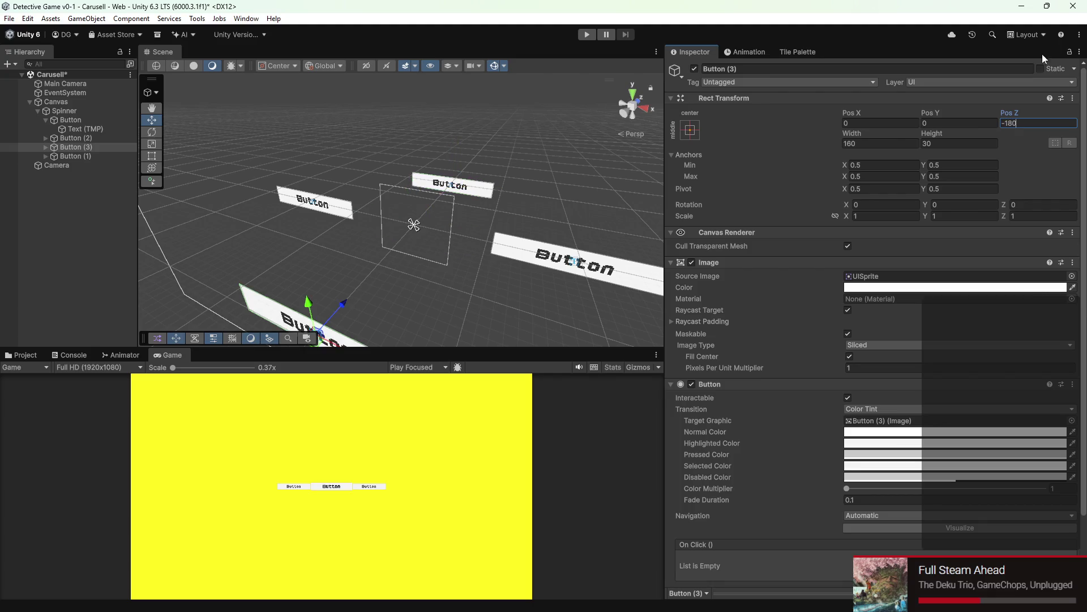
{"action": "left_click", "coordinate": [73, 157]}
{"action": "left_click", "coordinate": [77, 120], "text": "shift"}
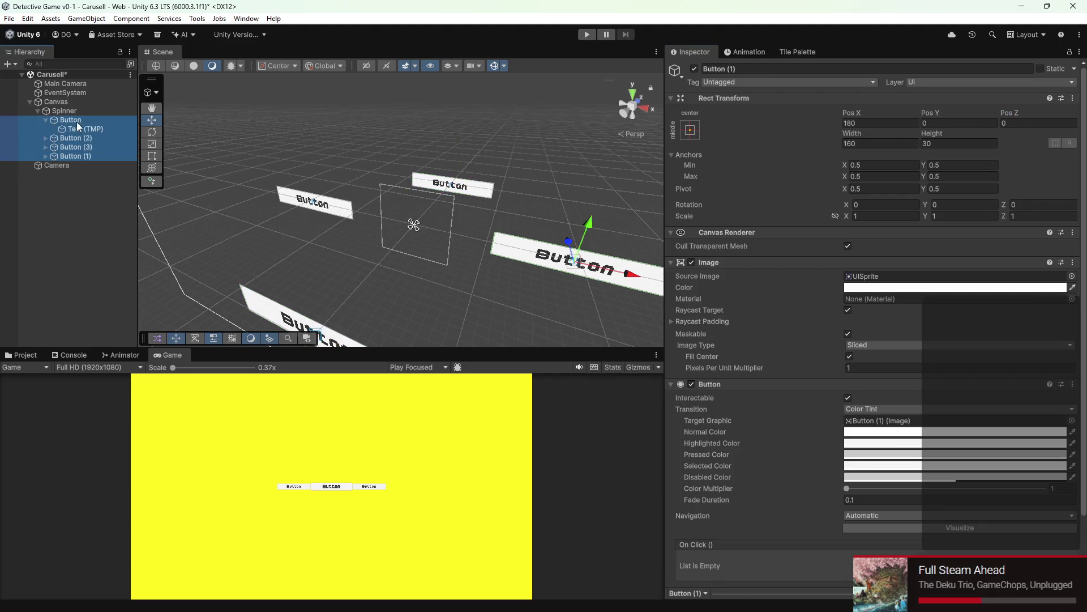
Step: Make the original Button a 90 by 90 square via its Rect Transform width and height
{"action": "left_click", "coordinate": [45, 120]}
{"action": "left_click", "coordinate": [856, 144]}
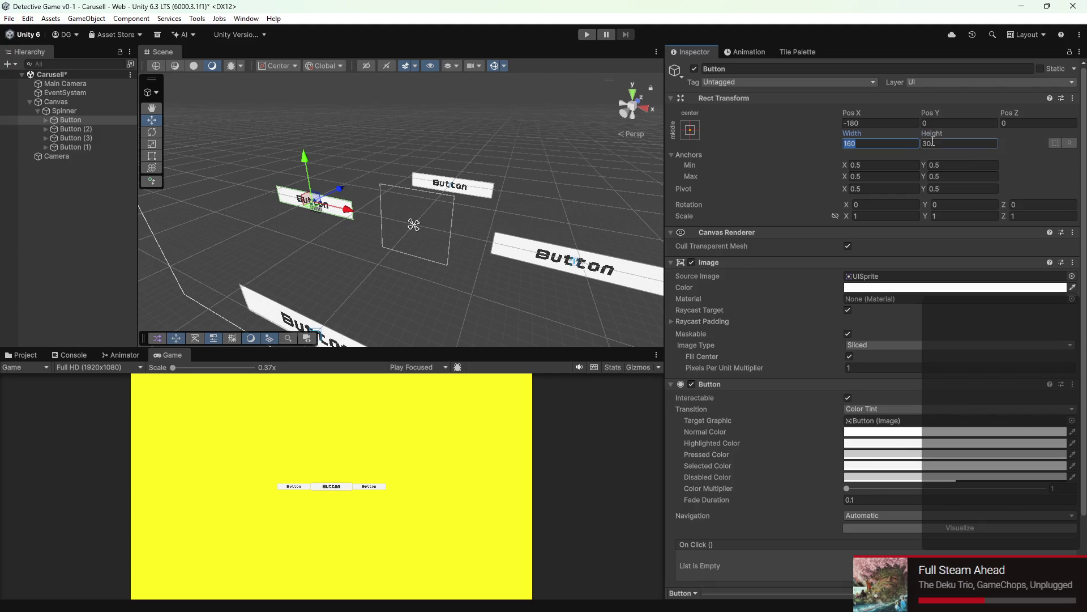
{"action": "left_click", "coordinate": [935, 144]}
{"action": "type", "text": "160"}
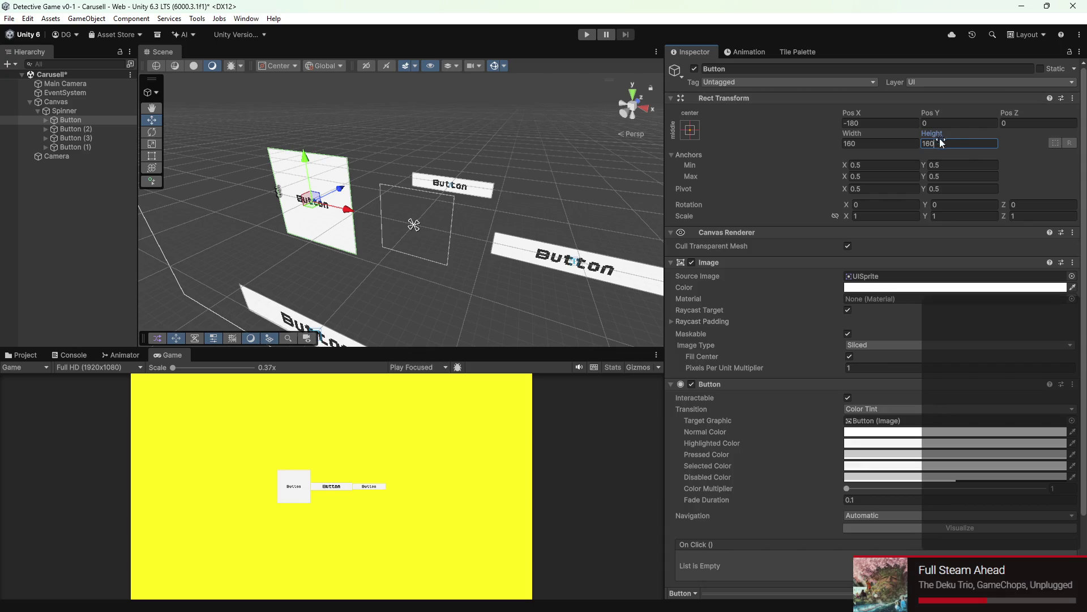
{"action": "type", "text": "90"}
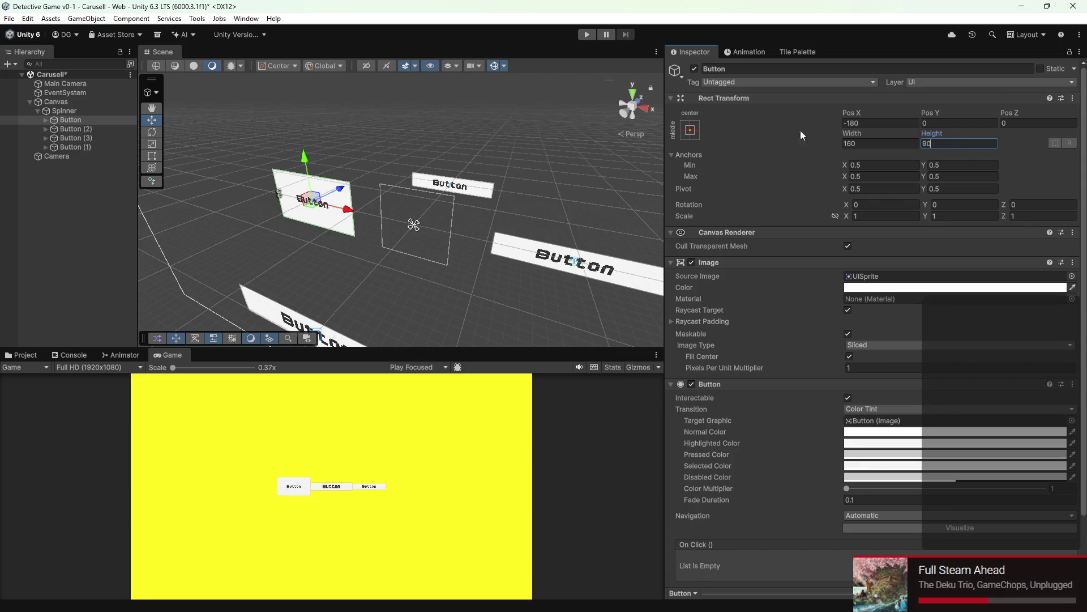
{"action": "left_click", "coordinate": [910, 144]}
{"action": "type", "text": "90"}
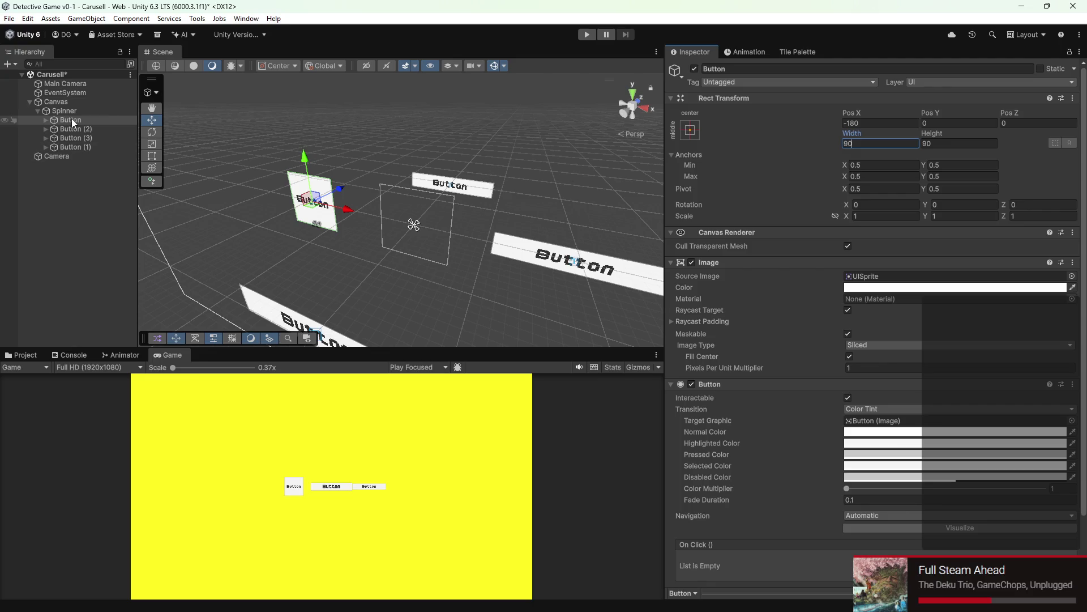
{"action": "left_click", "coordinate": [71, 84]}
{"action": "scroll", "coordinate": [924, 385], "scroll_direction": "down", "scroll_amount": 2}
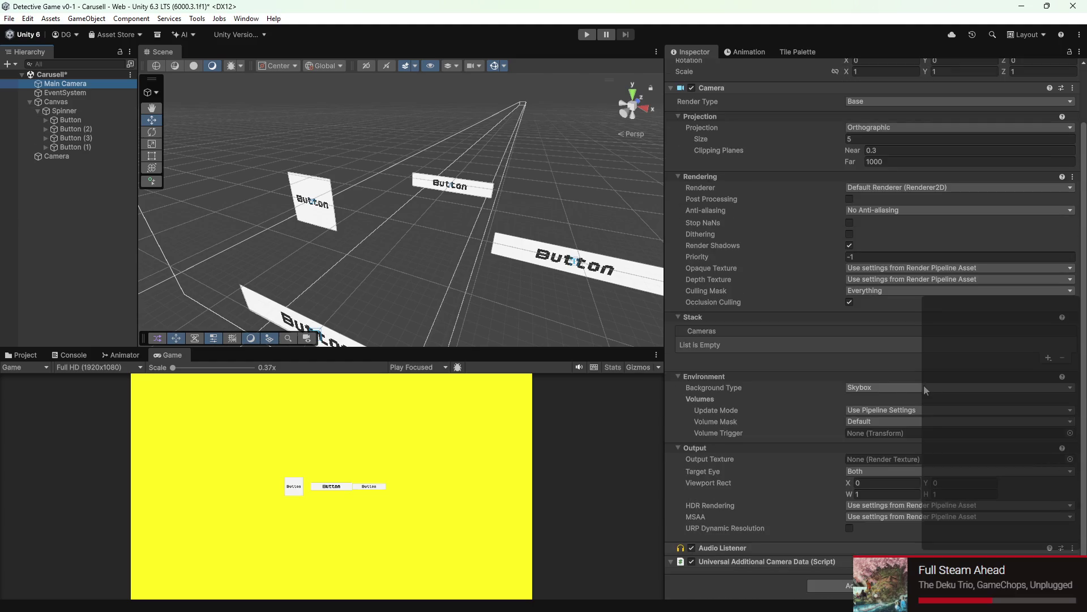
Step: Set the Main Camera's Environment Background Type to Solid Color
{"action": "left_click", "coordinate": [904, 380]}
{"action": "left_click", "coordinate": [895, 383]}
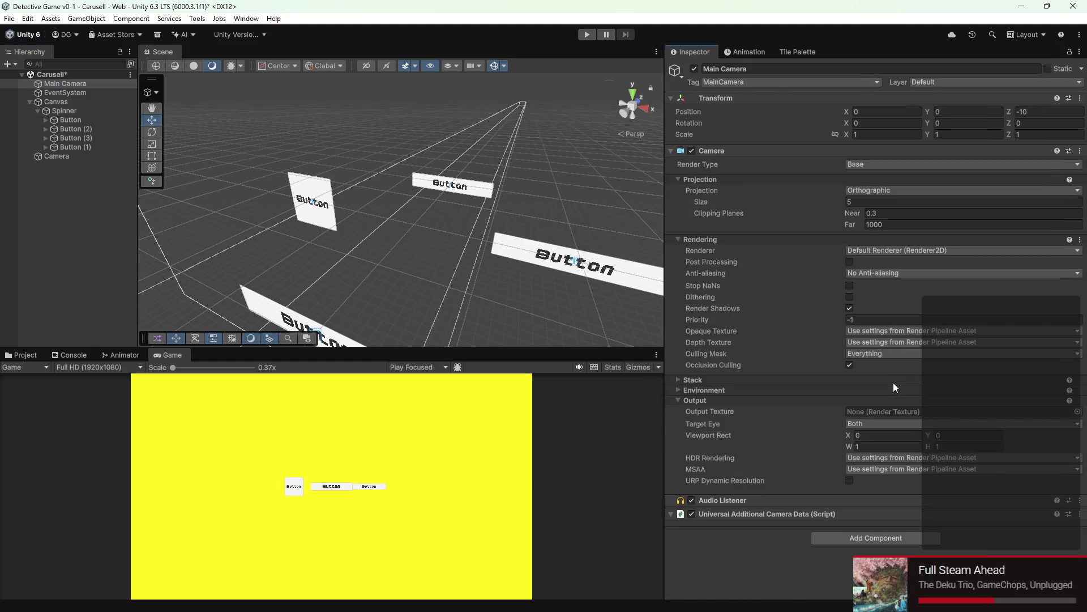
{"action": "left_click", "coordinate": [893, 382]}
{"action": "left_click", "coordinate": [802, 439]}
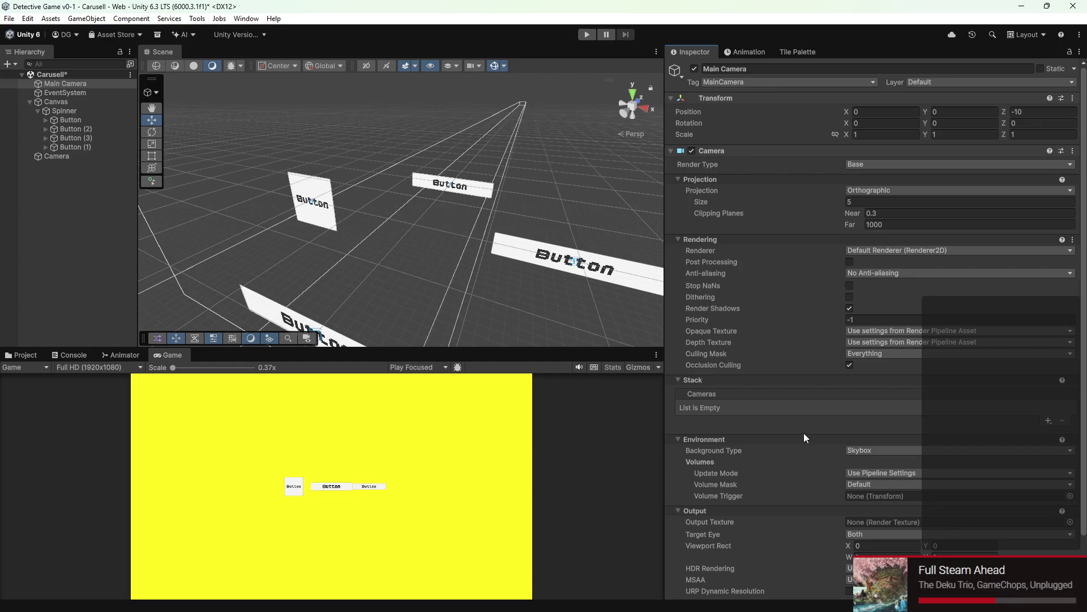
{"action": "left_click", "coordinate": [885, 450]}
{"action": "left_click", "coordinate": [879, 474]}
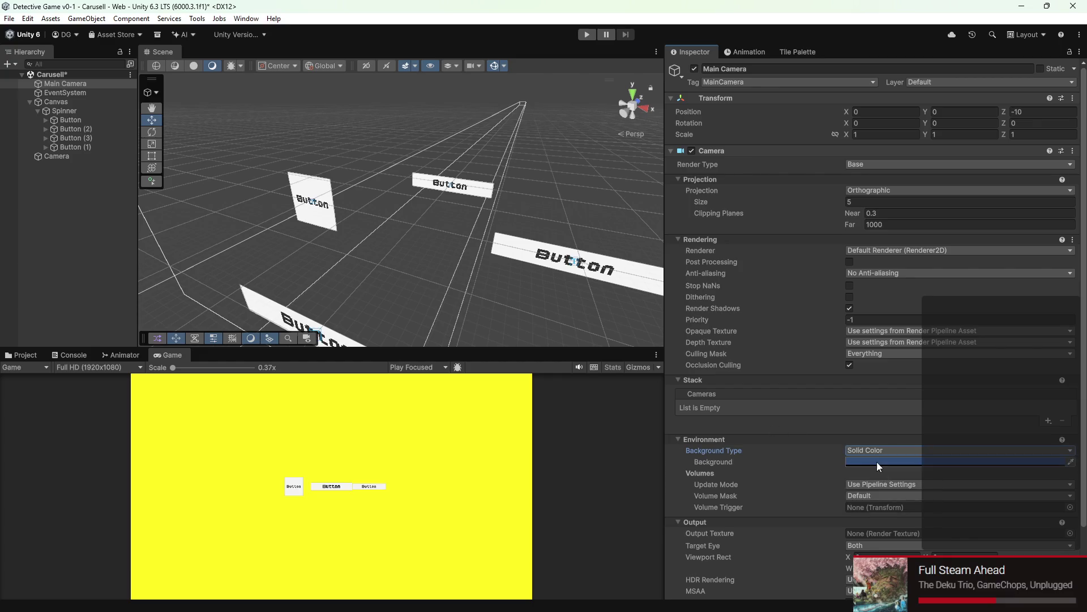
Step: Try Overlay render type on both cameras, then return each to Base
{"action": "left_click", "coordinate": [51, 156]}
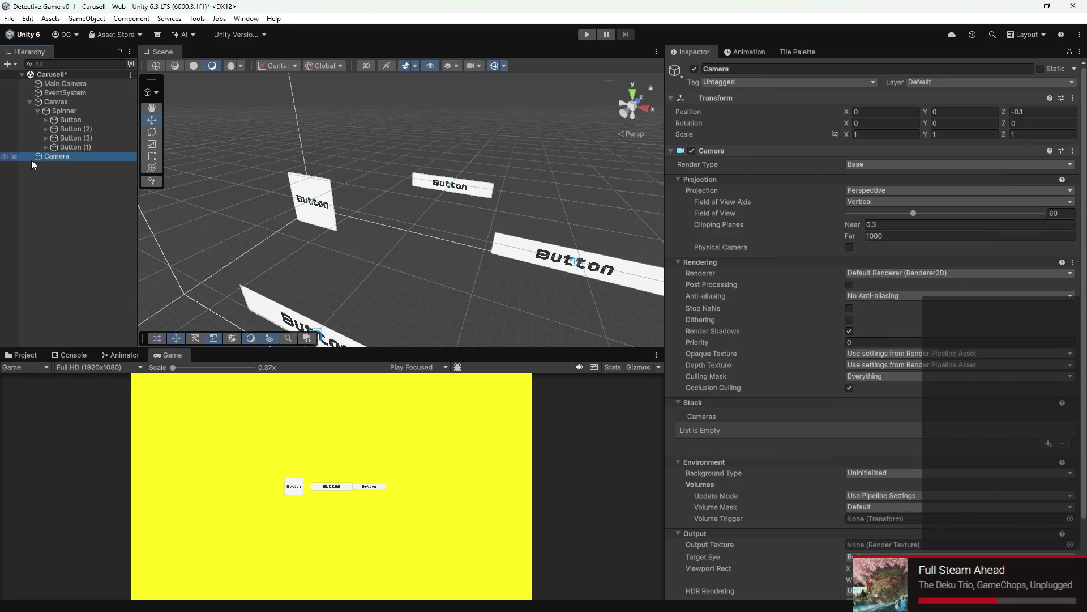
{"action": "left_click", "coordinate": [882, 164]}
{"action": "left_click", "coordinate": [870, 189]}
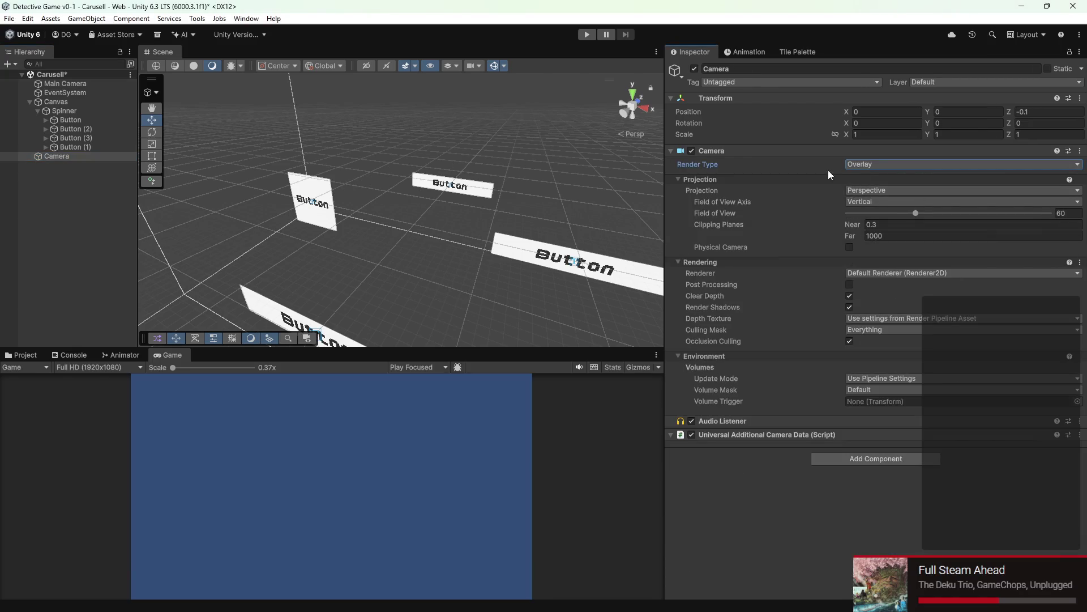
{"action": "scroll", "coordinate": [541, 237], "scroll_direction": "down", "scroll_amount": 2}
{"action": "scroll", "coordinate": [540, 237], "scroll_direction": "down", "scroll_amount": 2}
{"action": "scroll", "coordinate": [449, 259], "scroll_direction": "down", "scroll_amount": 2}
{"action": "scroll", "coordinate": [449, 262], "scroll_direction": "down", "scroll_amount": 2}
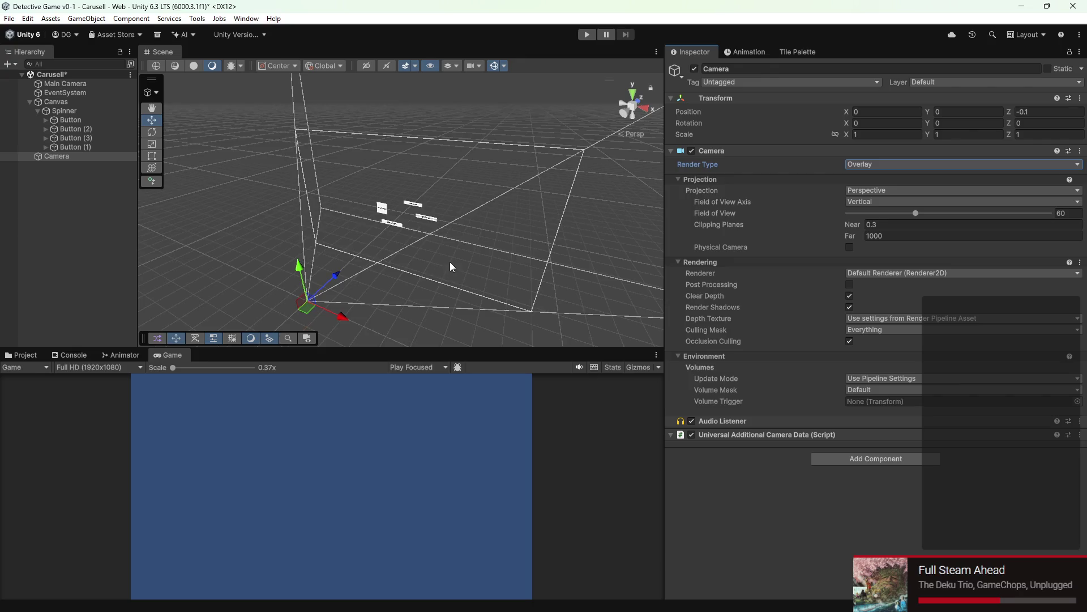
{"action": "left_click_drag", "start_coordinate": [450, 266], "coordinate": [674, 231]}
{"action": "left_click", "coordinate": [901, 167]}
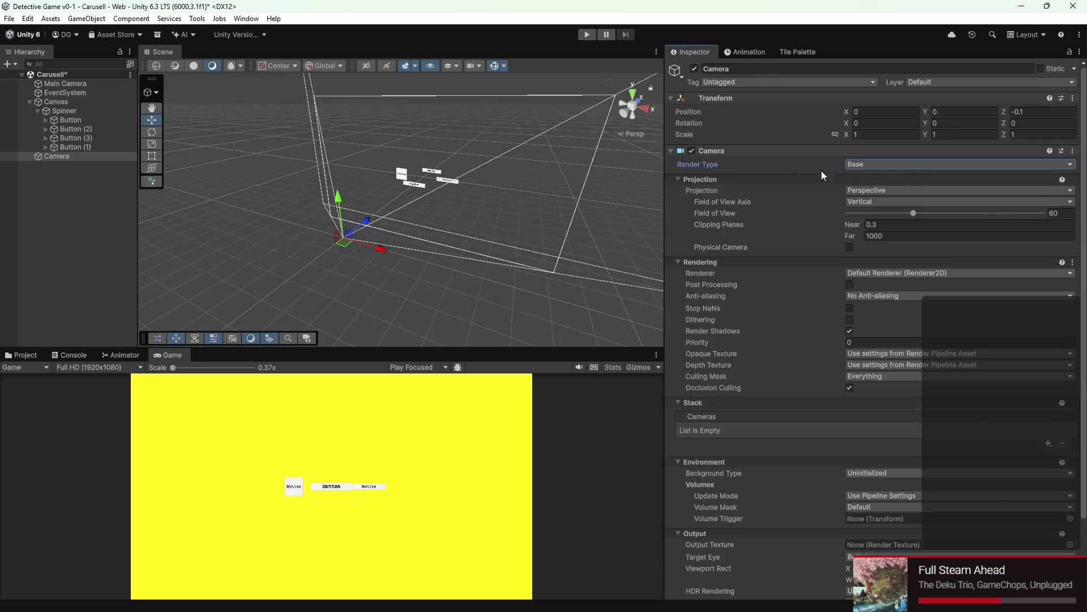
{"action": "left_click", "coordinate": [66, 84]}
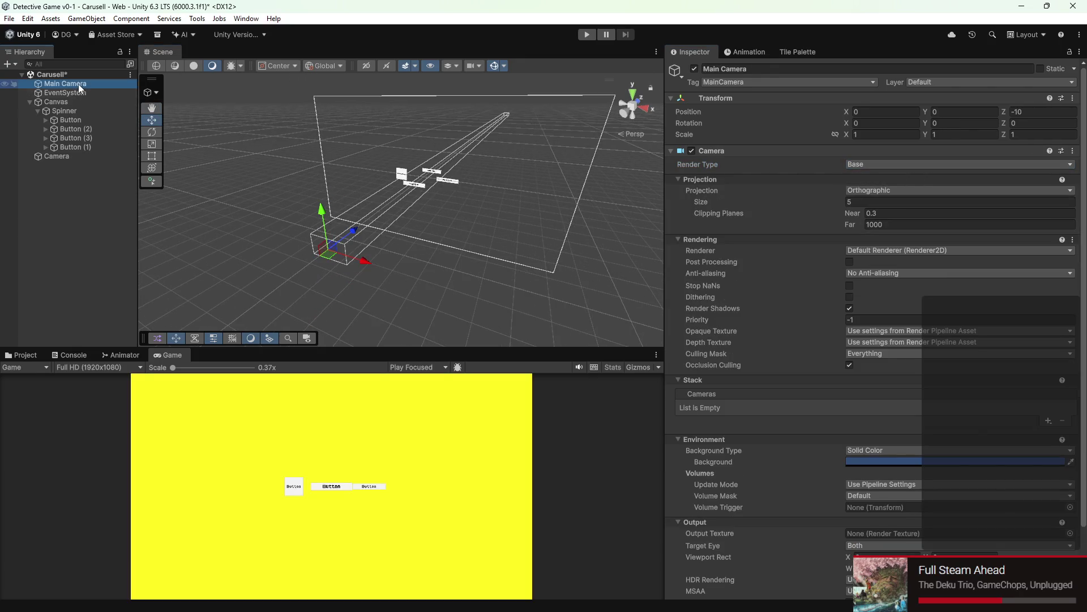
{"action": "left_click", "coordinate": [855, 167]}
{"action": "left_click", "coordinate": [867, 189]}
{"action": "left_click", "coordinate": [858, 167]}
{"action": "left_click", "coordinate": [867, 176]}
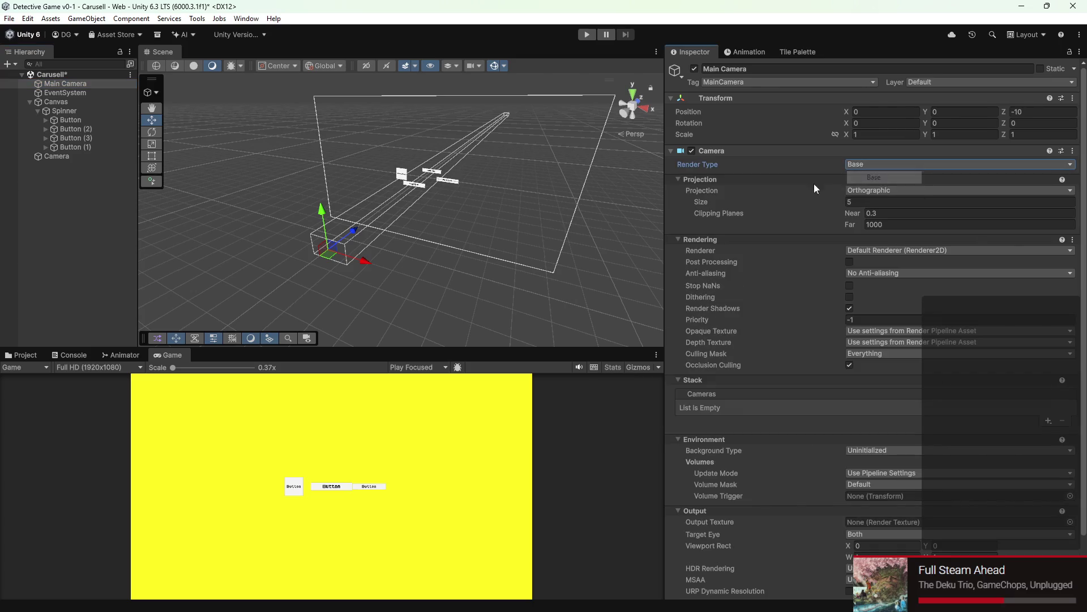
Step: Move the Camera into the Canvas and back out to the scene root
{"action": "left_click", "coordinate": [47, 157]}
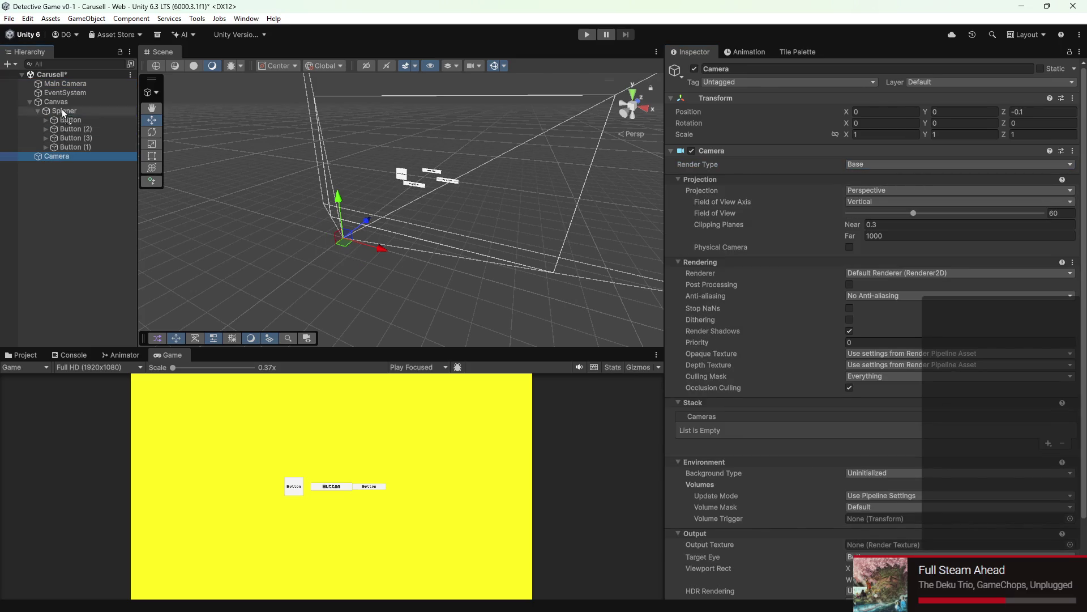
{"action": "left_click_drag", "start_coordinate": [63, 109], "coordinate": [62, 107]}
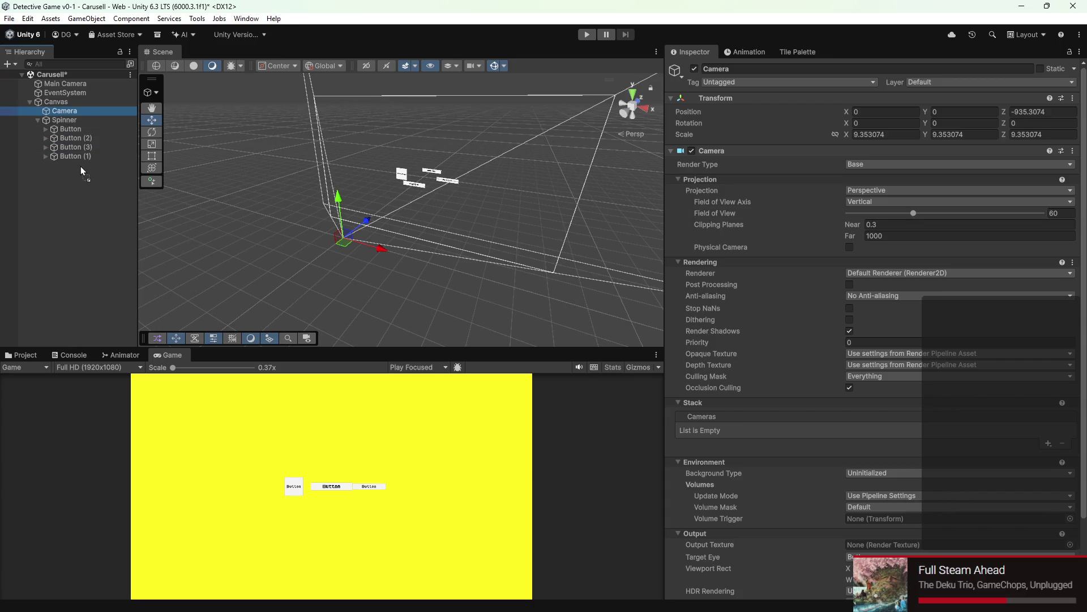
{"action": "left_click_drag", "start_coordinate": [81, 166], "coordinate": [39, 158]}
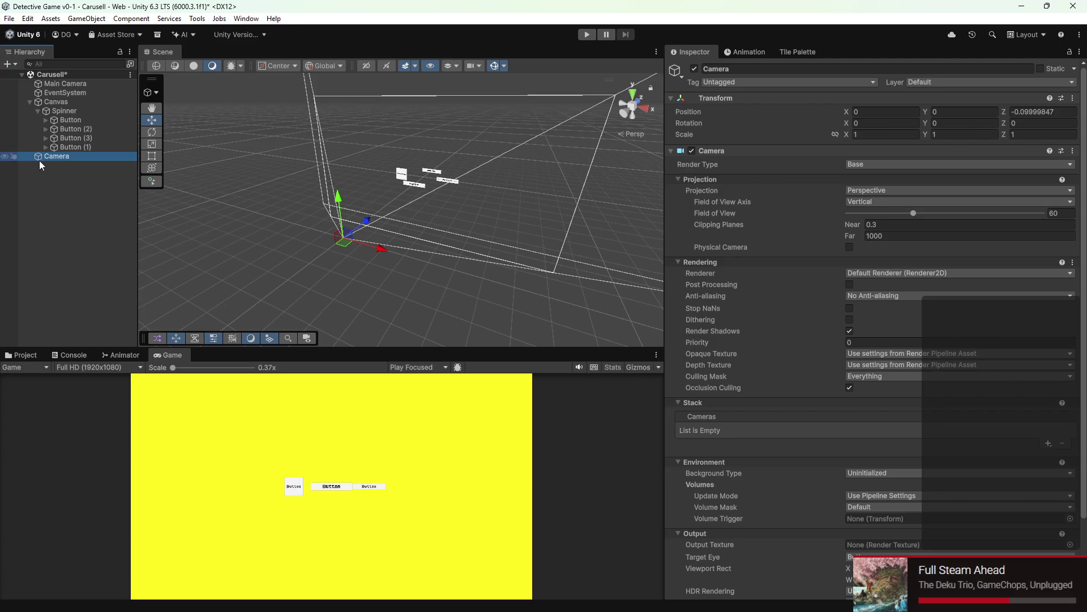
{"action": "left_click_drag", "start_coordinate": [164, 158], "coordinate": [460, 243]}
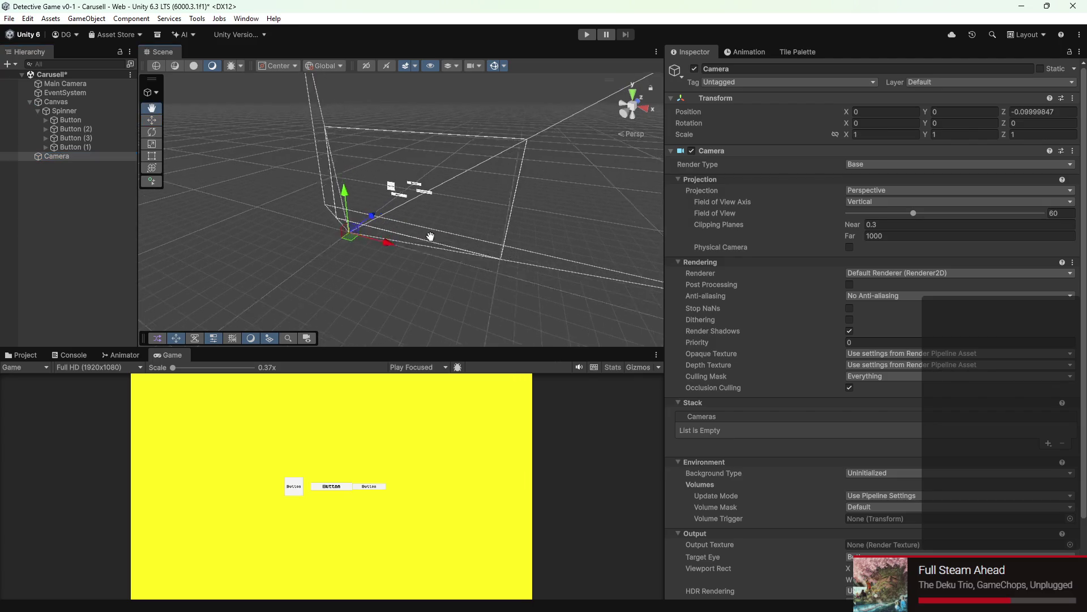
{"action": "left_click", "coordinate": [74, 121]}
{"action": "right_click", "coordinate": [73, 120]}
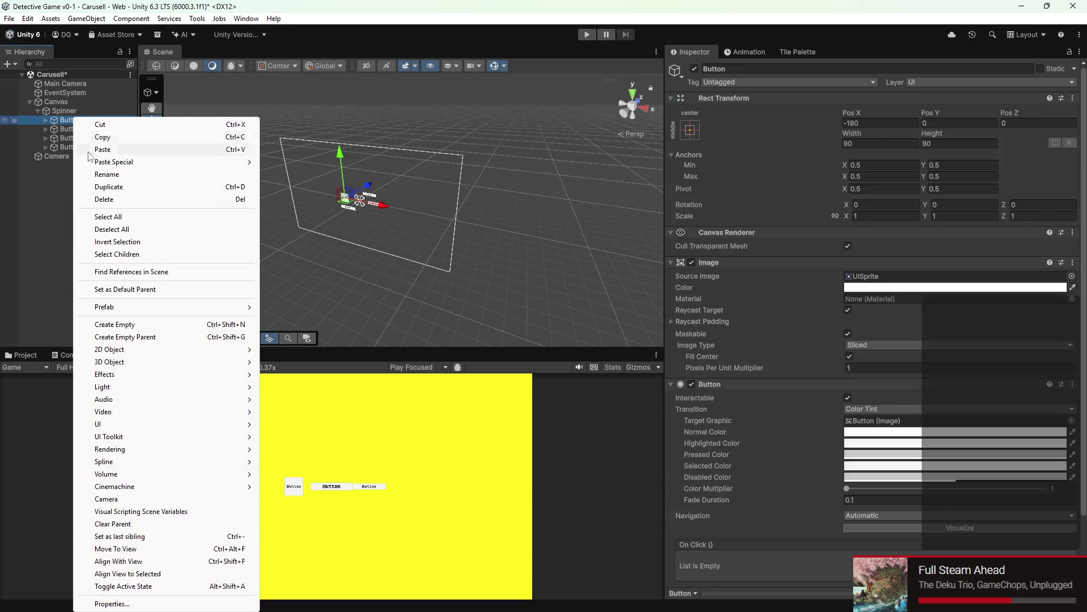
Step: Delete the Button (1)-(3) copies, leaving one Button under Spinner
{"action": "left_click", "coordinate": [57, 145]}
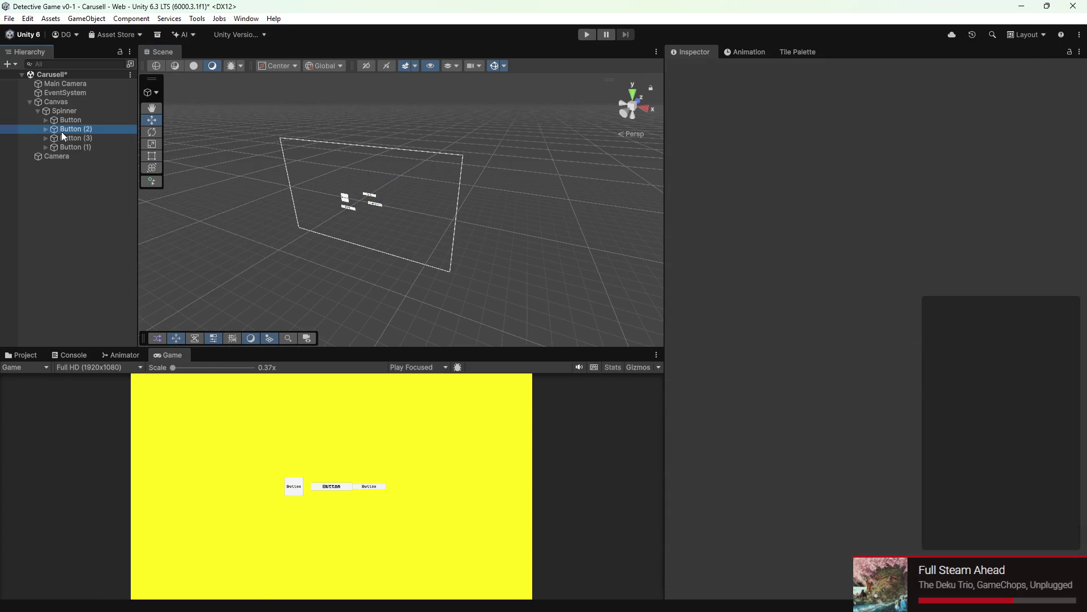
{"action": "left_click", "coordinate": [73, 149], "text": "shift"}
{"action": "right_click", "coordinate": [72, 148]}
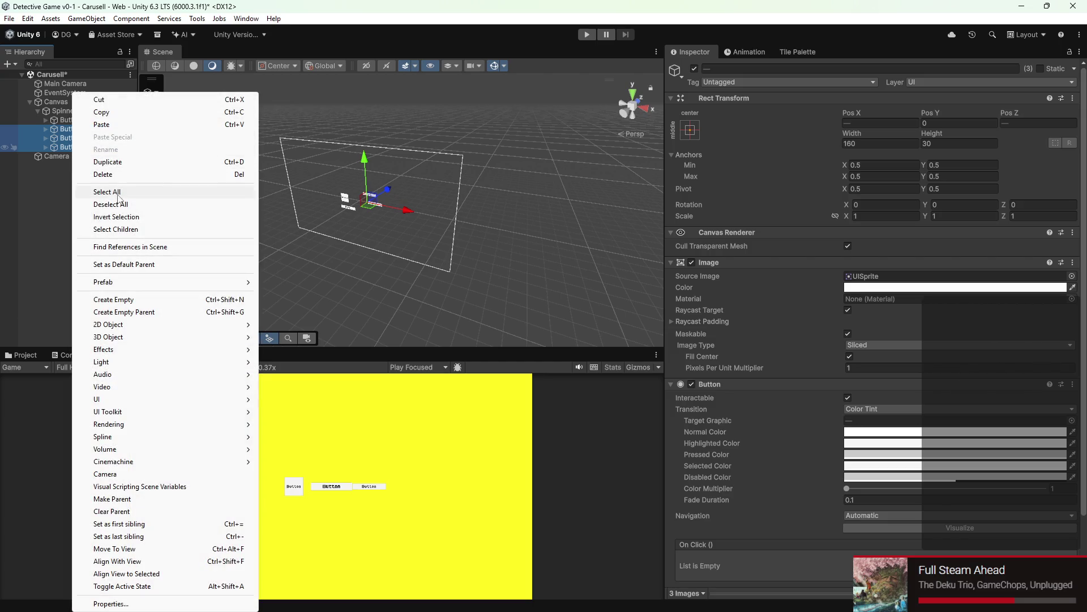
{"action": "left_click", "coordinate": [117, 174]}
{"action": "left_click", "coordinate": [59, 120]}
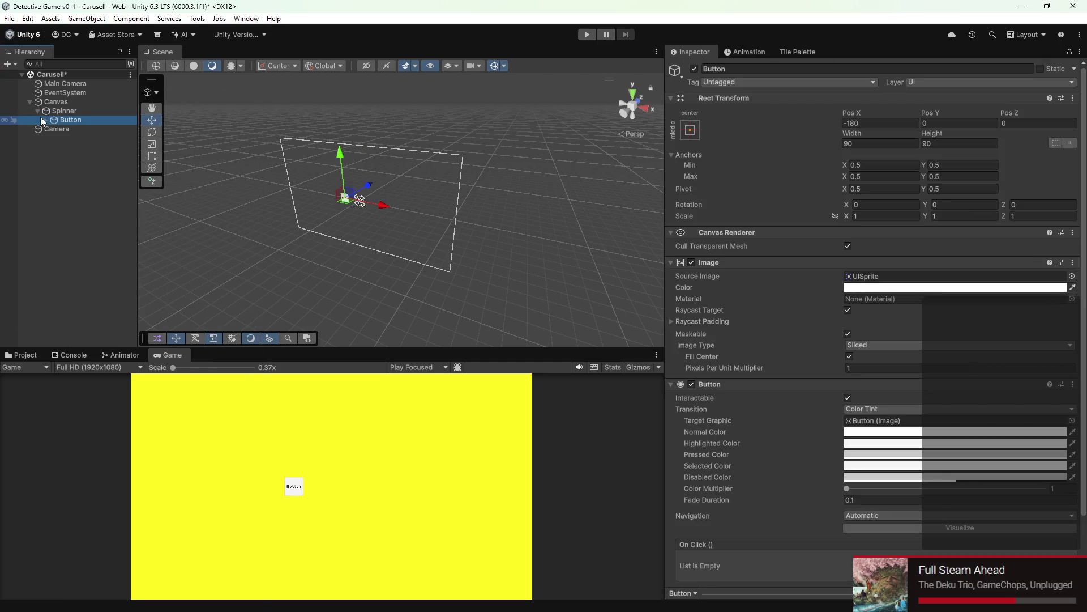
Step: Delete the Button's Text (TMP) label and set its Transition to None
{"action": "left_click", "coordinate": [45, 120]}
{"action": "left_click", "coordinate": [72, 132]}
{"action": "right_click", "coordinate": [72, 130]}
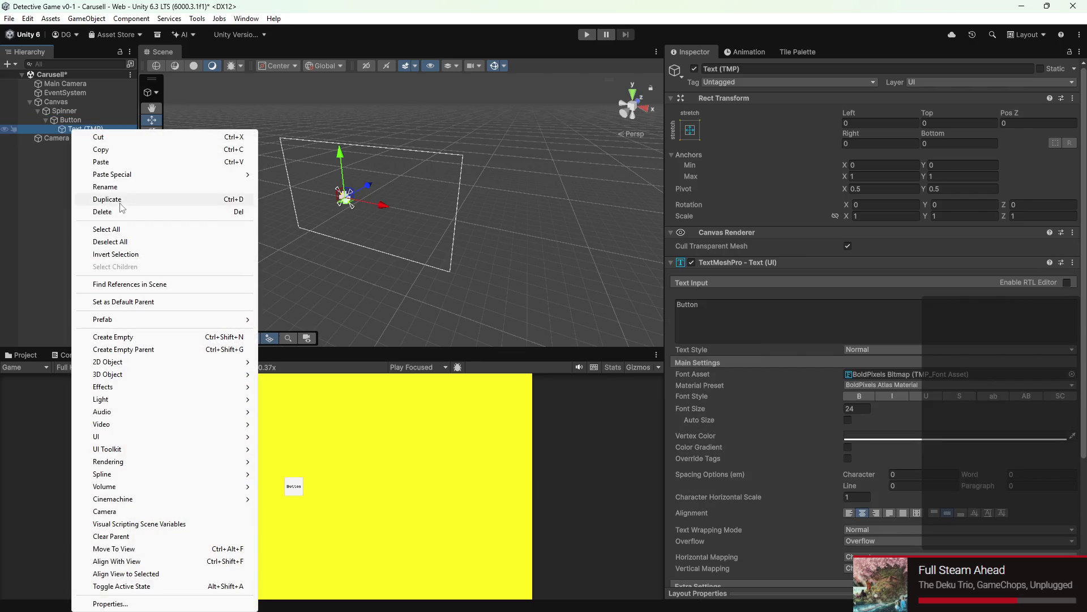
{"action": "left_click", "coordinate": [181, 212]}
{"action": "scroll", "coordinate": [180, 212], "scroll_direction": "up", "scroll_amount": 3}
{"action": "left_click", "coordinate": [70, 120]}
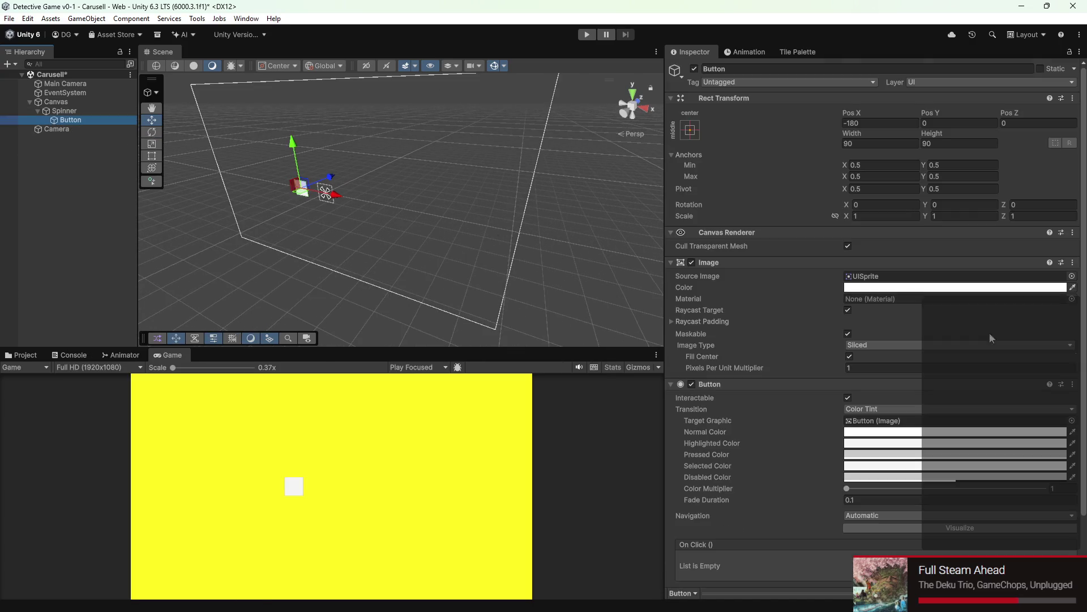
{"action": "scroll", "coordinate": [919, 392], "scroll_direction": "down", "scroll_amount": 5}
{"action": "left_click", "coordinate": [883, 335]}
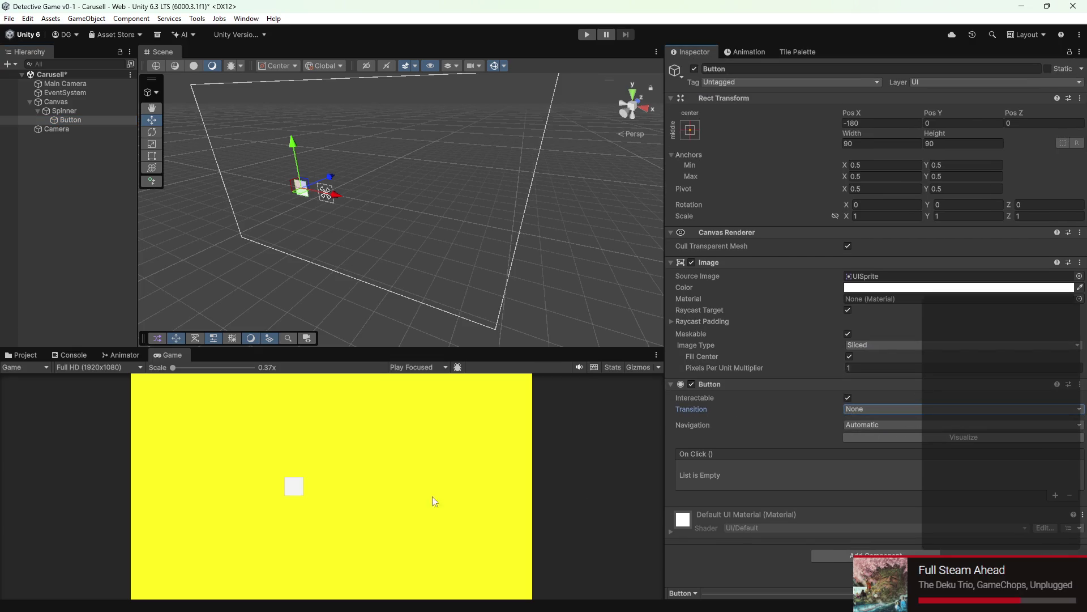
{"action": "left_click", "coordinate": [27, 356]}
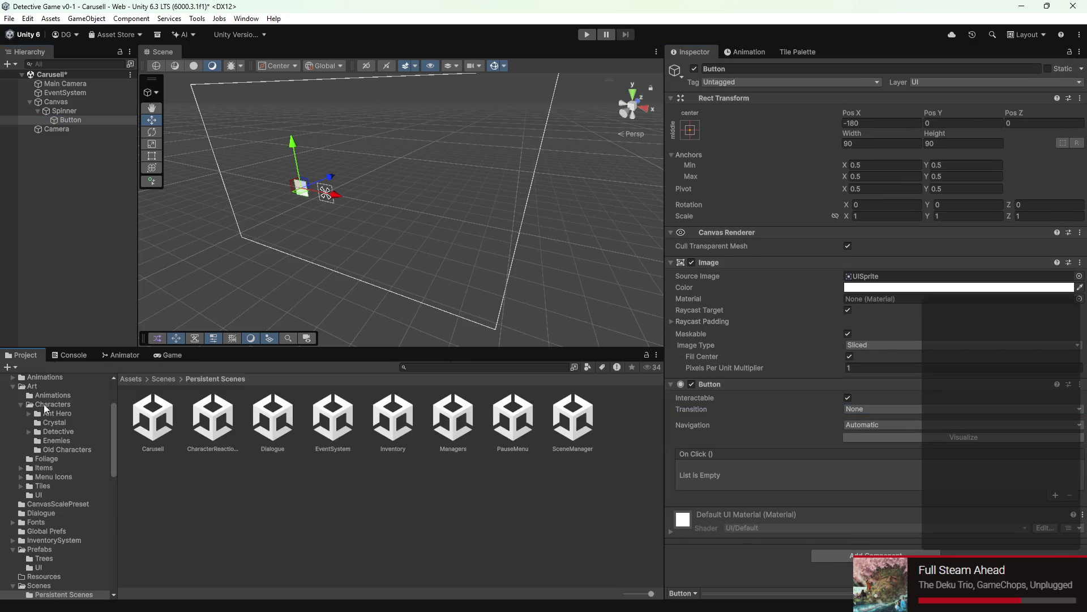
Step: Assign the UI Box 1 (B&W) sprite from Assets/Art/UI as the Button's Source Image and dock the Game view beside Scene
{"action": "left_click", "coordinate": [48, 494]}
{"action": "left_click_drag", "start_coordinate": [153, 417], "coordinate": [806, 370]}
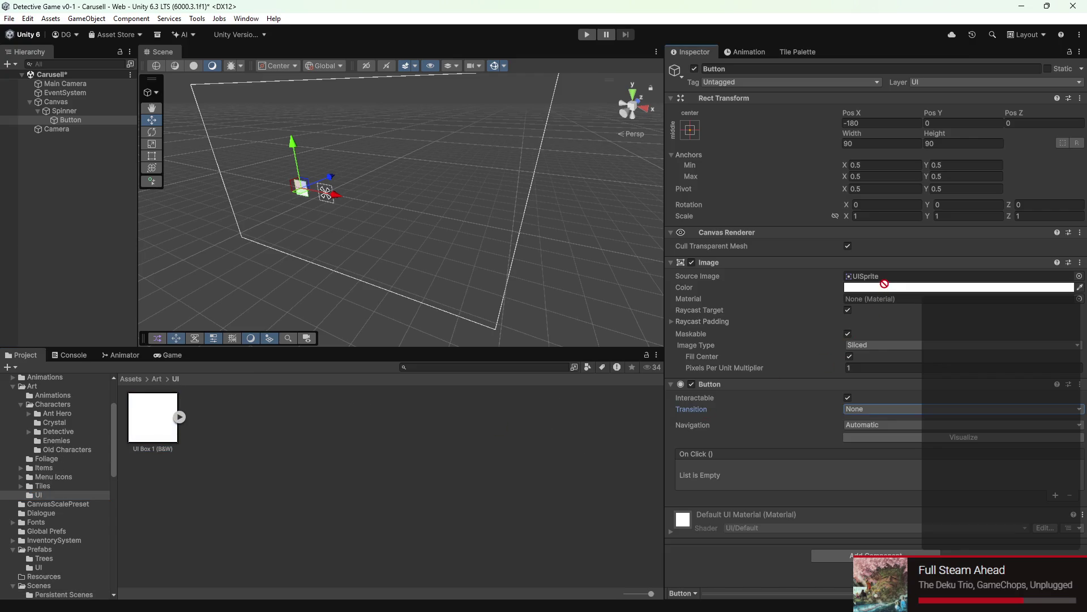
{"action": "left_click_drag", "start_coordinate": [884, 284], "coordinate": [880, 279]}
{"action": "mouse_move", "coordinate": [295, 198]}
{"action": "left_mouse_down"}
{"action": "mouse_move", "coordinate": [310, 225]}
{"action": "mouse_move", "coordinate": [334, 239]}
{"action": "left_mouse_up"}
{"action": "left_click_drag", "start_coordinate": [170, 355], "coordinate": [272, 53]}
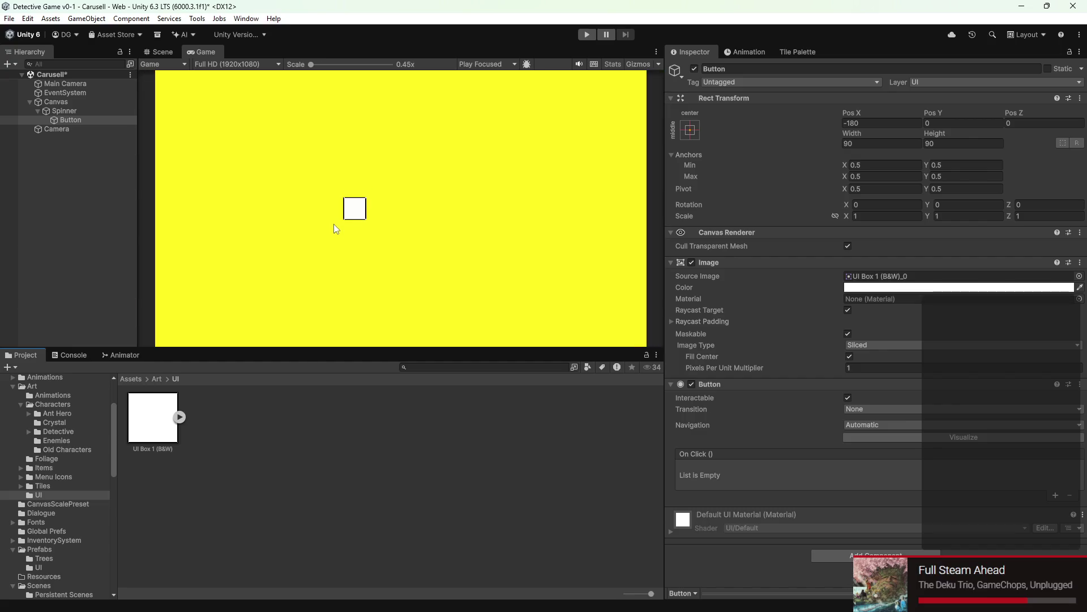
{"action": "left_click", "coordinate": [866, 350]}
Step: Make the Button image Tiled with a Pixels Per Unit Multiplier of 0.3
{"action": "left_click", "coordinate": [873, 385]}
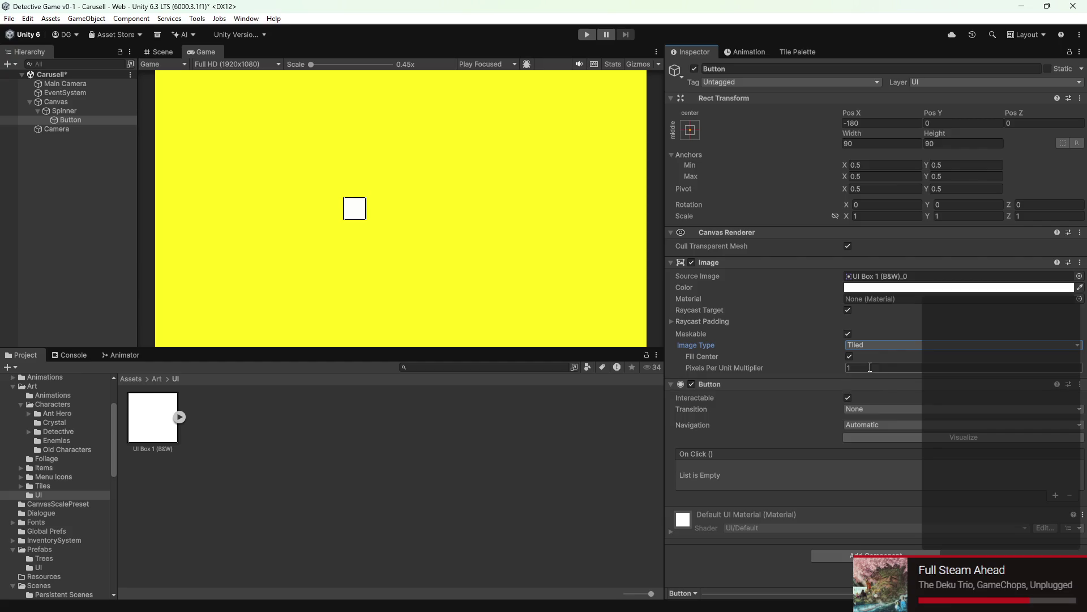
{"action": "left_click", "coordinate": [858, 369]}
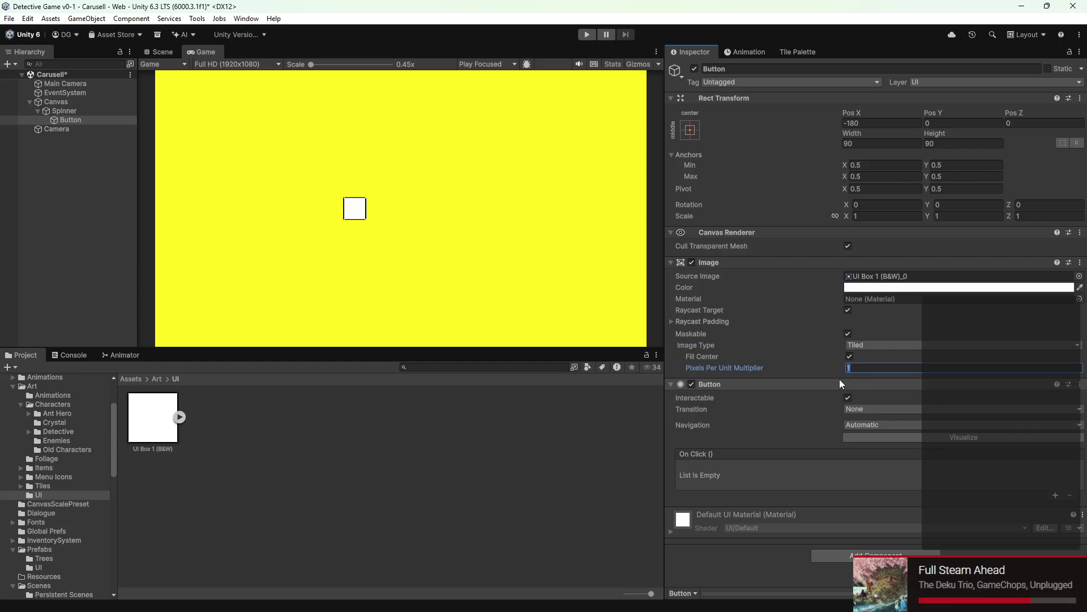
{"action": "type", "text": ".15"}
{"action": "key", "text": "BackSpace"}
{"action": "key", "text": "BackSpace"}
{"action": "key", "text": "BackSpace"}
{"action": "type", "text": "3"}
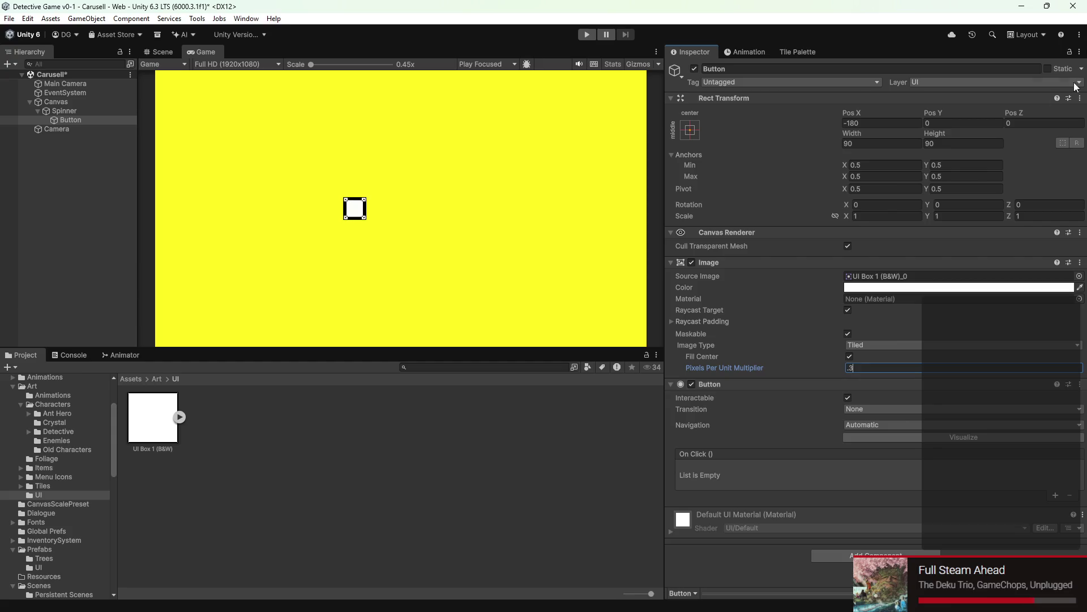
Step: Reveal the Button's sprite in the project and bring up its tint colour field
{"action": "left_click", "coordinate": [953, 277]}
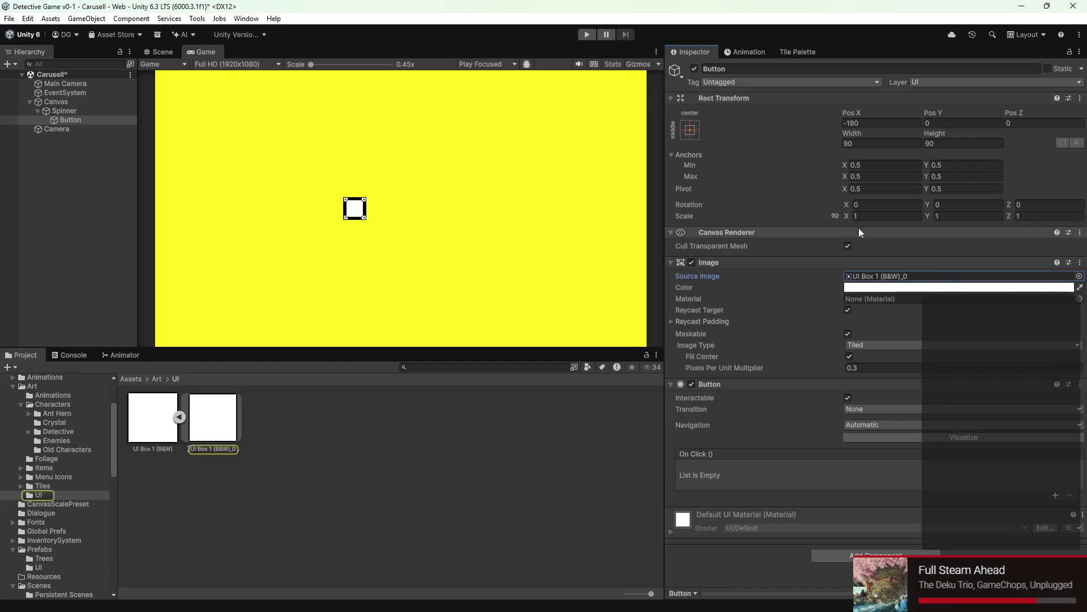
{"action": "left_click", "coordinate": [886, 287]}
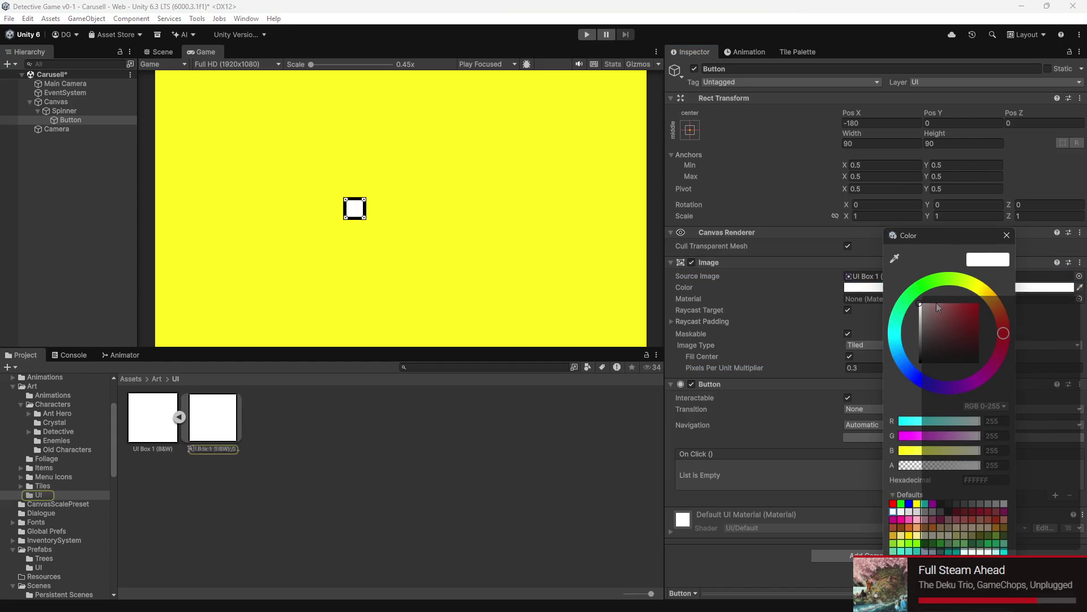
Step: Tint the Button image a light cyan in the colour picker
{"action": "mouse_move", "coordinate": [936, 303]}
{"action": "left_mouse_down"}
{"action": "mouse_move", "coordinate": [979, 303]}
{"action": "mouse_move", "coordinate": [896, 341]}
{"action": "left_mouse_up"}
{"action": "left_click", "coordinate": [949, 303]}
{"action": "left_click", "coordinate": [939, 281]}
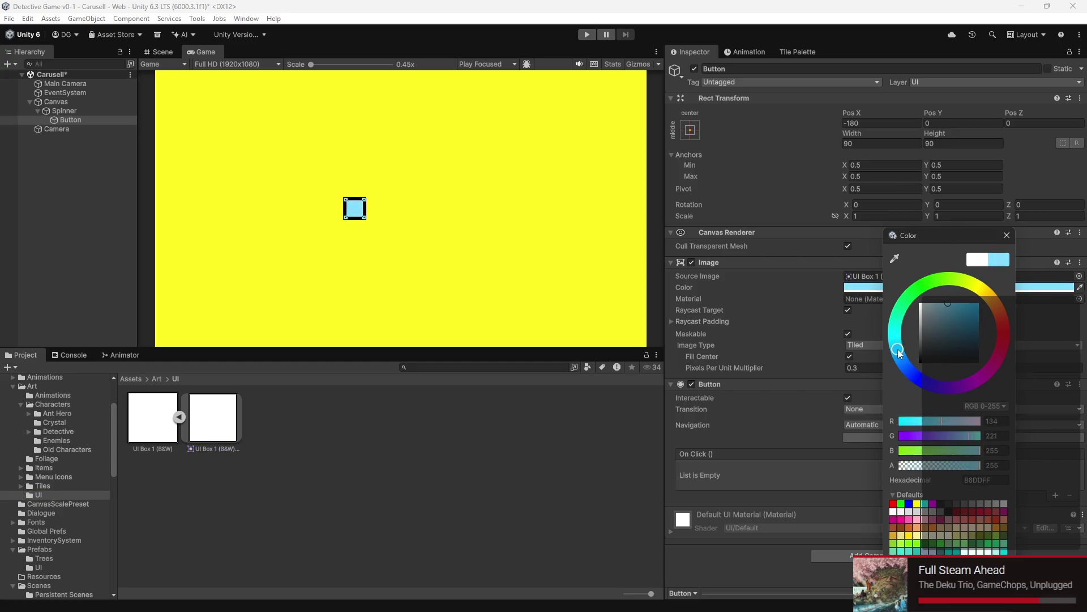
{"action": "left_click", "coordinate": [764, 461]}
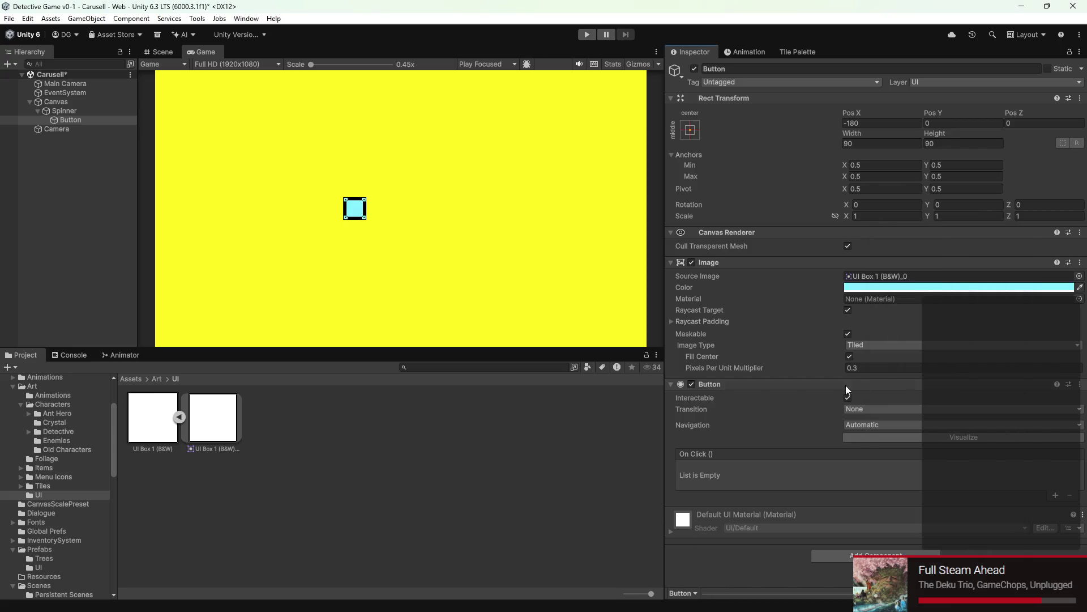
Step: Darken the cyan tint to a muted teal and keep it
{"action": "left_click", "coordinate": [912, 291]}
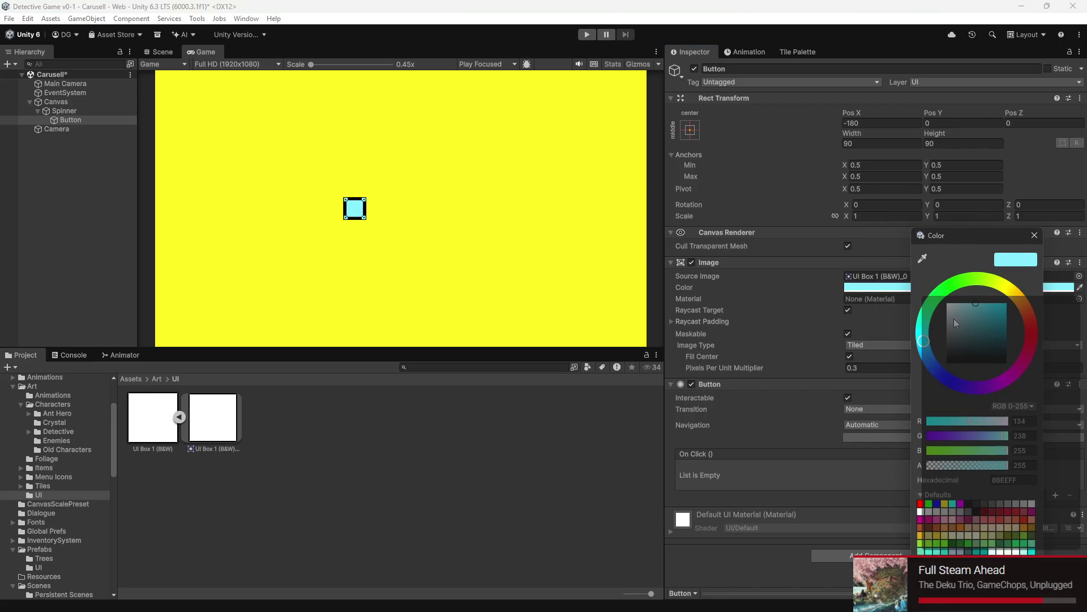
{"action": "left_click_drag", "start_coordinate": [954, 319], "coordinate": [977, 319]}
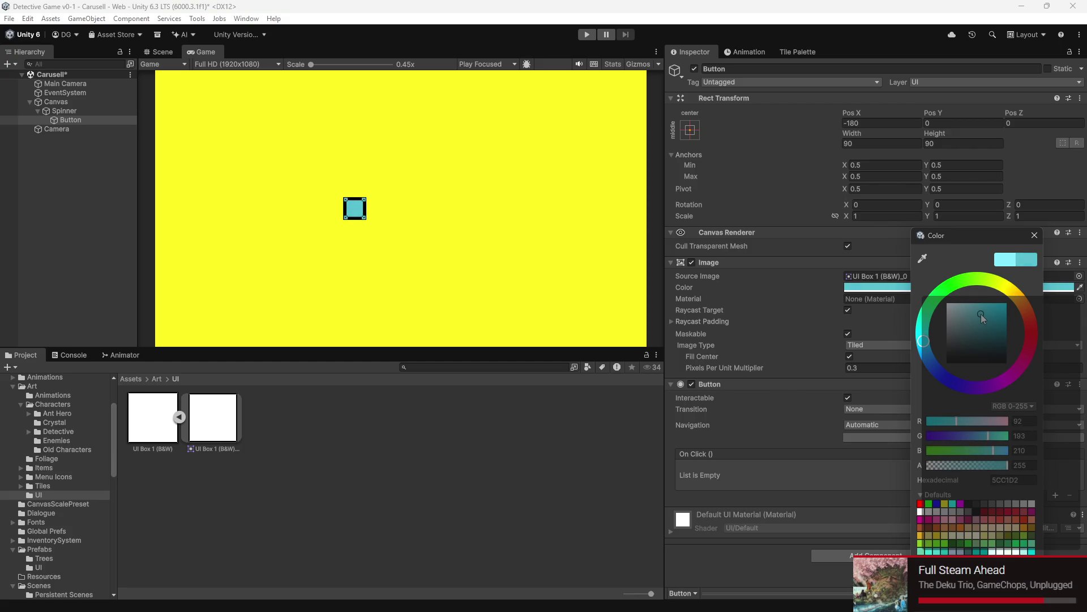
{"action": "left_click", "coordinate": [811, 502]}
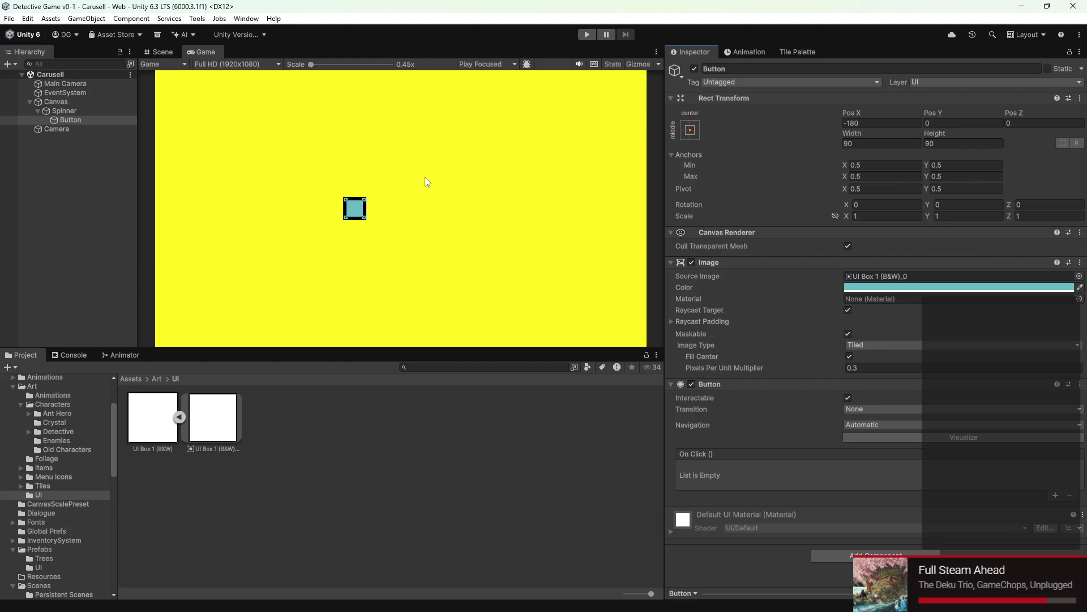
Step: Return to the editable Scene view with the Button selected
{"action": "left_click", "coordinate": [57, 113]}
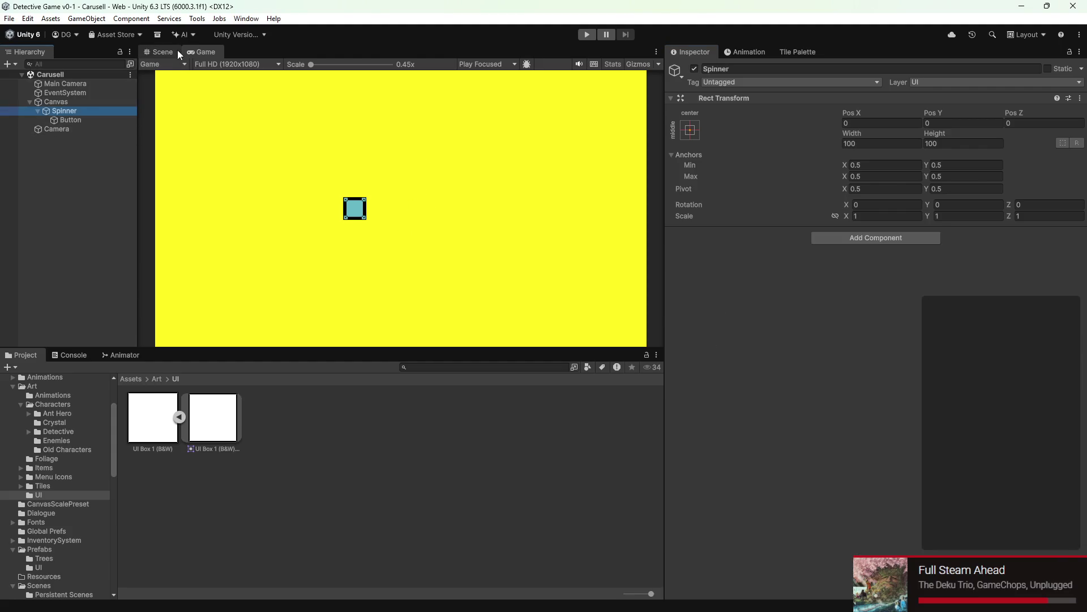
{"action": "left_click", "coordinate": [166, 51]}
{"action": "left_click", "coordinate": [104, 118]}
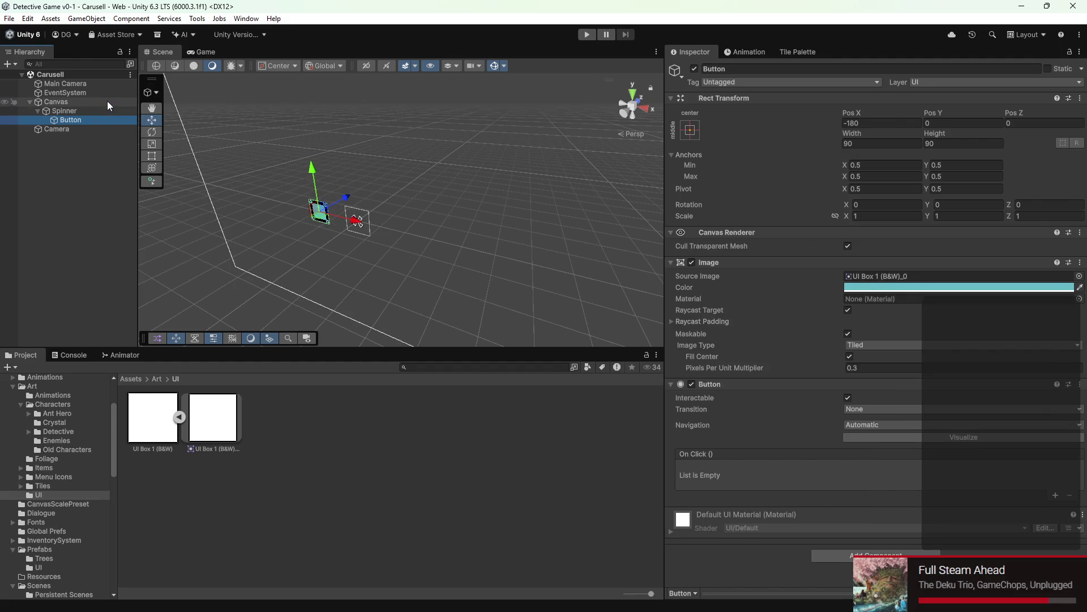
Step: Duplicate the Button and place the copy at Pos X 180
{"action": "key", "text": "ctrl+d"}
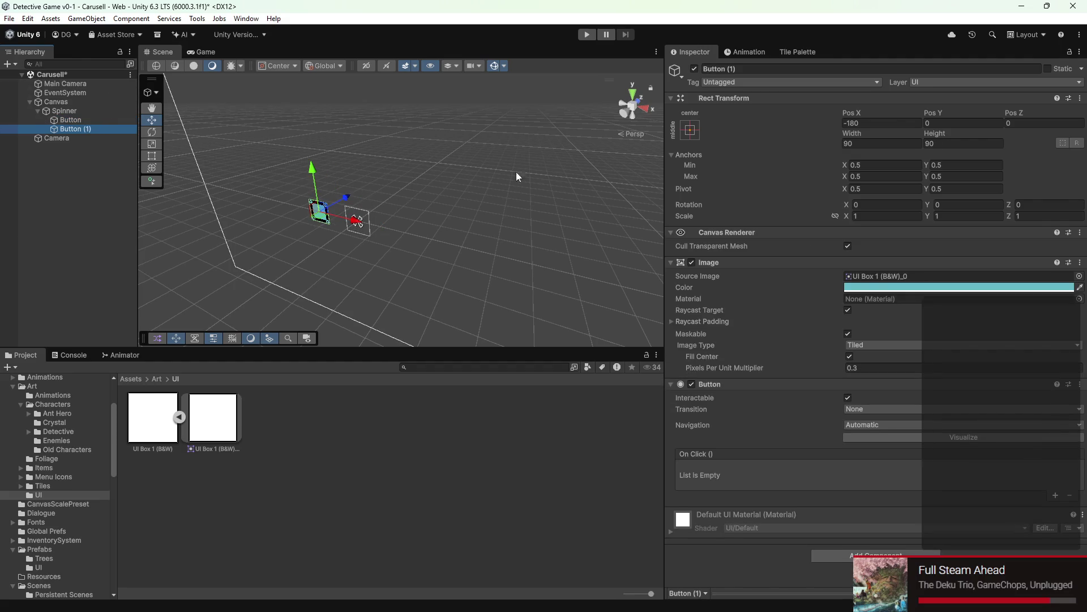
{"action": "left_click", "coordinate": [888, 123]}
{"action": "type", "text": "180"}
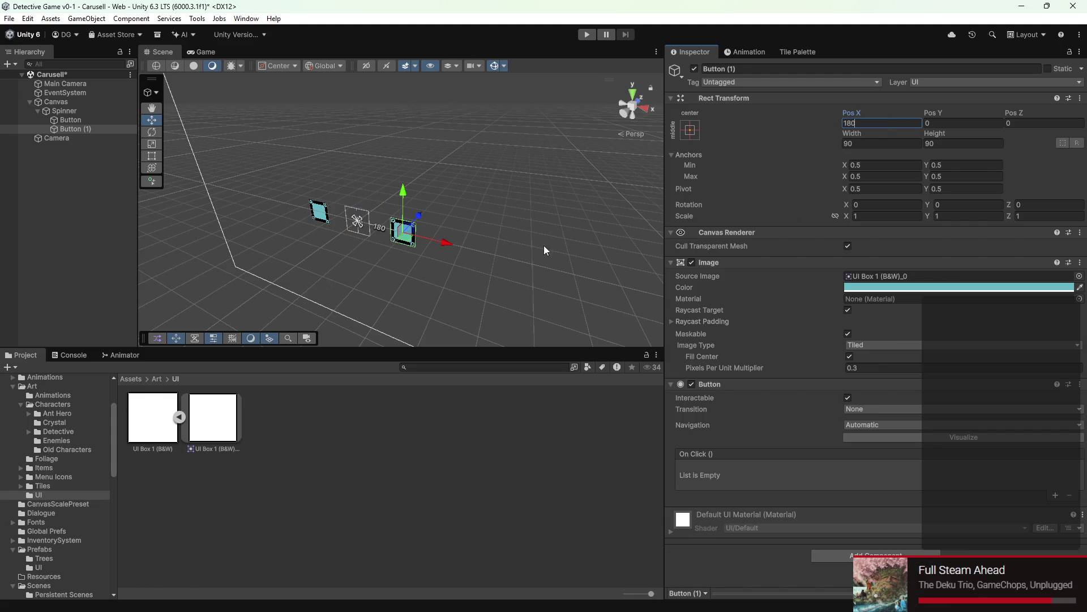
{"action": "left_click", "coordinate": [76, 129]}
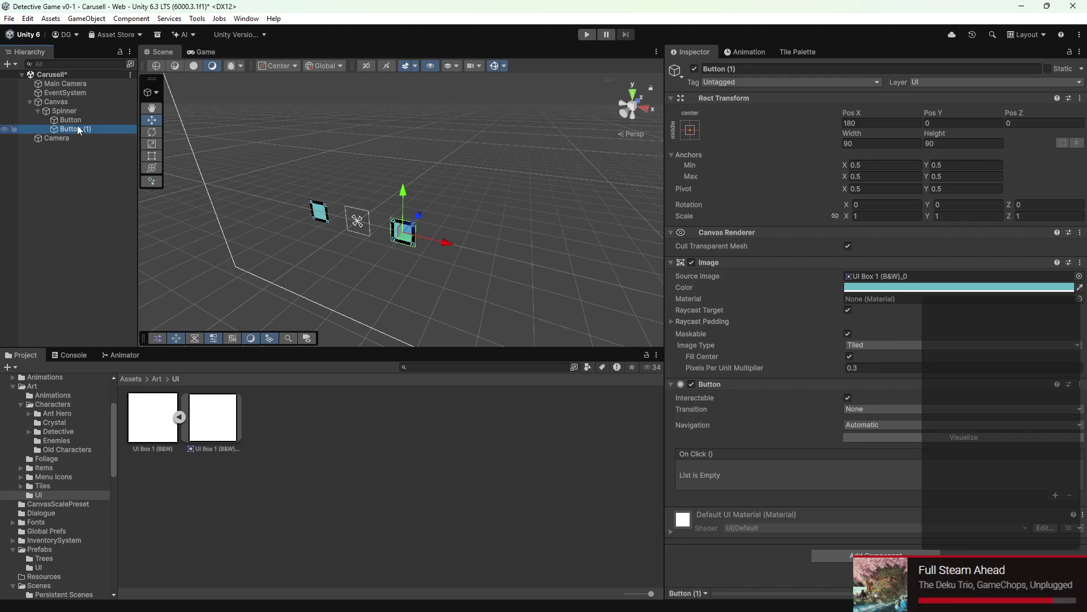
Step: Duplicate again and place Button (2) at Pos X 0, Pos Z 180
{"action": "key", "text": "ctrl+d"}
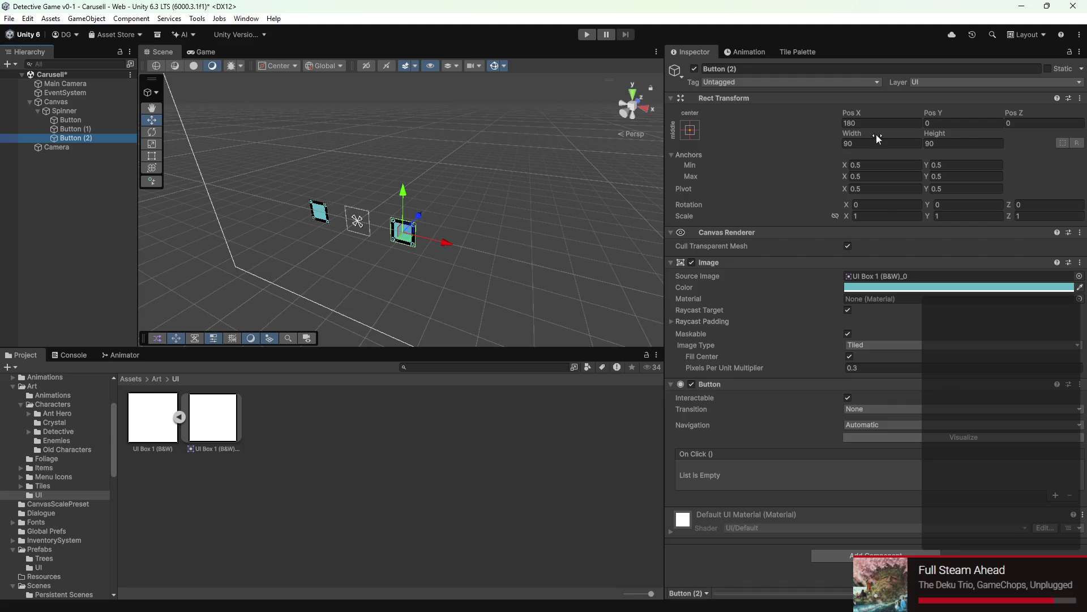
{"action": "left_click", "coordinate": [872, 125]}
{"action": "type", "text": "0"}
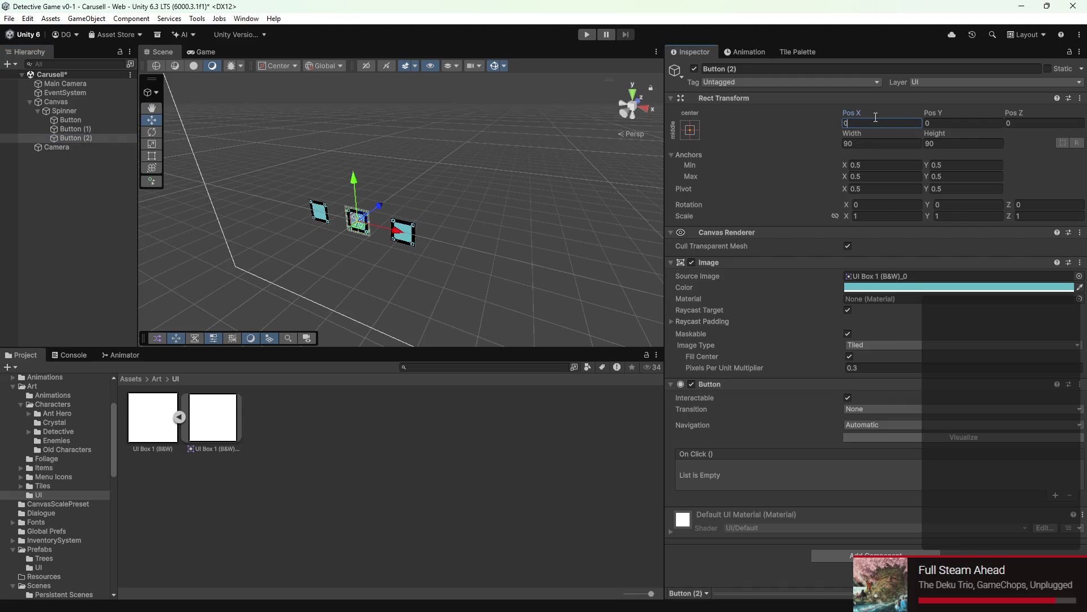
{"action": "left_click", "coordinate": [941, 123]}
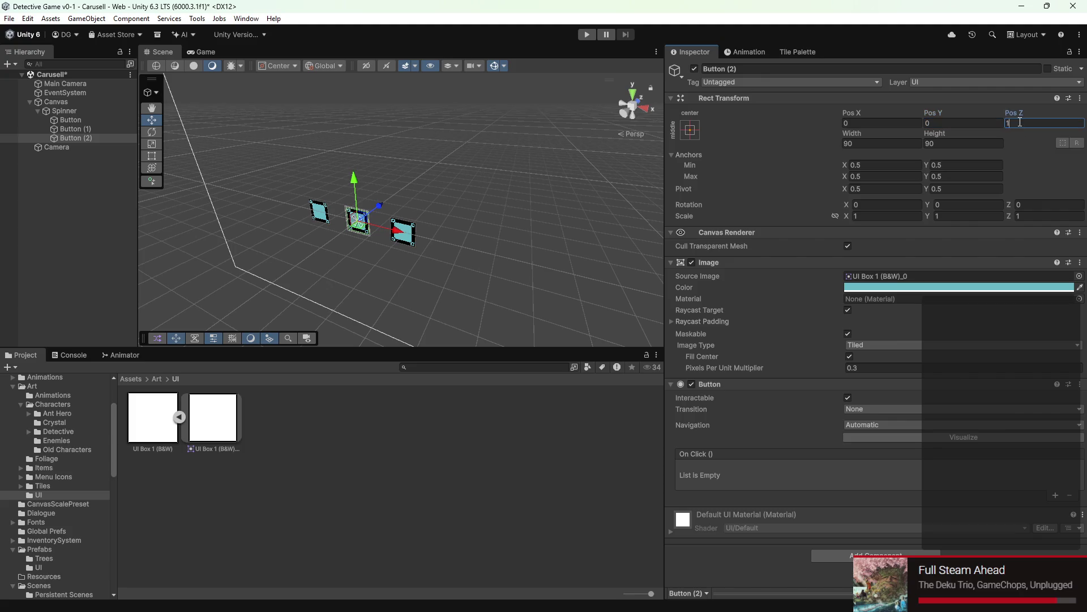
{"action": "type", "text": "80"}
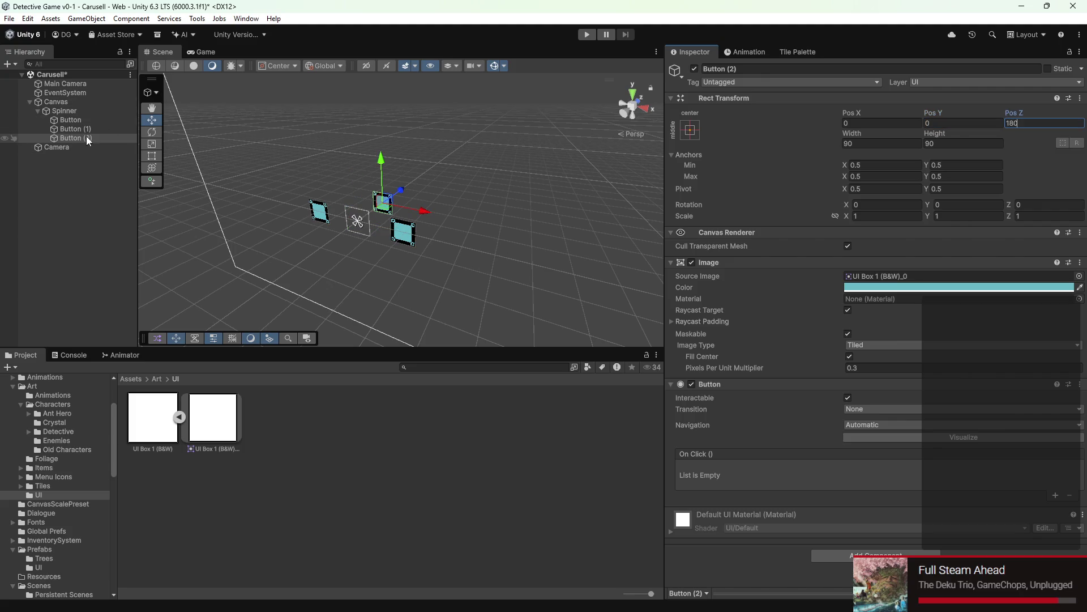
Step: Duplicate into Button (3) at Pos Z -180, completing the ring, and select Spinner
{"action": "right_click", "coordinate": [88, 140]}
{"action": "left_click", "coordinate": [127, 188]}
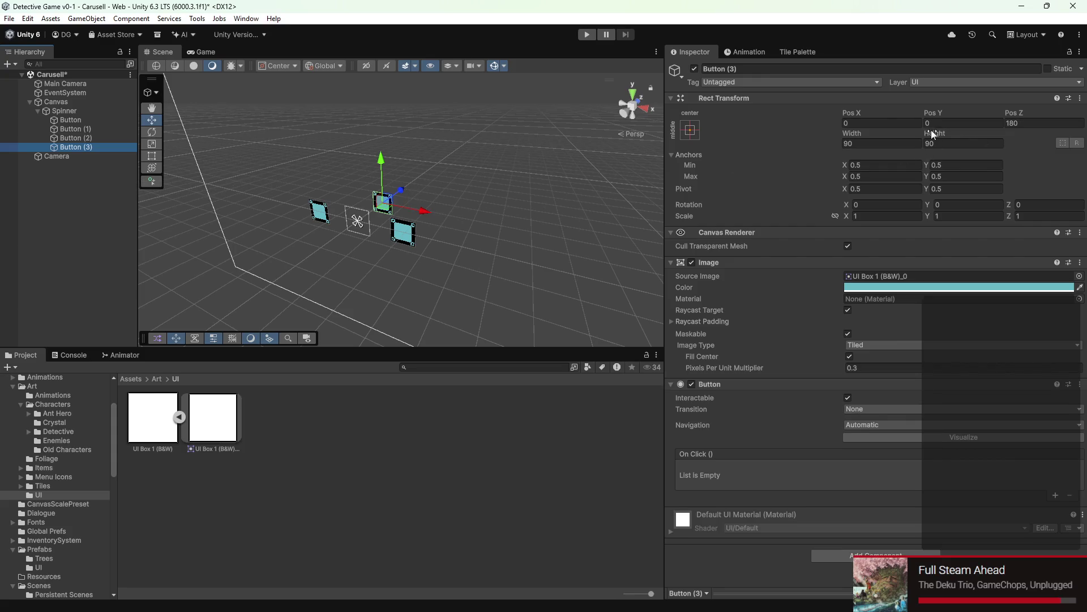
{"action": "left_click", "coordinate": [1010, 125]}
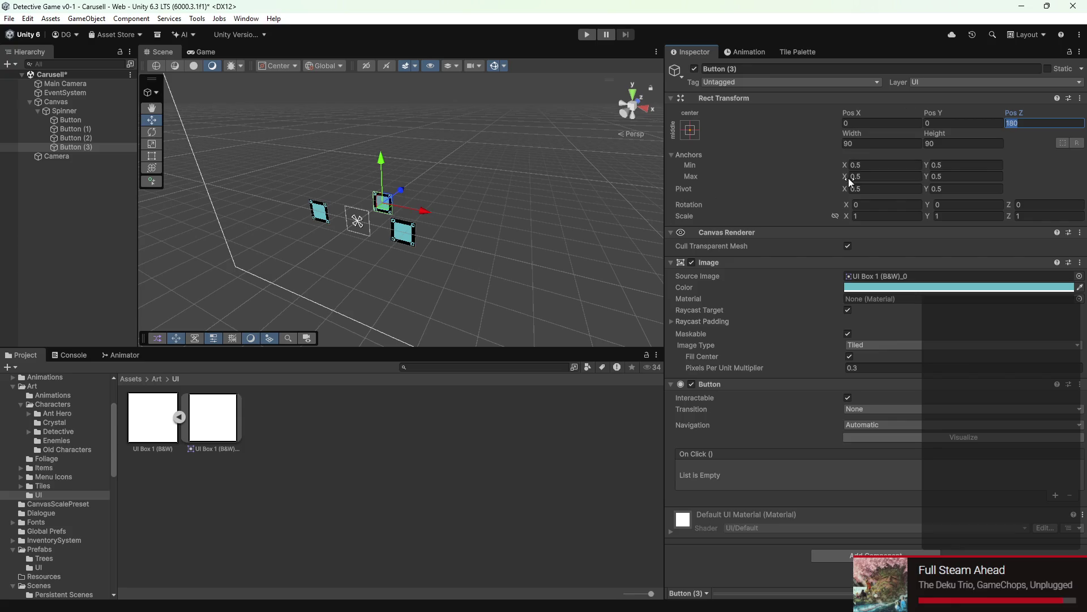
{"action": "type", "text": "-180"}
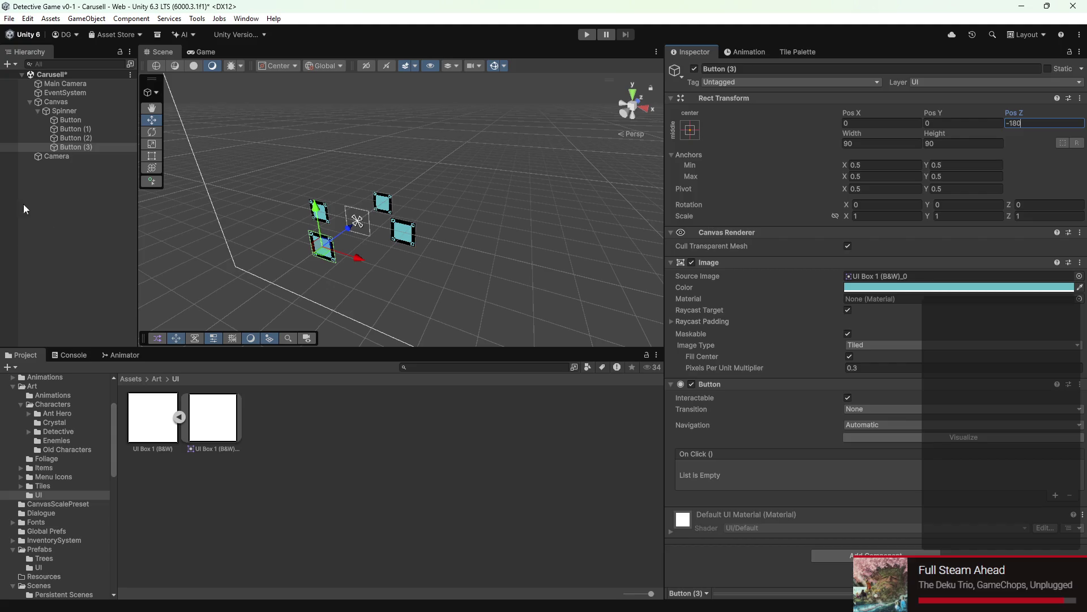
{"action": "left_click", "coordinate": [25, 208]}
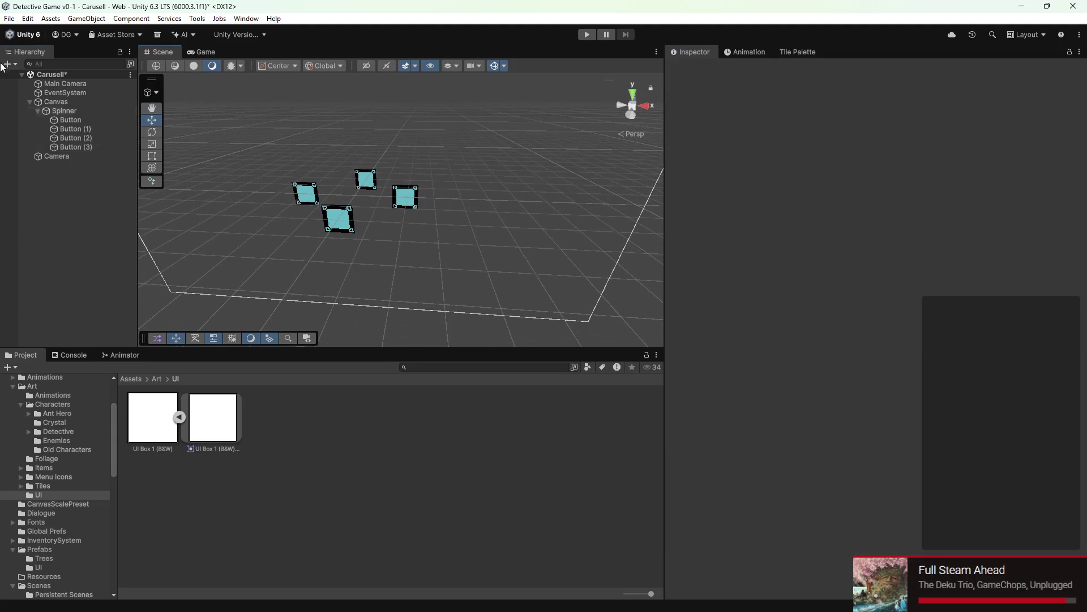
{"action": "left_click", "coordinate": [64, 110]}
Step: In the Game view, scrub the Spinner's X, Y and Z rotations, then set X back to 0
{"action": "left_click", "coordinate": [195, 53]}
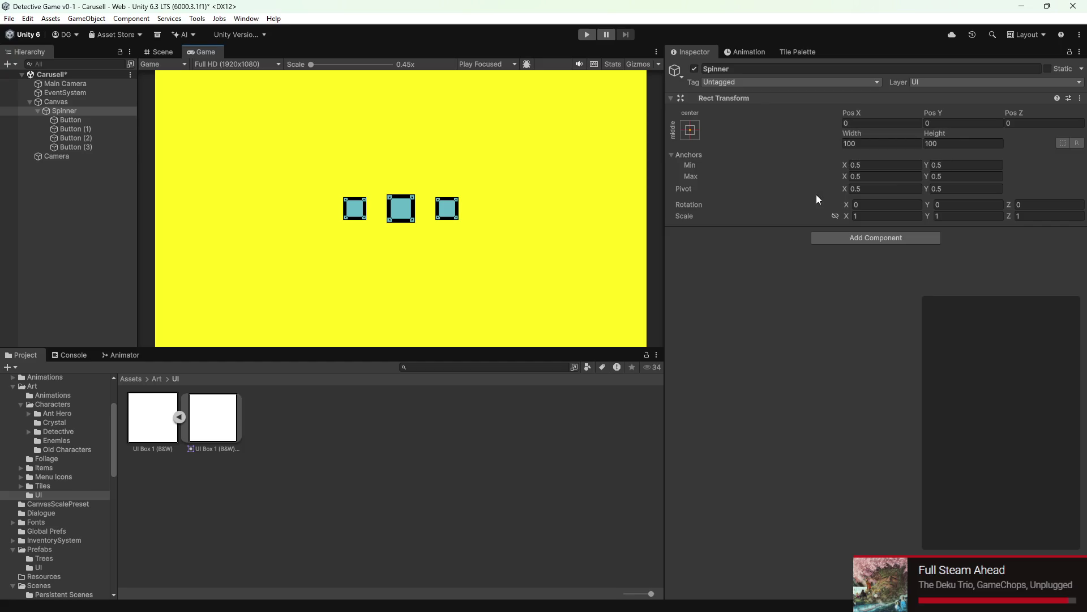
{"action": "mouse_move", "coordinate": [851, 204]}
{"action": "left_mouse_down"}
{"action": "mouse_move", "coordinate": [462, 151]}
{"action": "mouse_move", "coordinate": [503, 159]}
{"action": "left_mouse_up"}
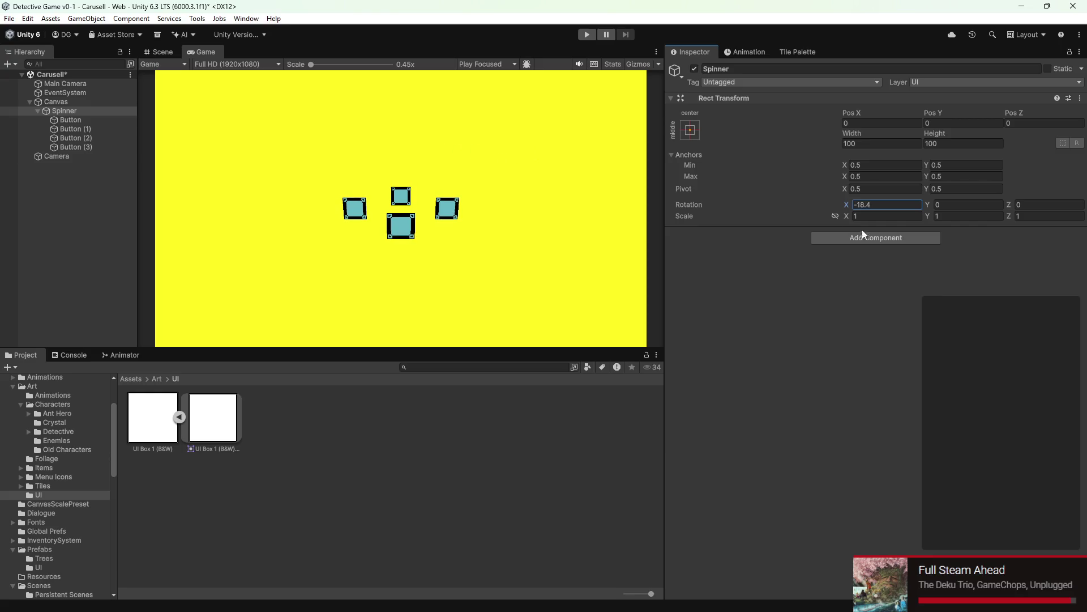
{"action": "mouse_move", "coordinate": [934, 206]}
{"action": "left_mouse_down"}
{"action": "mouse_move", "coordinate": [501, 190]}
{"action": "mouse_move", "coordinate": [1086, 177]}
{"action": "left_mouse_up"}
{"action": "left_click_drag", "start_coordinate": [1018, 207], "coordinate": [421, 179]}
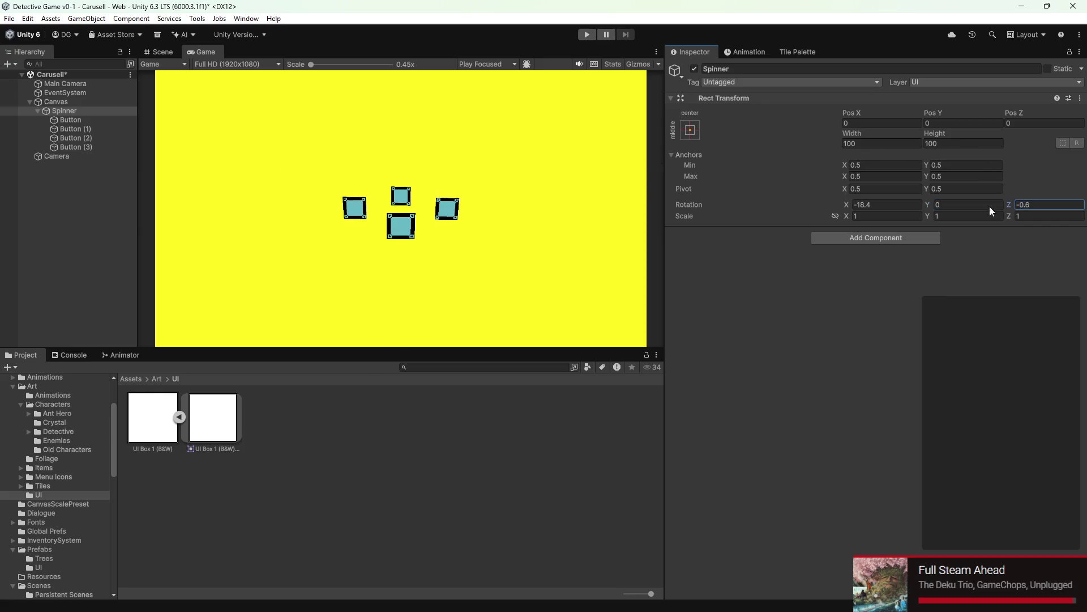
{"action": "left_click", "coordinate": [874, 207]}
{"action": "type", "text": "0"}
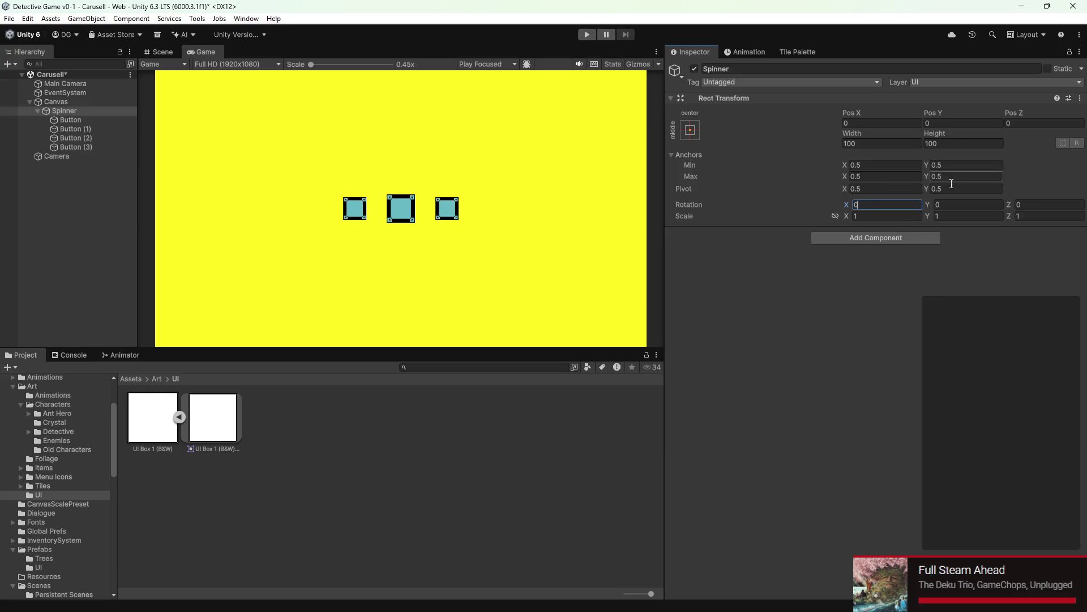
Step: Spin the carousel around its vertical Y axis to watch the four buttons turn
{"action": "mouse_move", "coordinate": [924, 207]}
{"action": "left_mouse_down"}
{"action": "mouse_move", "coordinate": [1035, 91]}
{"action": "mouse_move", "coordinate": [484, 176]}
{"action": "left_mouse_up"}
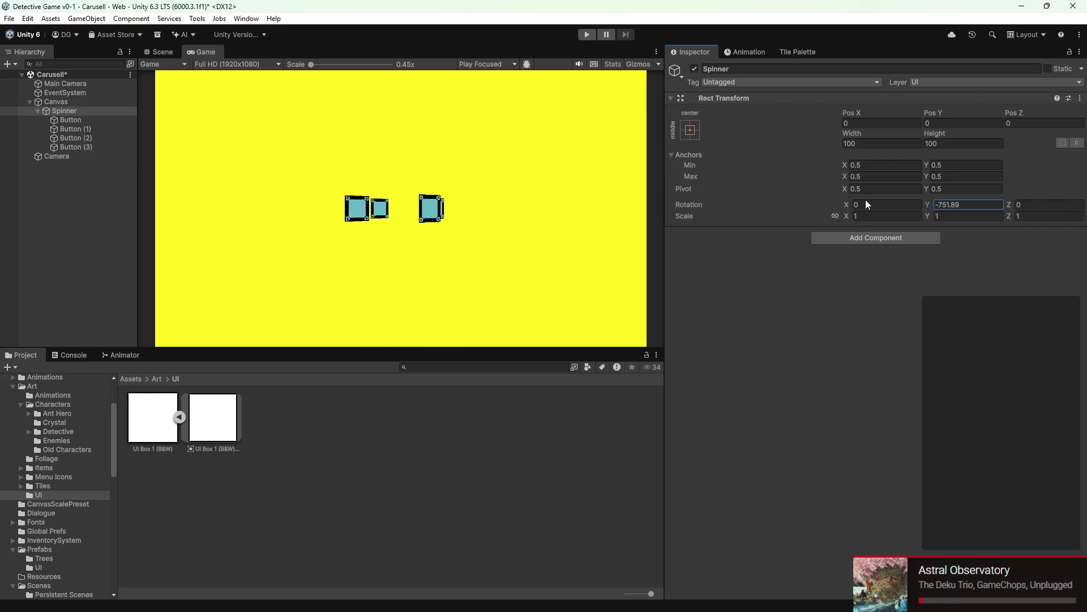
{"action": "left_click_drag", "start_coordinate": [484, 175], "coordinate": [716, 269]}
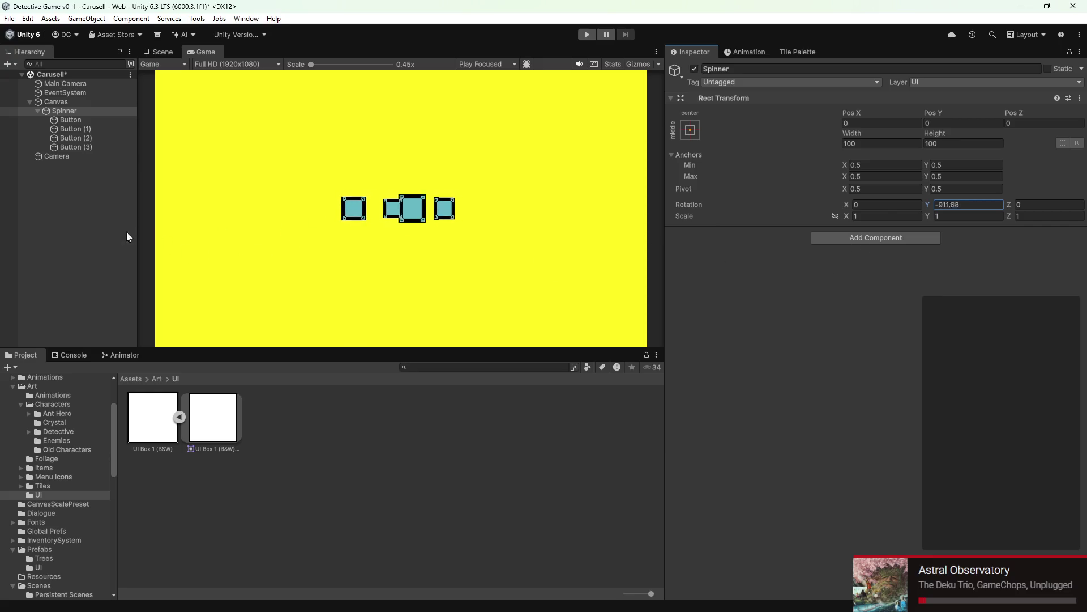
{"action": "mouse_move", "coordinate": [717, 269]}
{"action": "left_mouse_down"}
{"action": "mouse_move", "coordinate": [408, 343]}
{"action": "mouse_move", "coordinate": [645, 438]}
{"action": "mouse_move", "coordinate": [903, 517]}
{"action": "mouse_move", "coordinate": [103, 533]}
{"action": "mouse_move", "coordinate": [724, 576]}
{"action": "left_mouse_up"}
{"action": "type", "text": "0"}
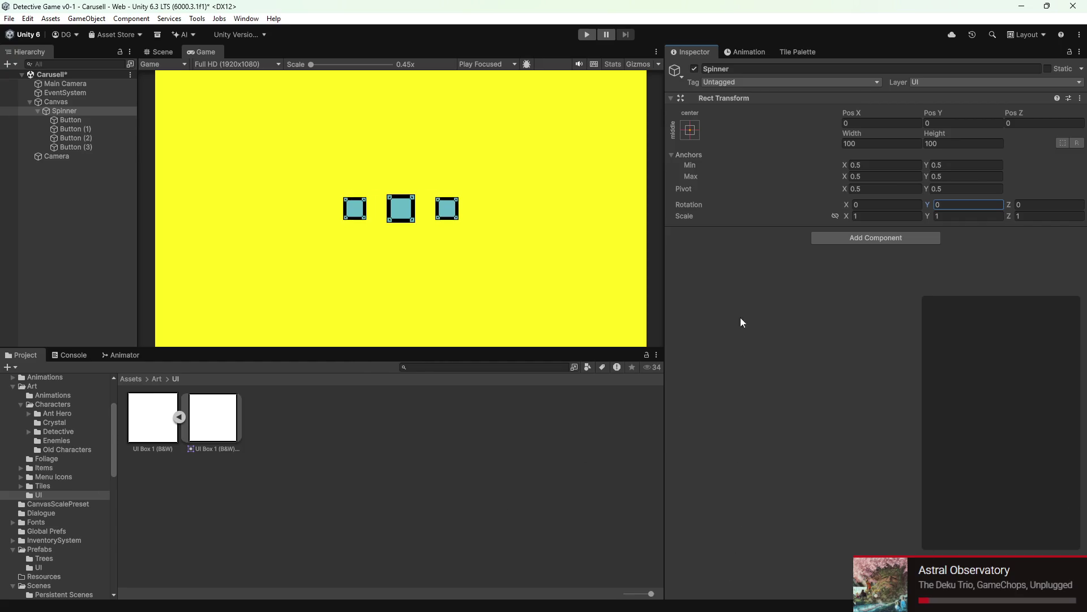
Step: Create an empty parent above Spinner and rename it Spinner
{"action": "right_click", "coordinate": [59, 112]}
{"action": "left_click", "coordinate": [110, 330]}
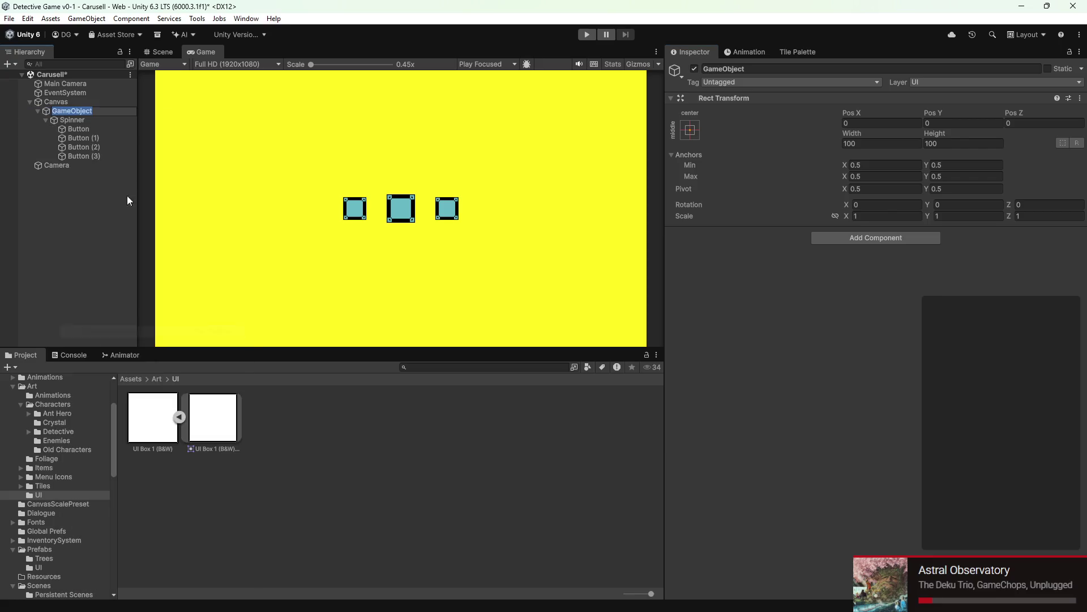
{"action": "left_click", "coordinate": [47, 143]}
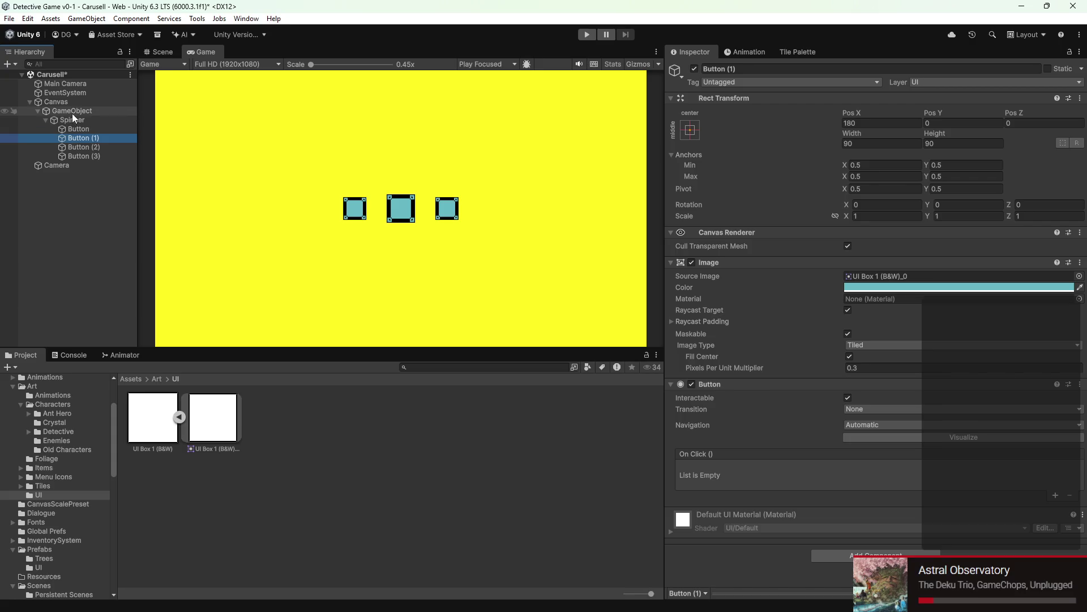
{"action": "right_click", "coordinate": [72, 114]}
{"action": "left_click", "coordinate": [103, 172]}
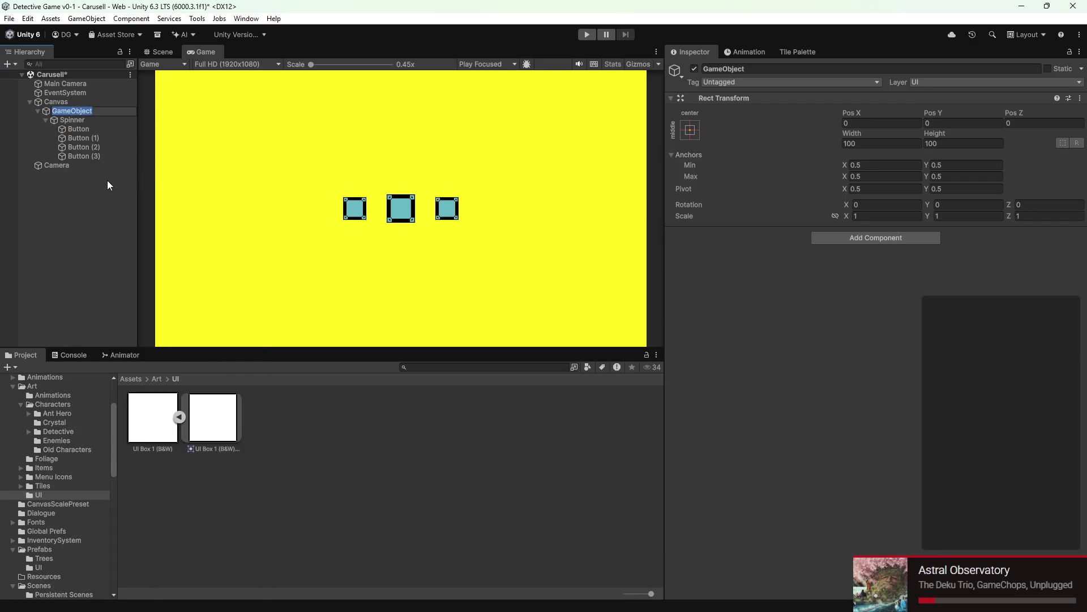
{"action": "type", "text": "Spinner"}
{"action": "key", "text": "Return"}
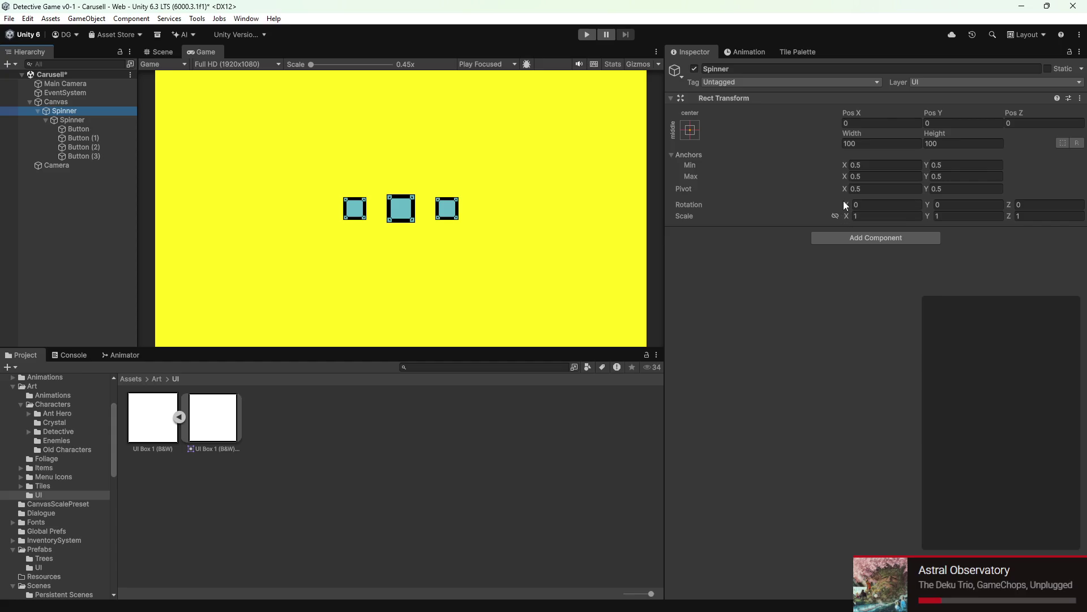
Step: Tilt the outer Spinner on X, spin the inner Spinner on Y, reset to 0, select Camera
{"action": "left_click_drag", "start_coordinate": [844, 205], "coordinate": [583, 168]}
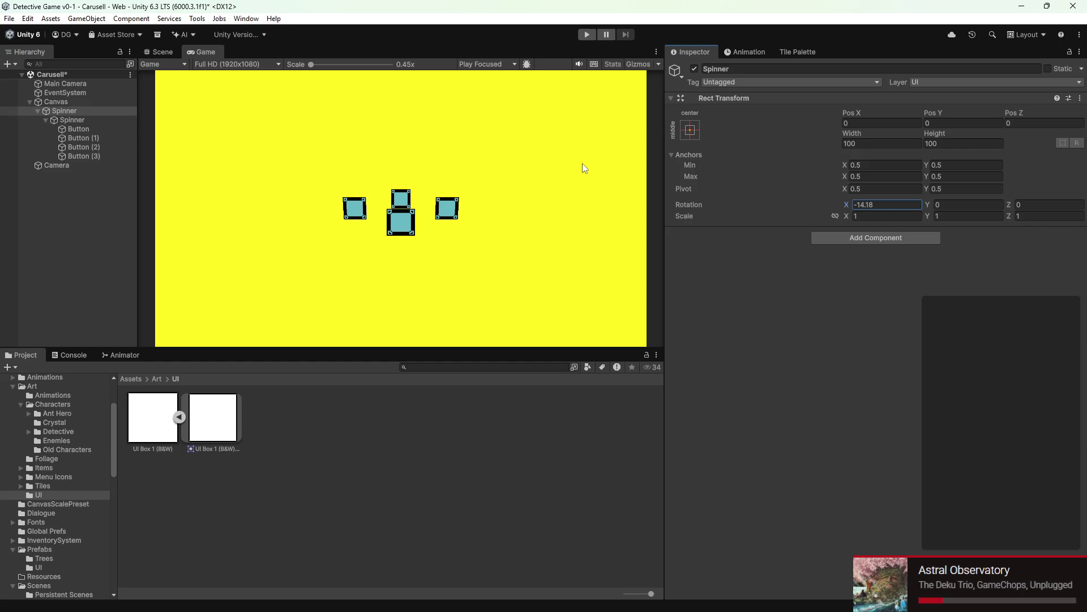
{"action": "left_click", "coordinate": [70, 122]}
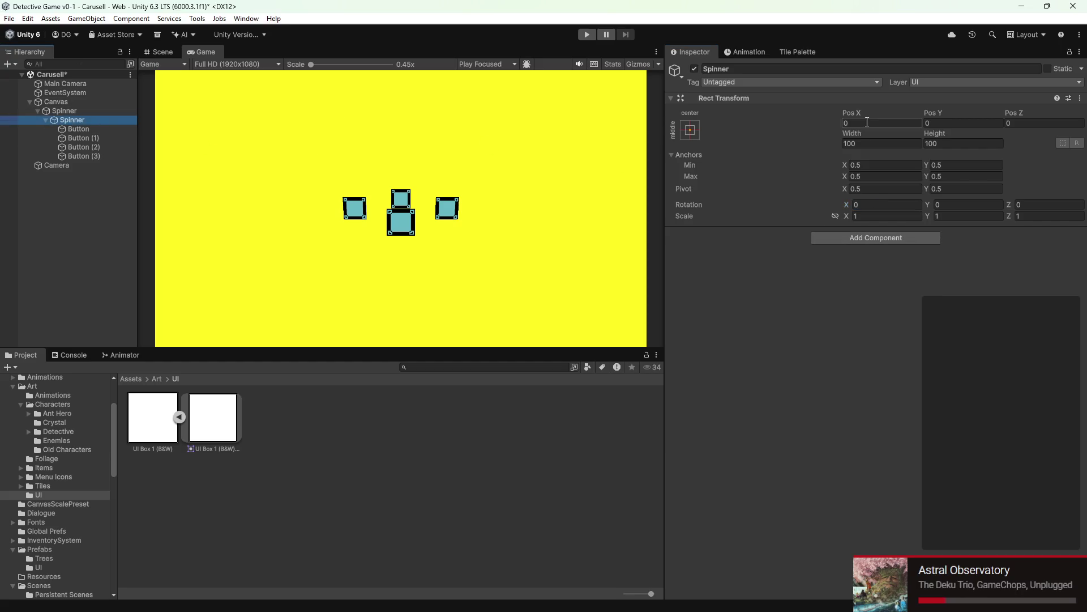
{"action": "left_click_drag", "start_coordinate": [930, 210], "coordinate": [1016, 46]}
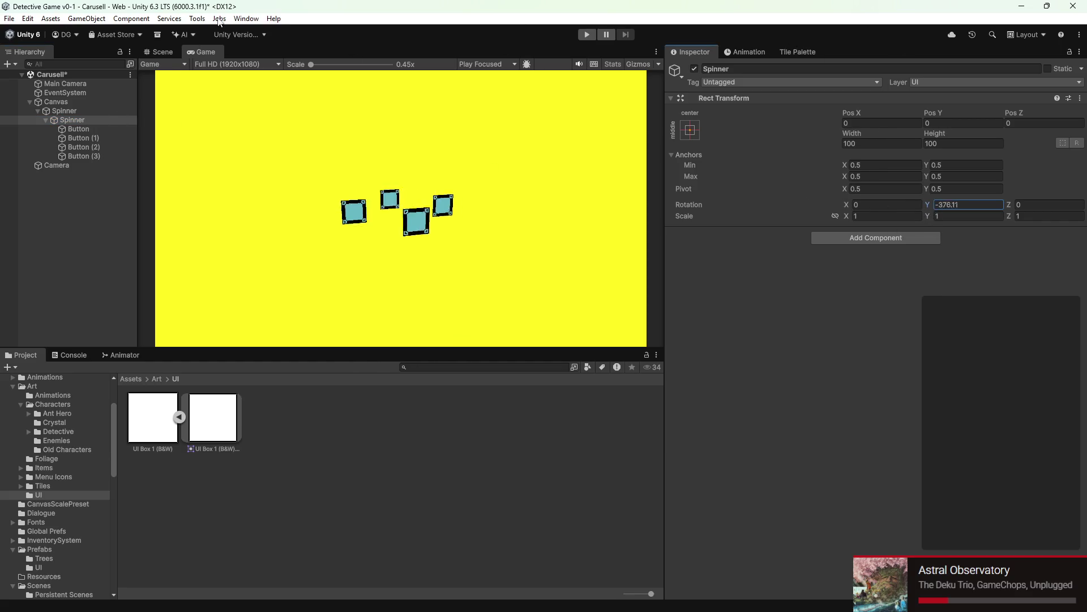
{"action": "left_click_drag", "start_coordinate": [1017, 46], "coordinate": [940, 59]}
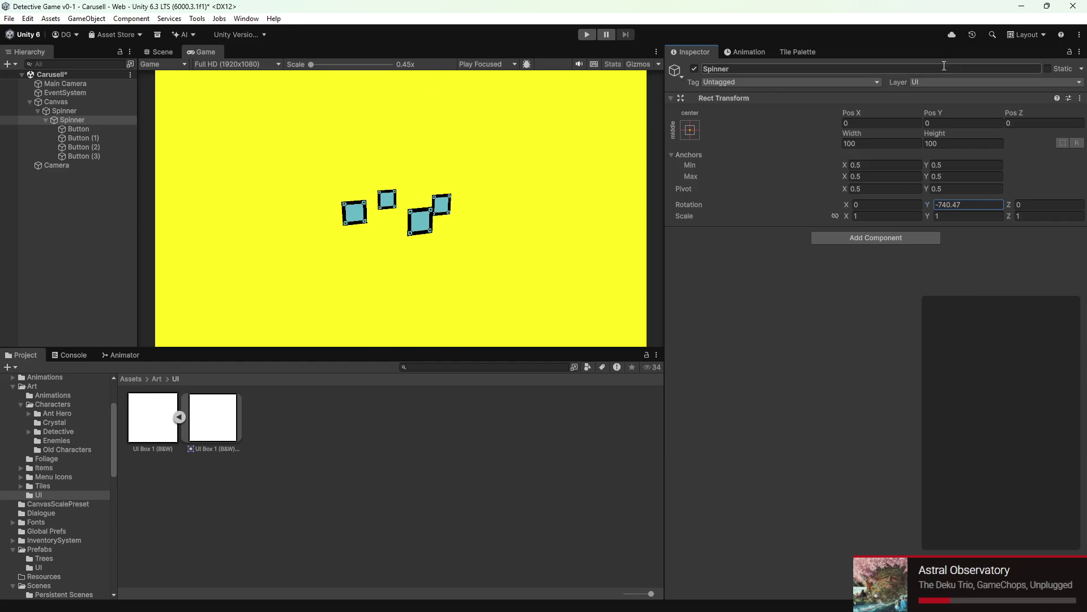
{"action": "type", "text": "0"}
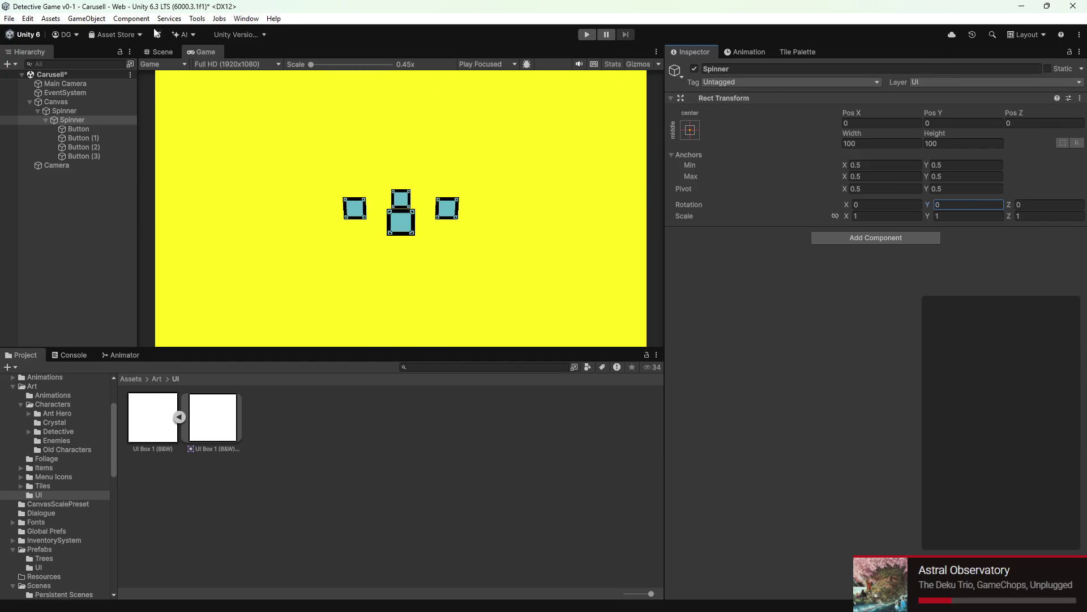
{"action": "left_click", "coordinate": [68, 165]}
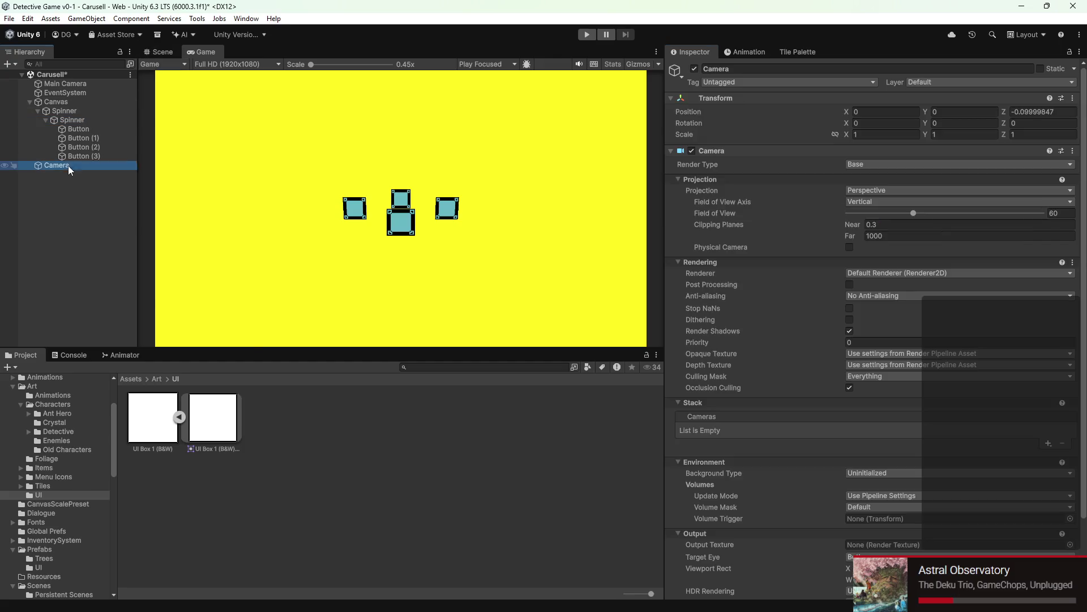
Step: Set the Canvas Render Mode to Screen Space - Overlay
{"action": "right_click", "coordinate": [68, 166]}
{"action": "left_click", "coordinate": [106, 254]}
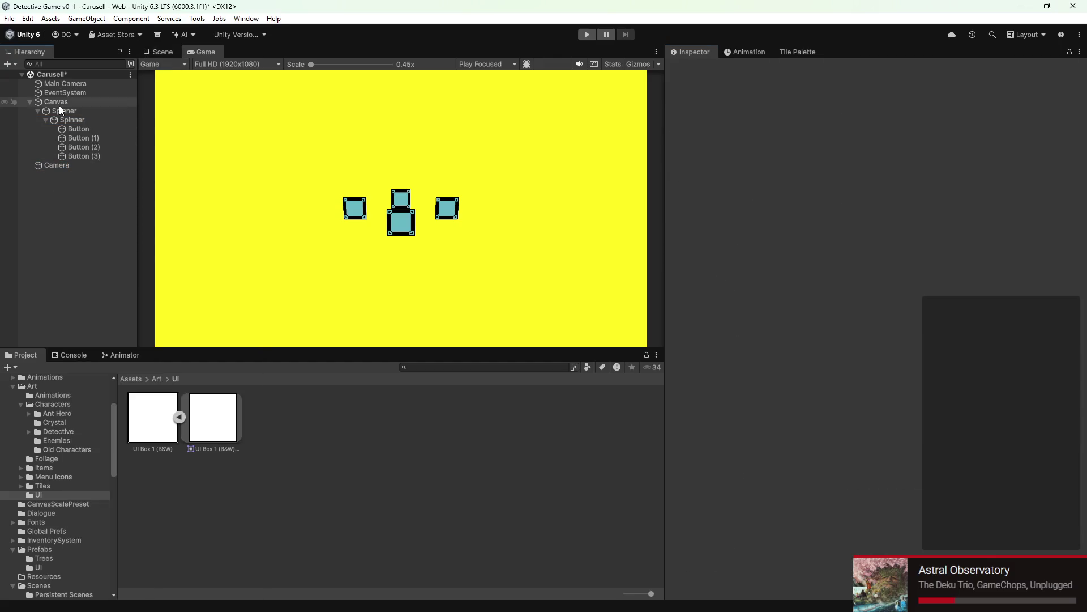
{"action": "left_click", "coordinate": [58, 103]}
{"action": "left_click", "coordinate": [986, 258]}
{"action": "left_click", "coordinate": [892, 270]}
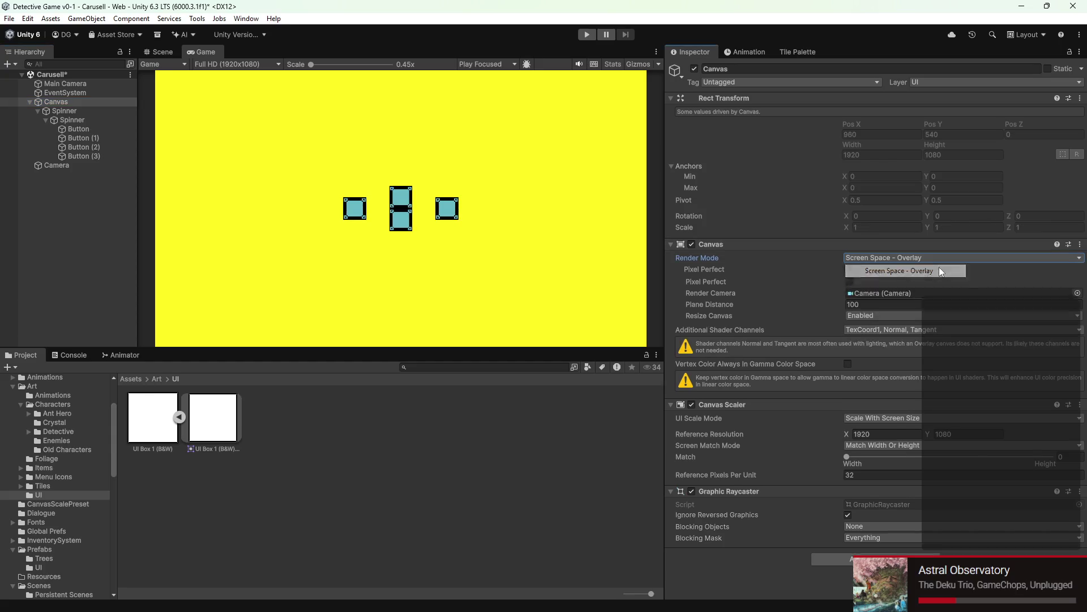
{"action": "left_click", "coordinate": [374, 152]}
Step: Spin the inner Spinner about Y until the buttons face forward, reset it to 0, select Button
{"action": "left_click", "coordinate": [72, 119]}
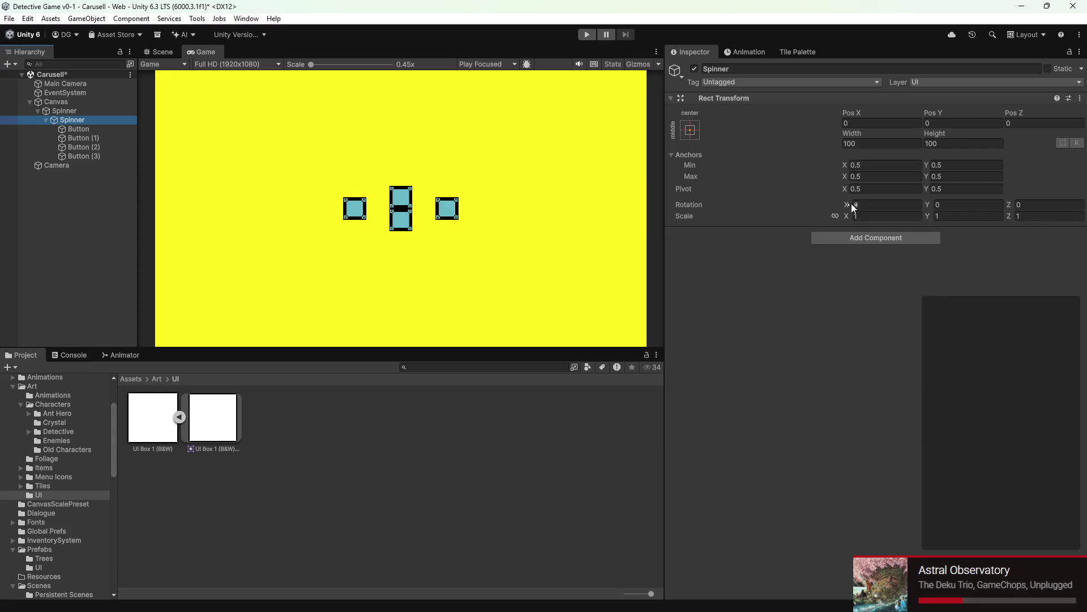
{"action": "mouse_move", "coordinate": [927, 211]}
{"action": "left_mouse_down"}
{"action": "mouse_move", "coordinate": [537, 114]}
{"action": "mouse_move", "coordinate": [820, 263]}
{"action": "left_mouse_up"}
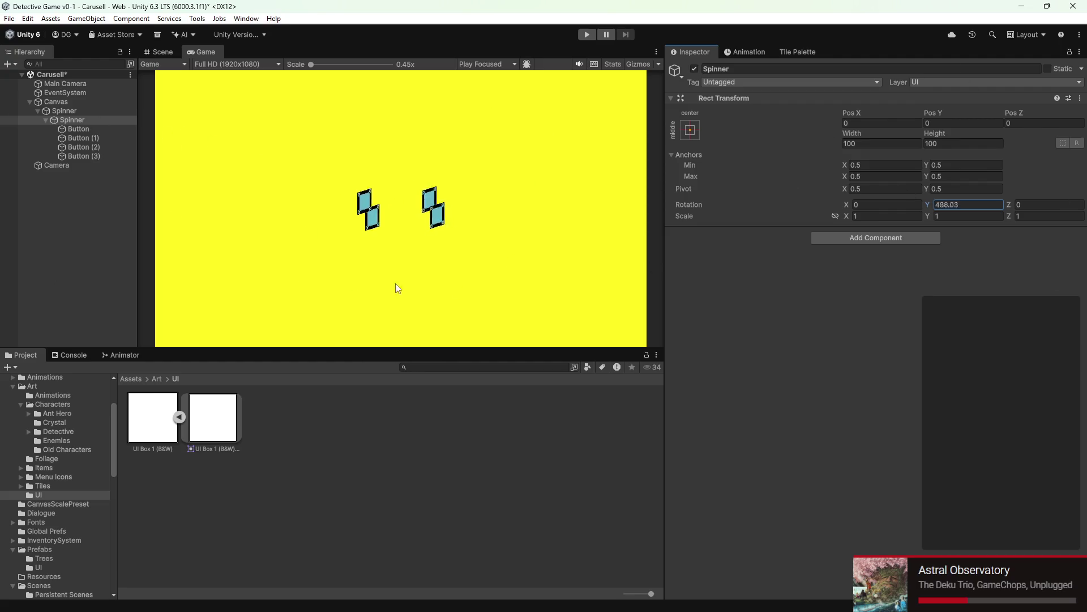
{"action": "mouse_move", "coordinate": [821, 264]}
{"action": "left_mouse_down"}
{"action": "mouse_move", "coordinate": [389, 121]}
{"action": "mouse_move", "coordinate": [270, 114]}
{"action": "left_mouse_up"}
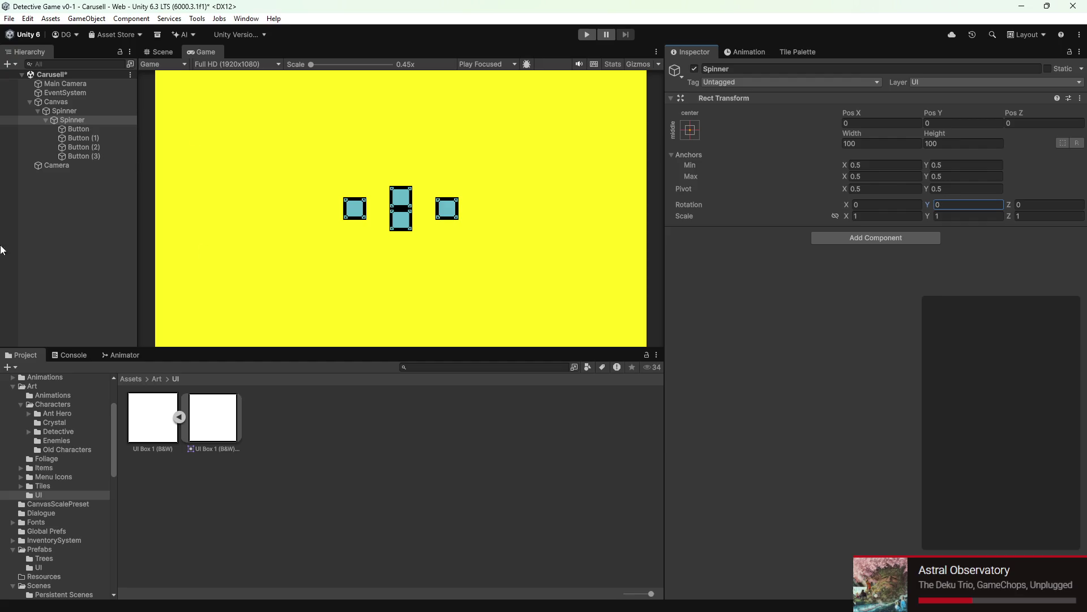
{"action": "left_click", "coordinate": [89, 129]}
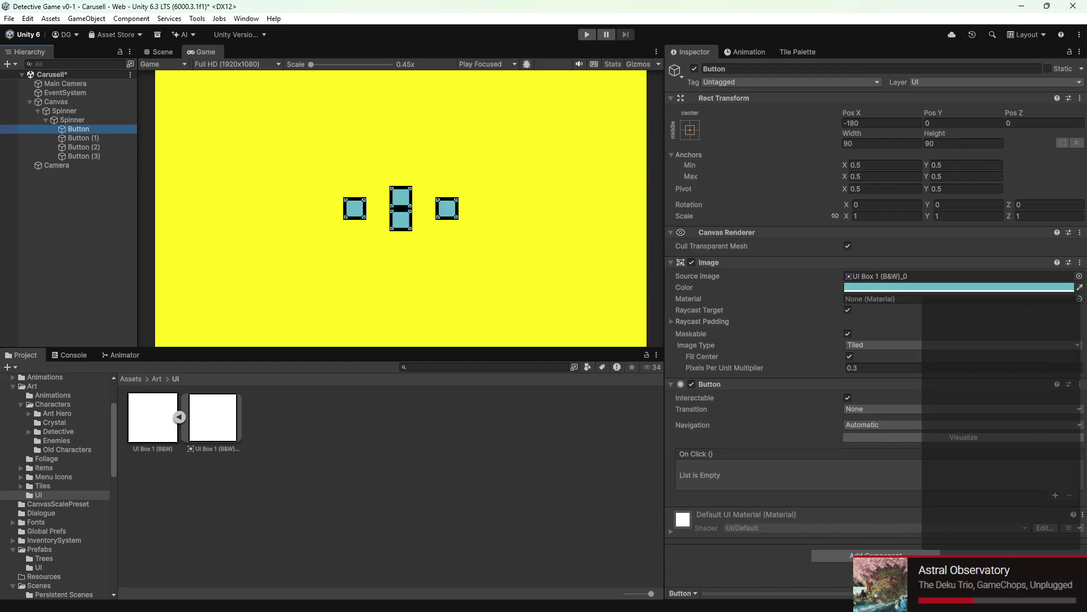
Step: Add a new script component named SpinnerButtonFaceForward to the Button and save it
{"action": "left_click", "coordinate": [876, 557]}
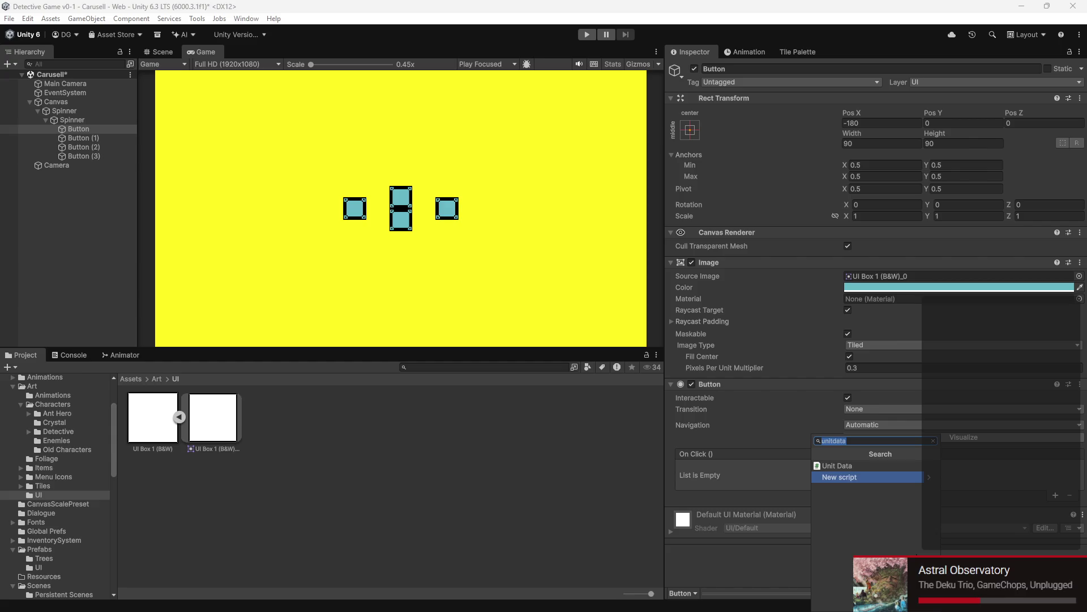
{"action": "type", "text": "SpinnerButtonFaceForward"}
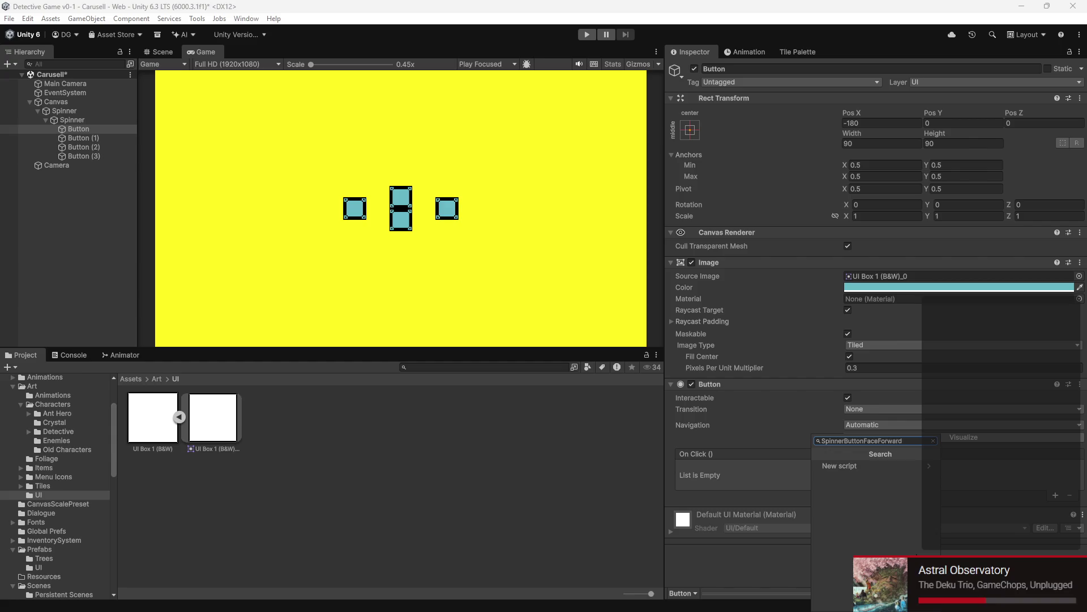
{"action": "left_click", "coordinate": [895, 466]}
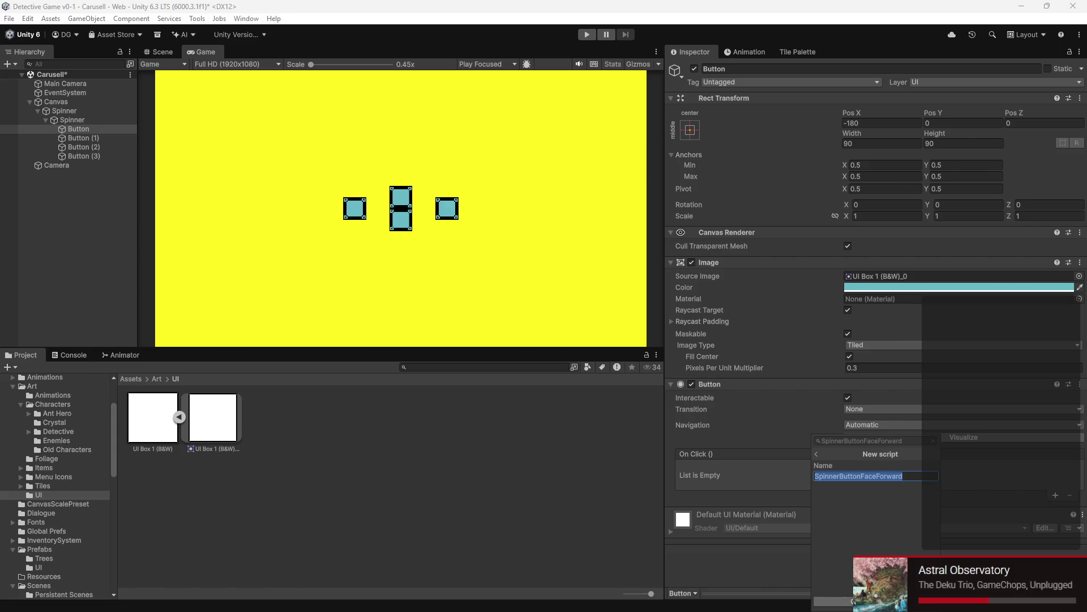
{"action": "key", "text": "Return"}
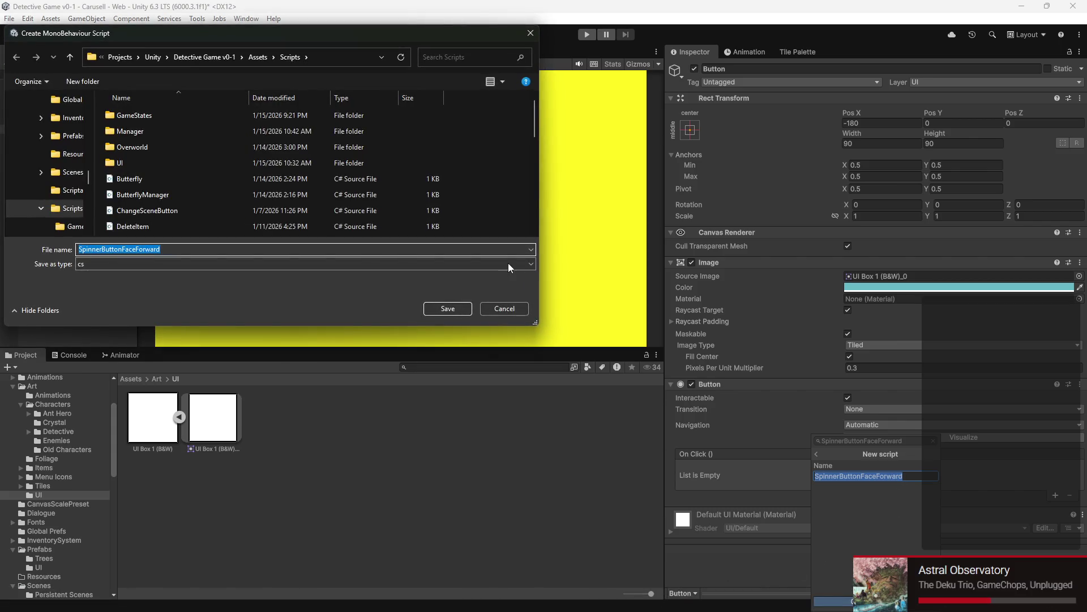
{"action": "left_click", "coordinate": [445, 310]}
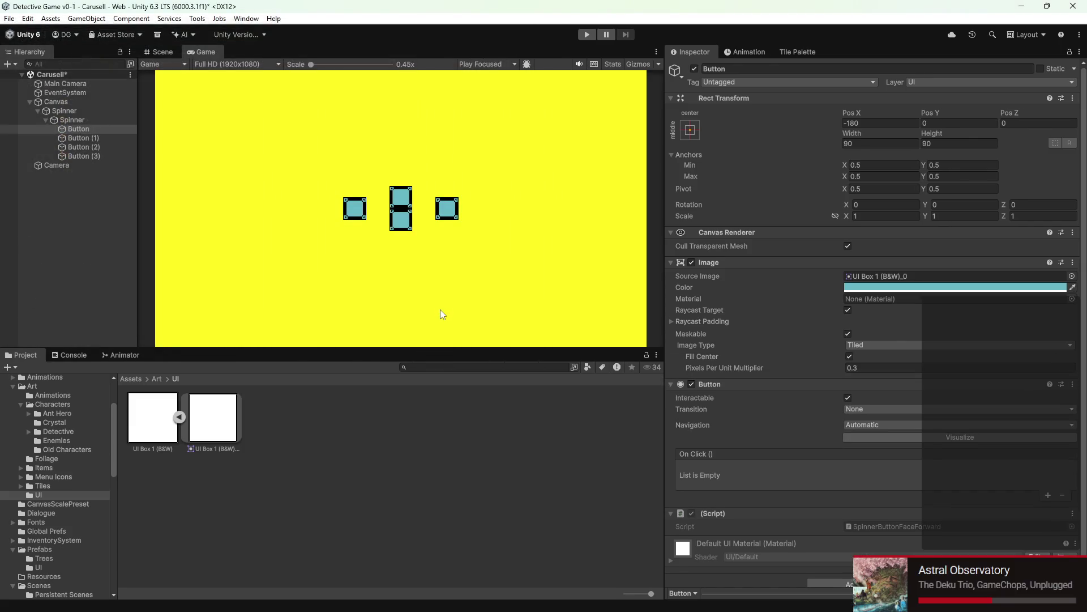
Step: Open the script, replace the template methods with an Update stub, and make room for a field
{"action": "double_click", "coordinate": [874, 527]}
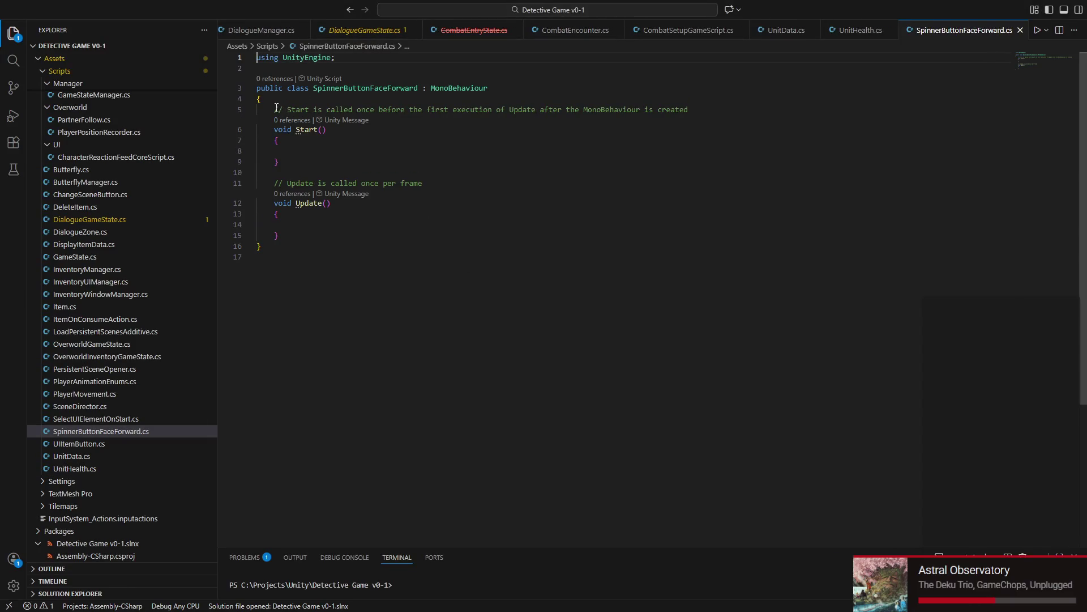
{"action": "left_click_drag", "start_coordinate": [276, 108], "coordinate": [313, 233]}
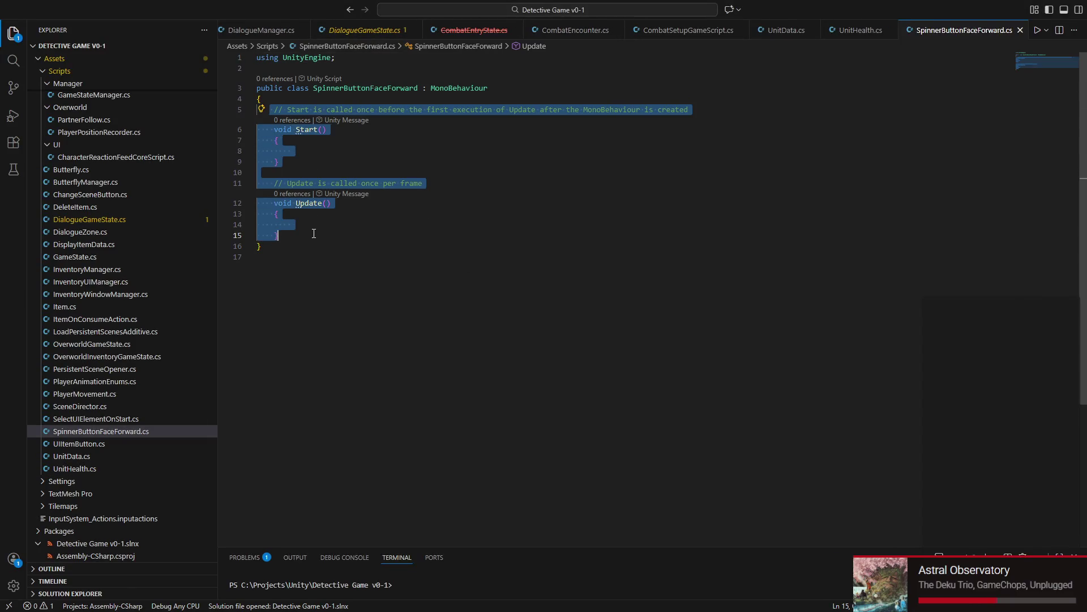
{"action": "key", "text": "BackSpace"}
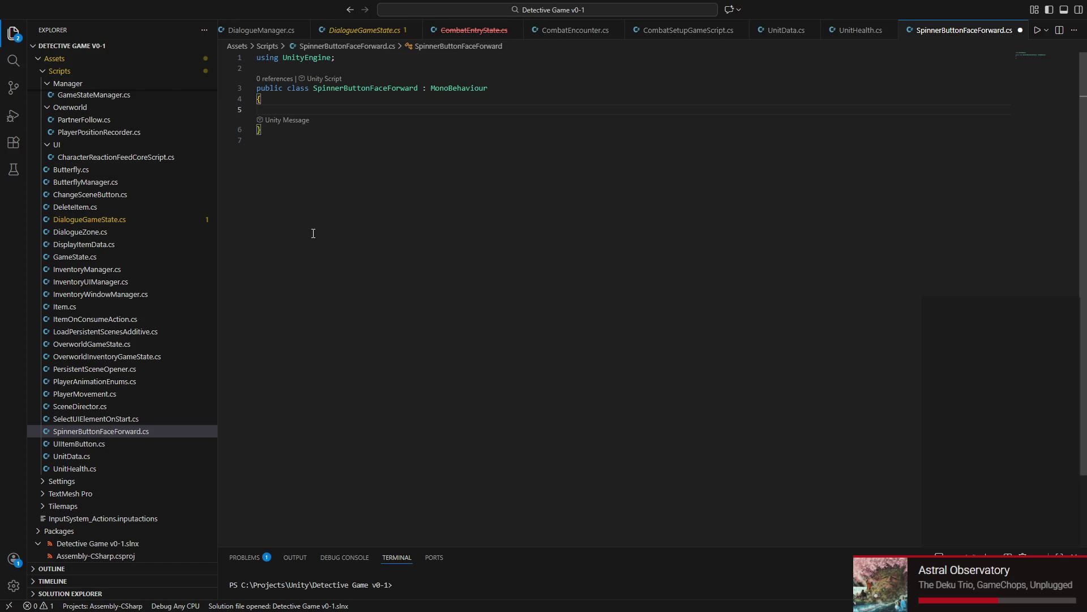
{"action": "type", "text": "void Update"}
{"action": "key", "text": "Return"}
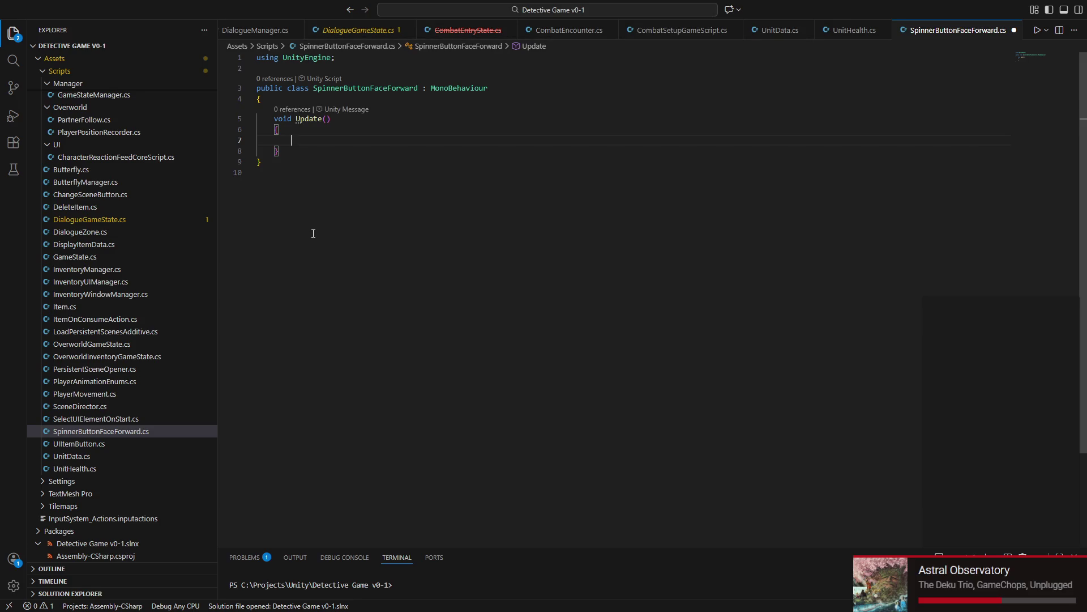
{"action": "type", "text": "RectT"}
{"action": "key", "text": "Tab"}
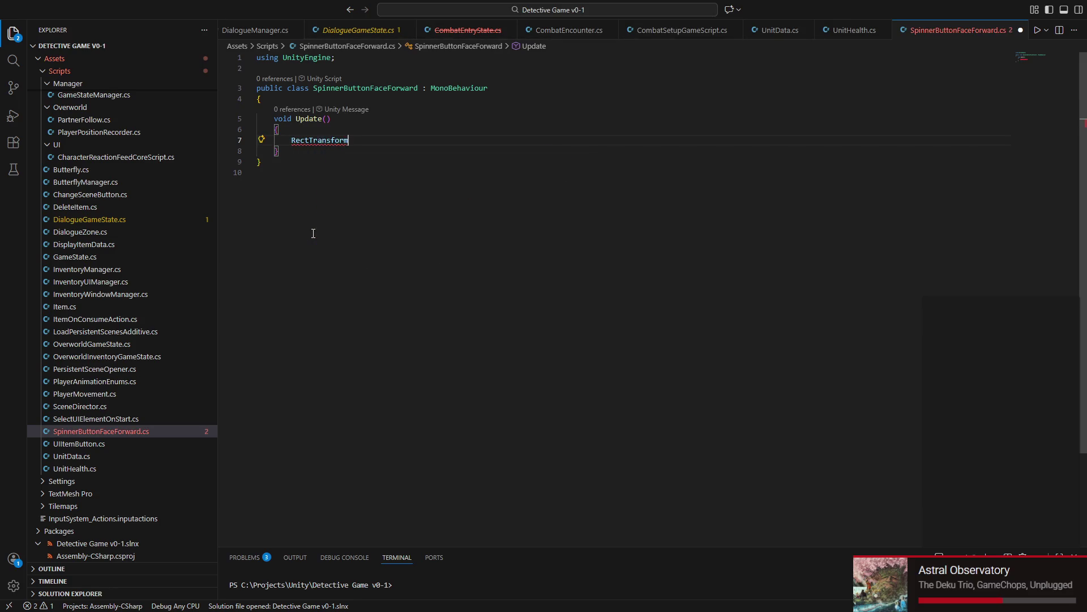
{"action": "type", "text": "."}
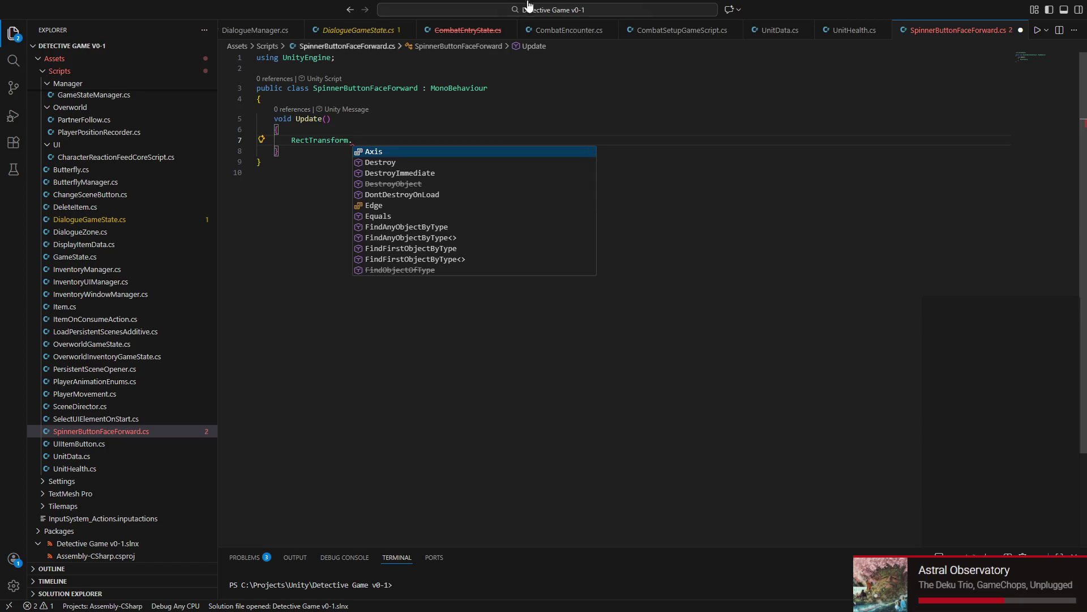
{"action": "left_click", "coordinate": [358, 96]}
{"action": "key", "text": "Return"}
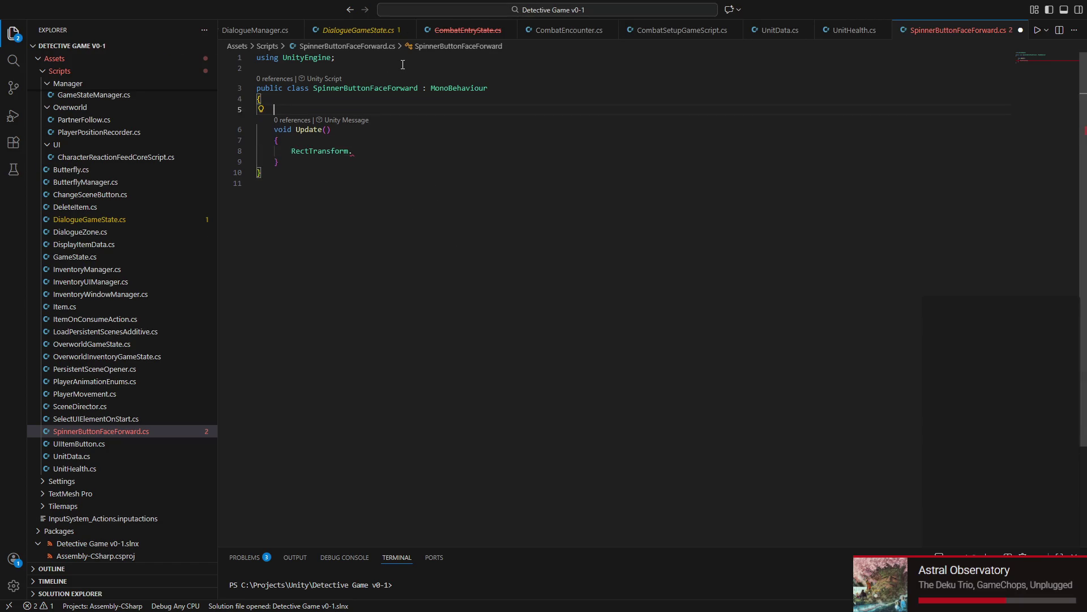
{"action": "key", "text": "Return"}
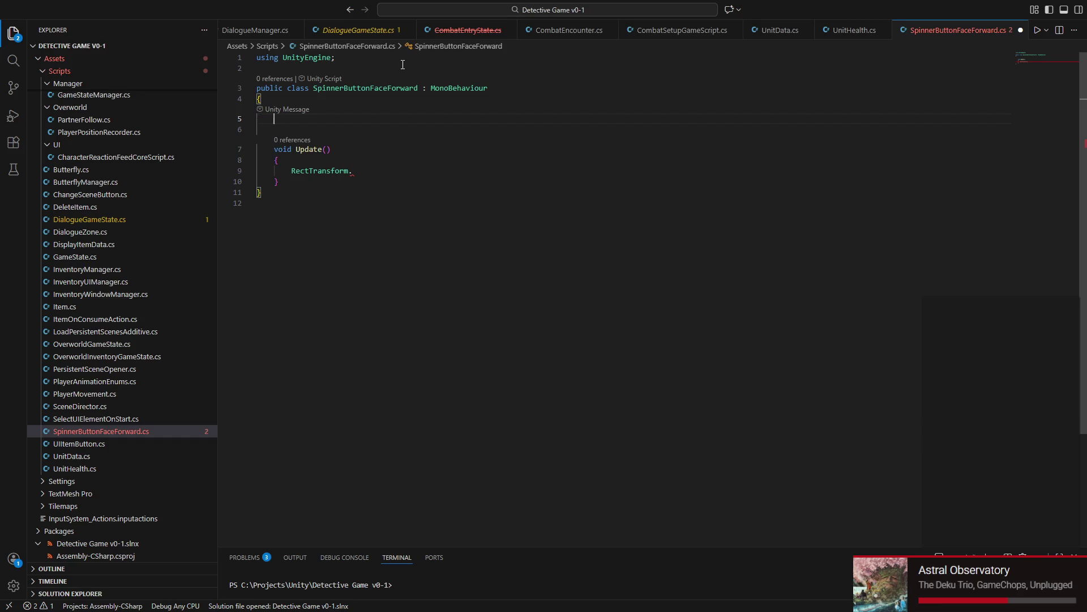
{"action": "type", "text": "private "}
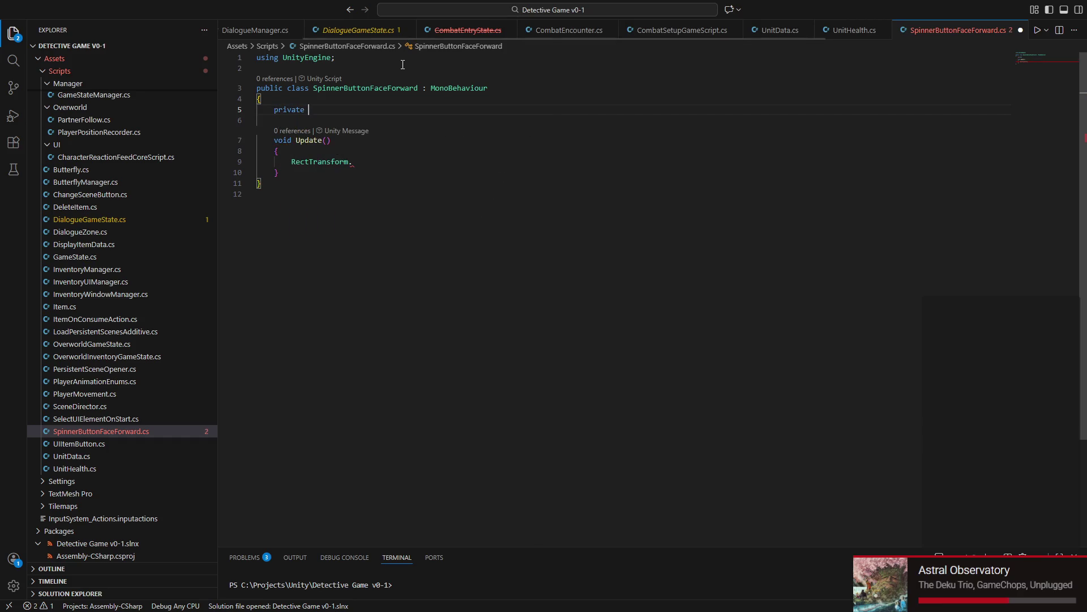
{"action": "type", "text": "RectTera"}
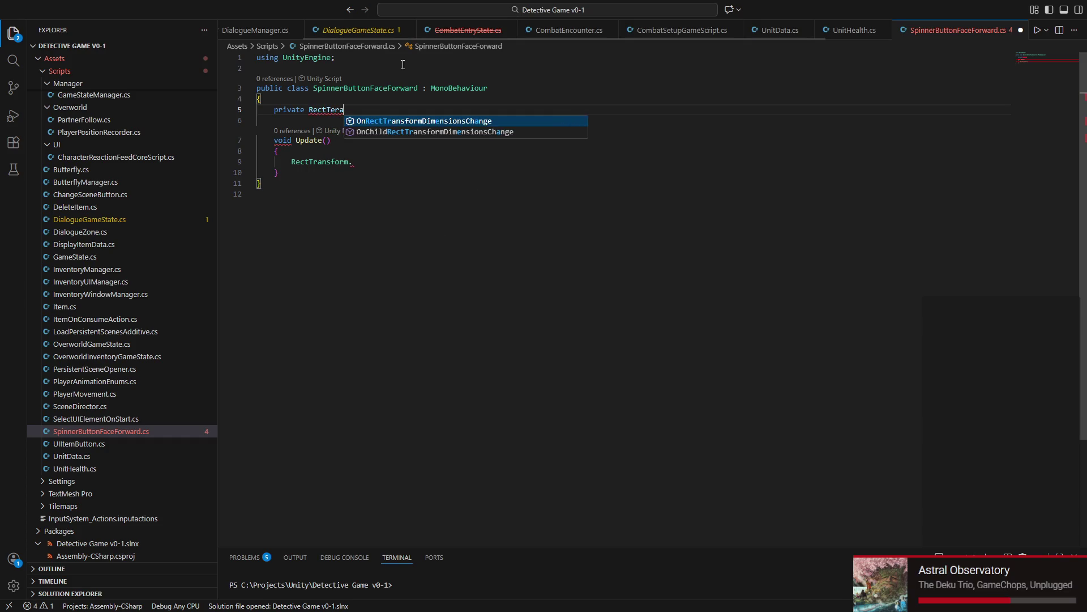
Step: Declare a private RectTransform rectTransform field and add an Awake method skeleton
{"action": "key", "text": "BackSpace"}
{"action": "key", "text": "BackSpace"}
{"action": "key", "text": "BackSpace"}
{"action": "type", "text": "ra"}
{"action": "key", "text": "Tab"}
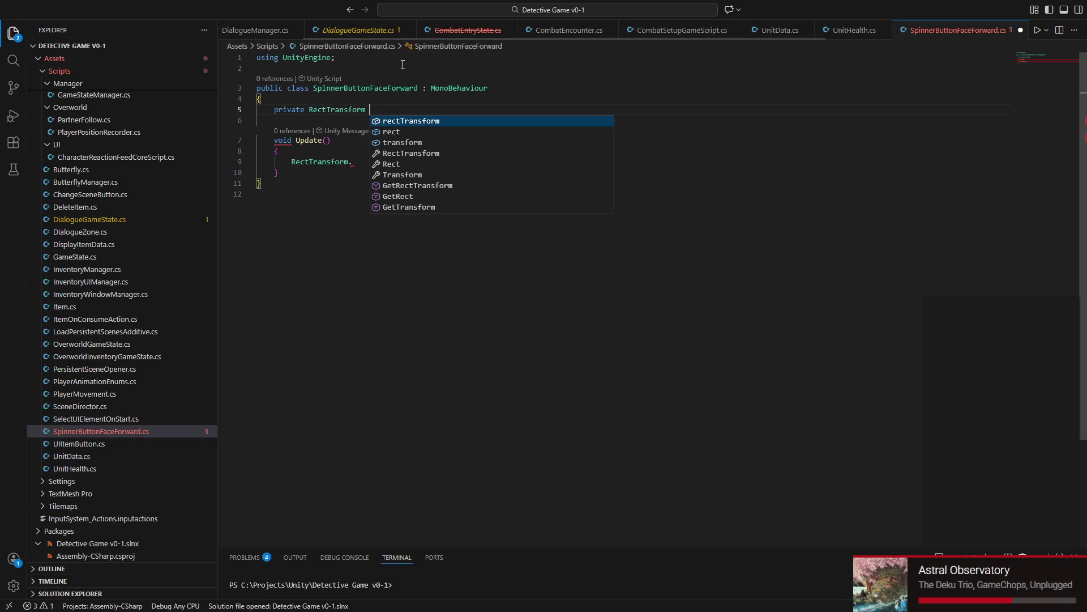
{"action": "key", "text": "Tab"}
{"action": "type", "text": ";"}
{"action": "key", "text": "Return"}
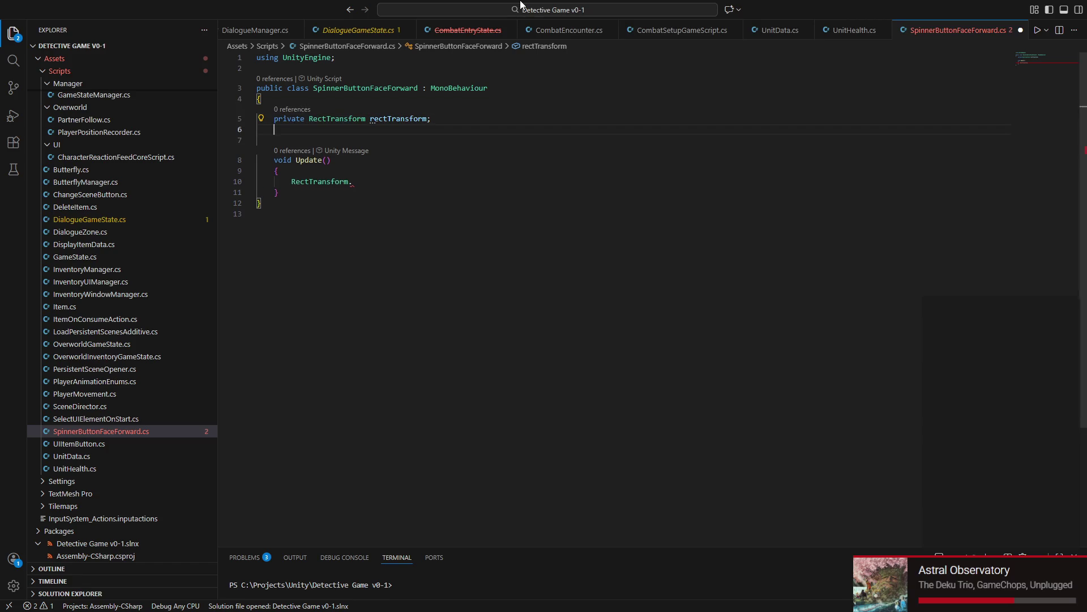
{"action": "key", "text": "Return"}
{"action": "type", "text": "Awa"}
{"action": "key", "text": "Tab"}
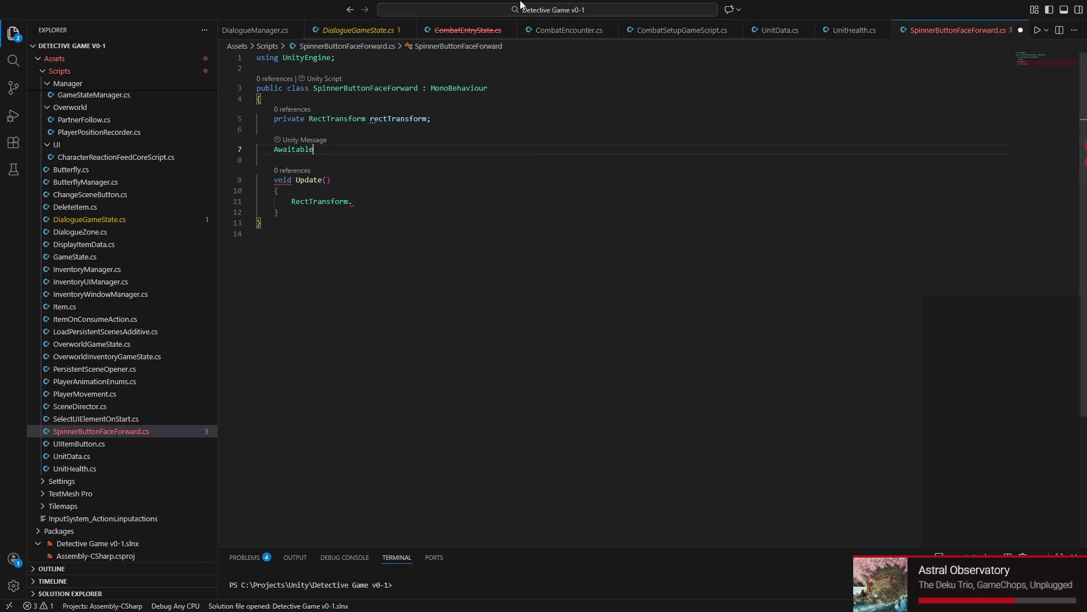
{"action": "key", "text": "BackSpace"}
{"action": "key", "text": "BackSpace"}
{"action": "key", "text": "BackSpace"}
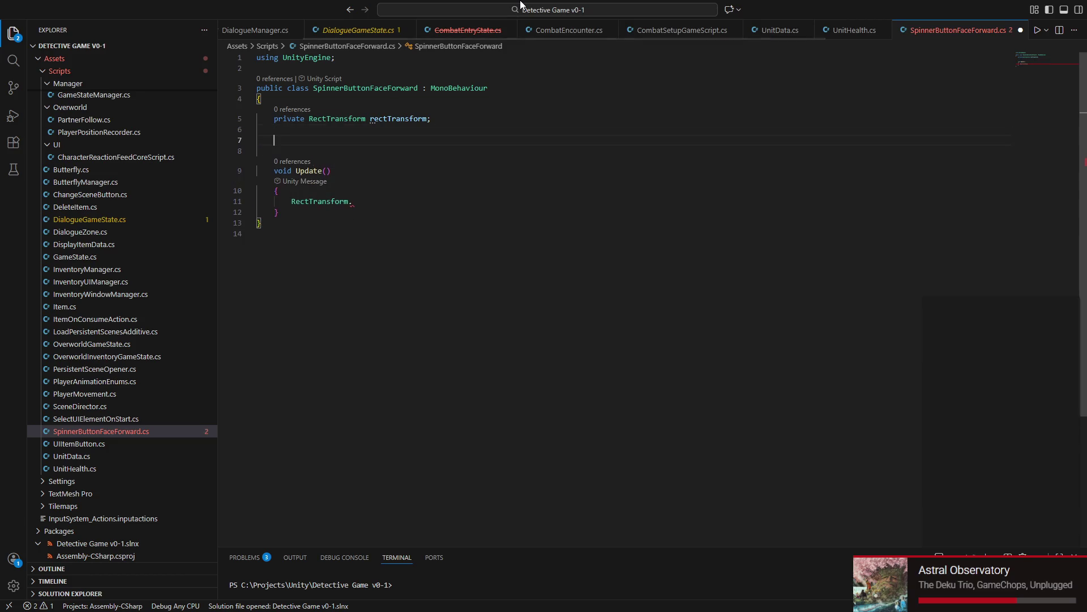
{"action": "type", "text": "Awak"}
{"action": "key", "text": "Tab"}
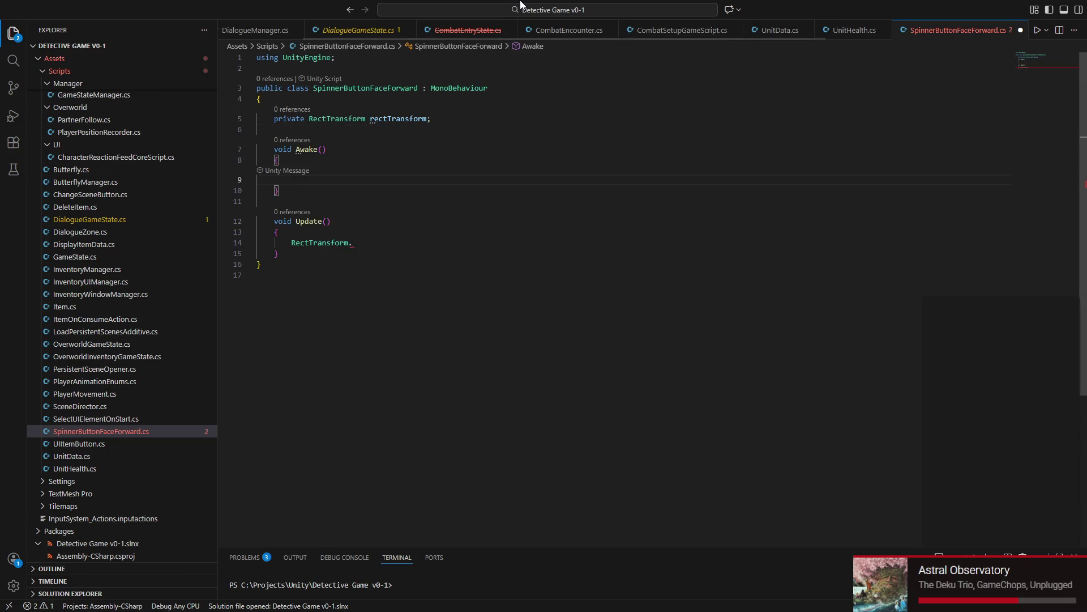
{"action": "type", "text": "R"}
Step: In Awake, assign rectTransform = GetComponent<RectTransform>()
{"action": "key", "text": "Escape"}
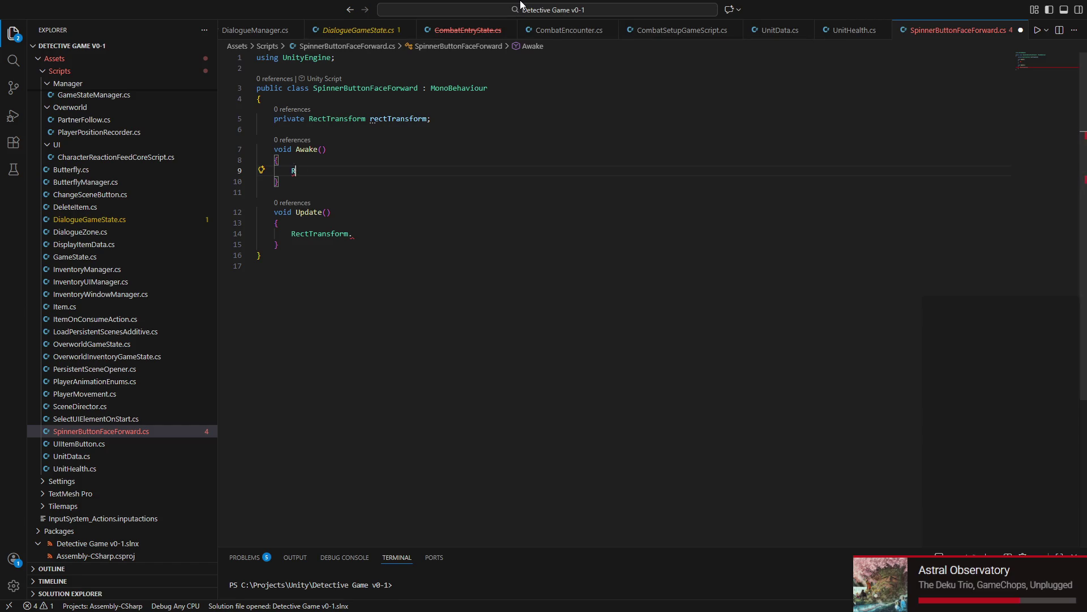
{"action": "type", "text": "ec"}
{"action": "key", "text": "Tab"}
{"action": "type", "text": "."}
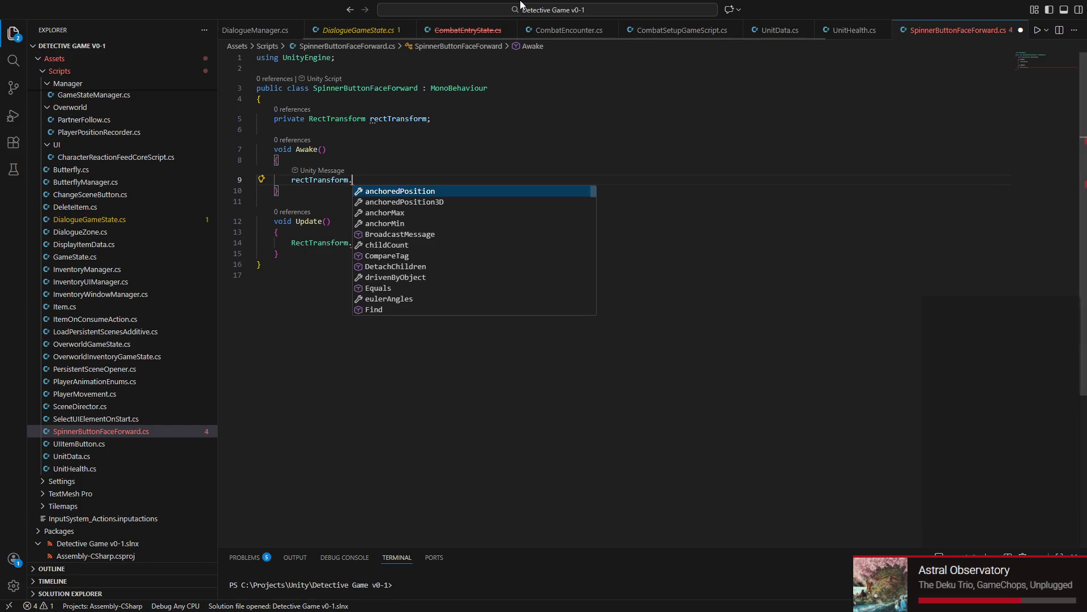
{"action": "key", "text": "BackSpace"}
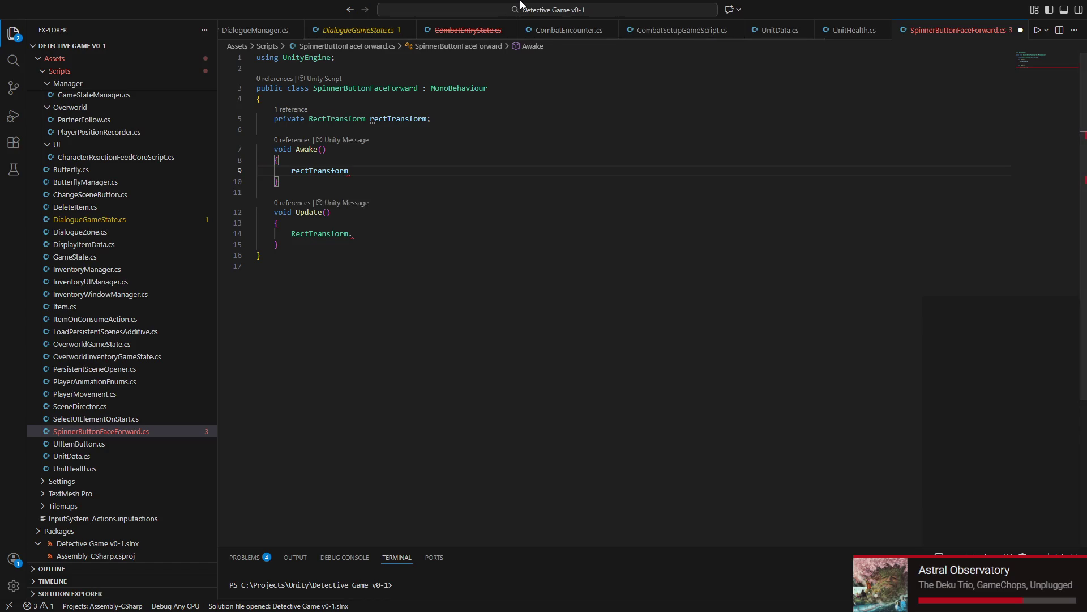
{"action": "type", "text": "= etCo"}
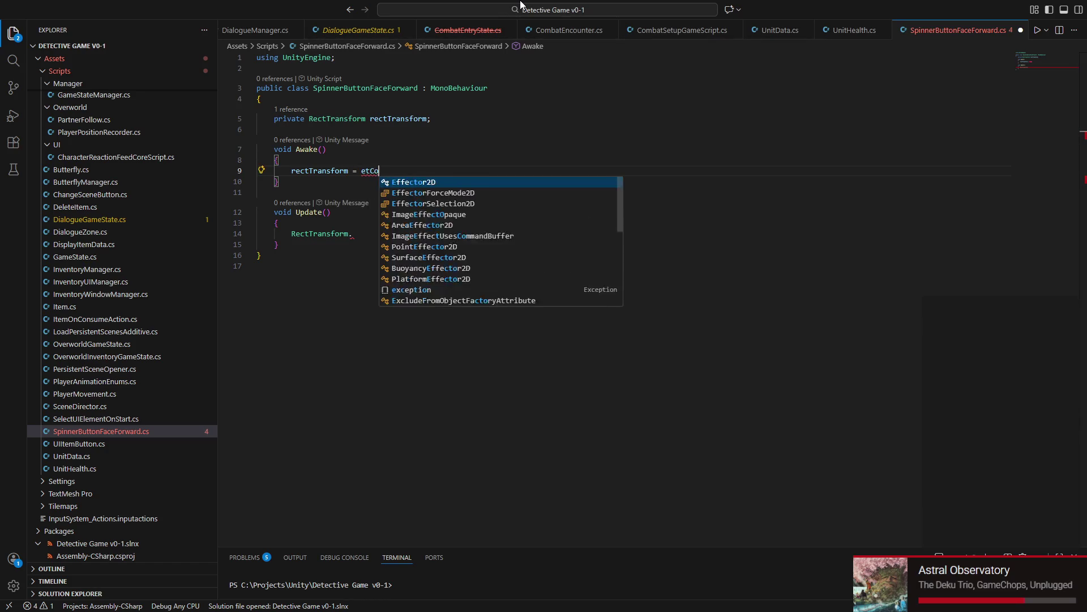
{"action": "key", "text": "BackSpace"}
{"action": "key", "text": "BackSpace"}
{"action": "key", "text": "BackSpace"}
{"action": "key", "text": "BackSpace"}
{"action": "type", "text": "GetC"}
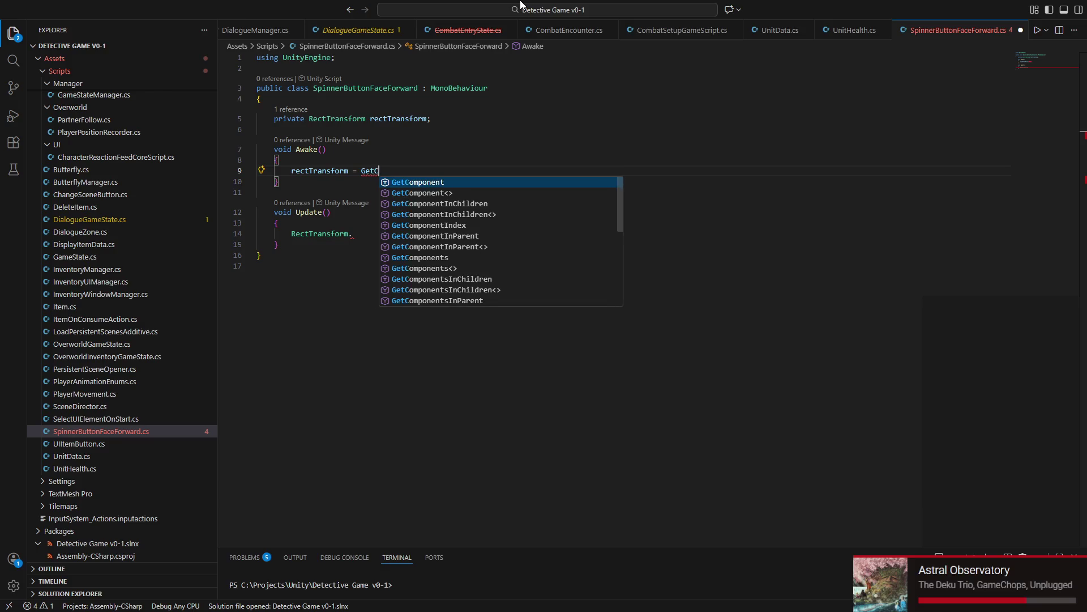
{"action": "type", "text": "omponent"}
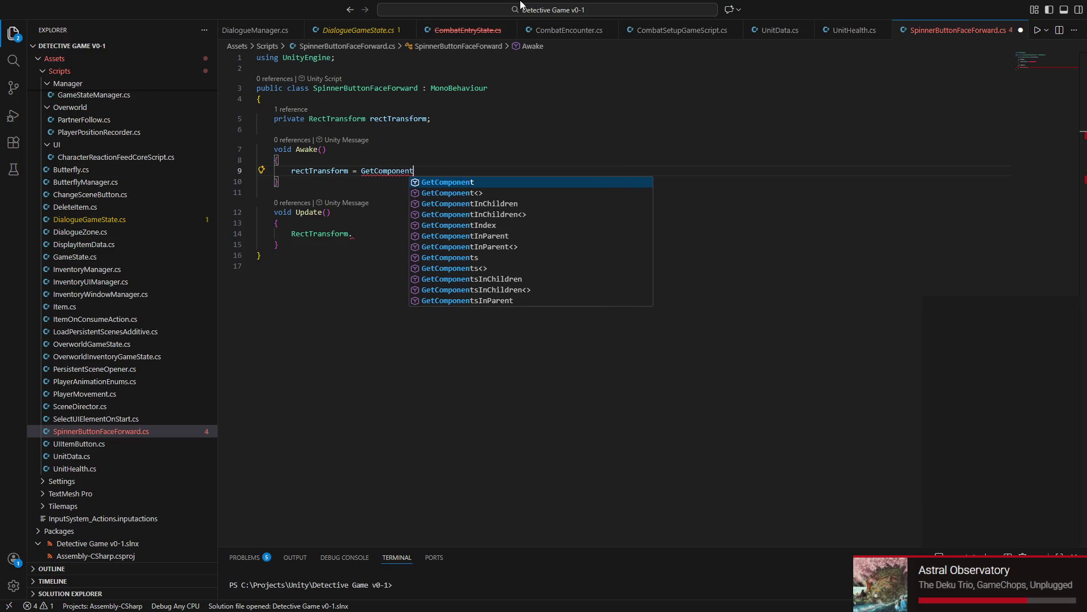
{"action": "type", "text": "<"}
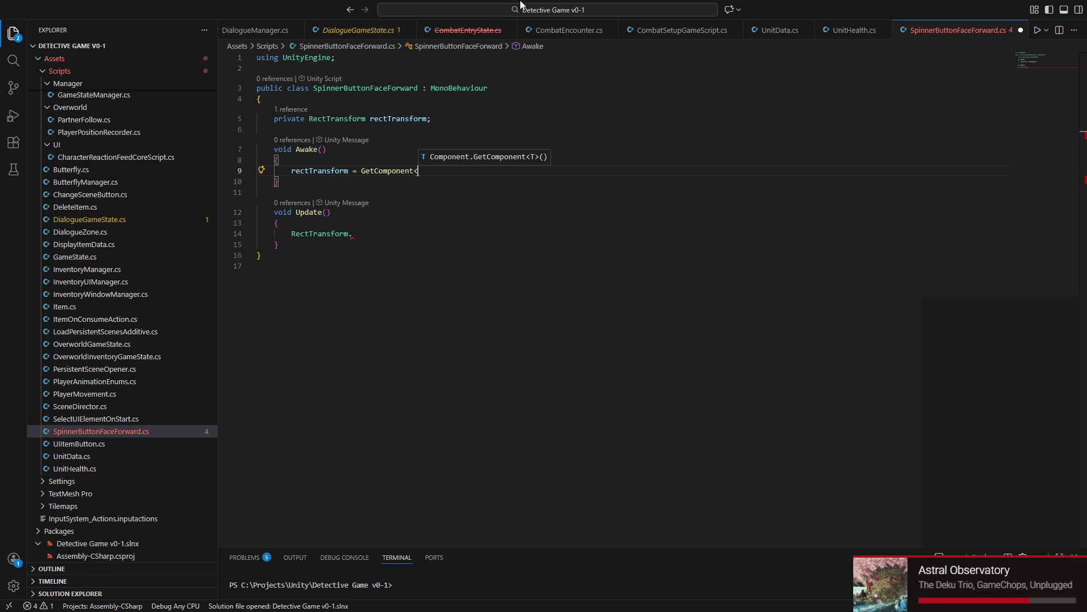
{"action": "type", "text": "Rc"}
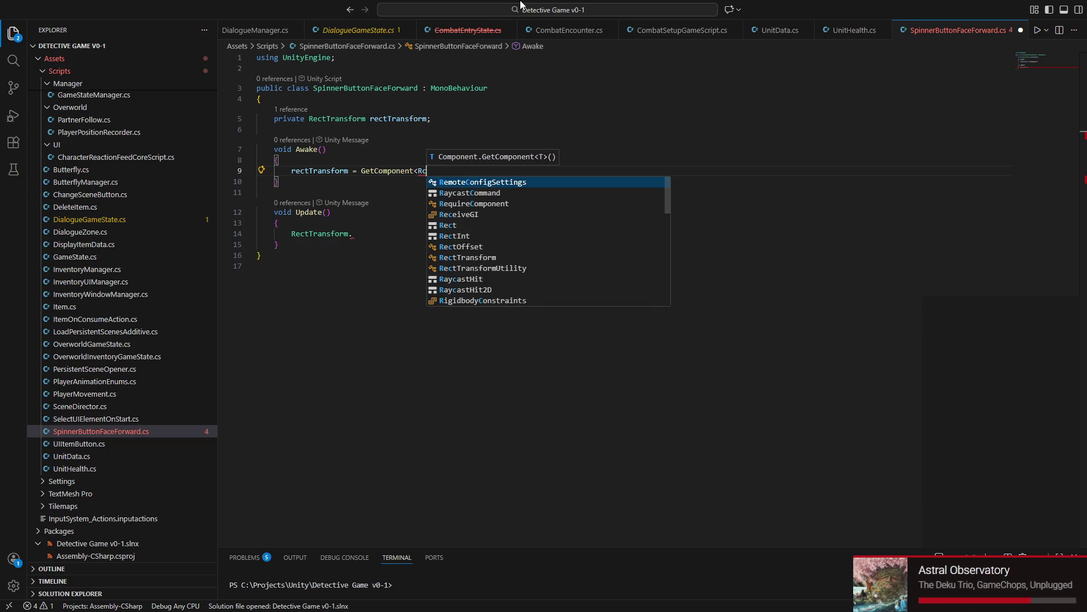
{"action": "key", "text": "BackSpace"}
{"action": "type", "text": "ectT"}
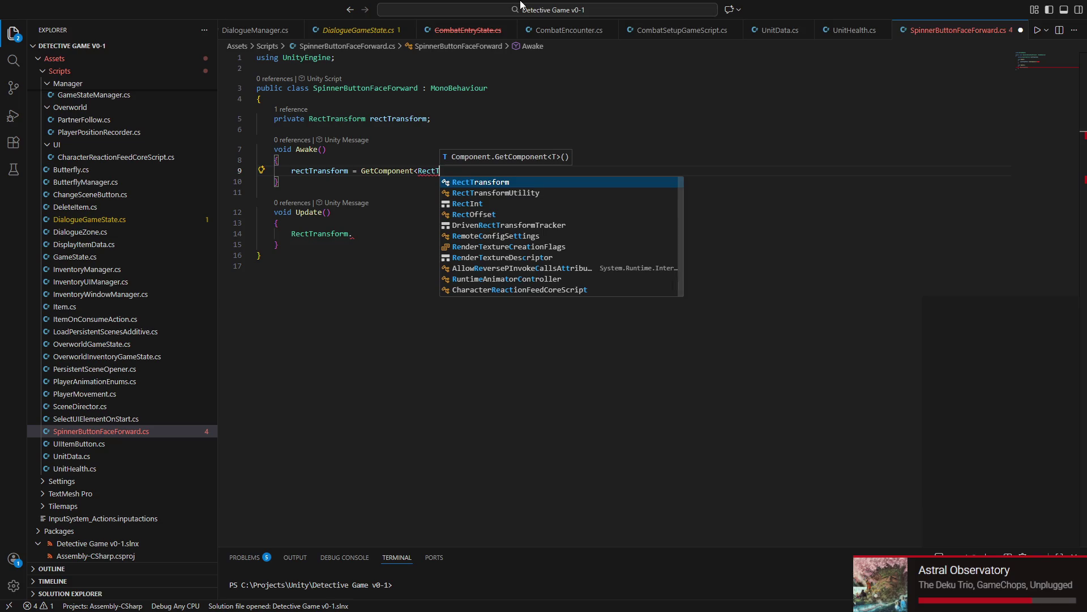
{"action": "key", "text": "Tab"}
{"action": "type", "text": ">("}
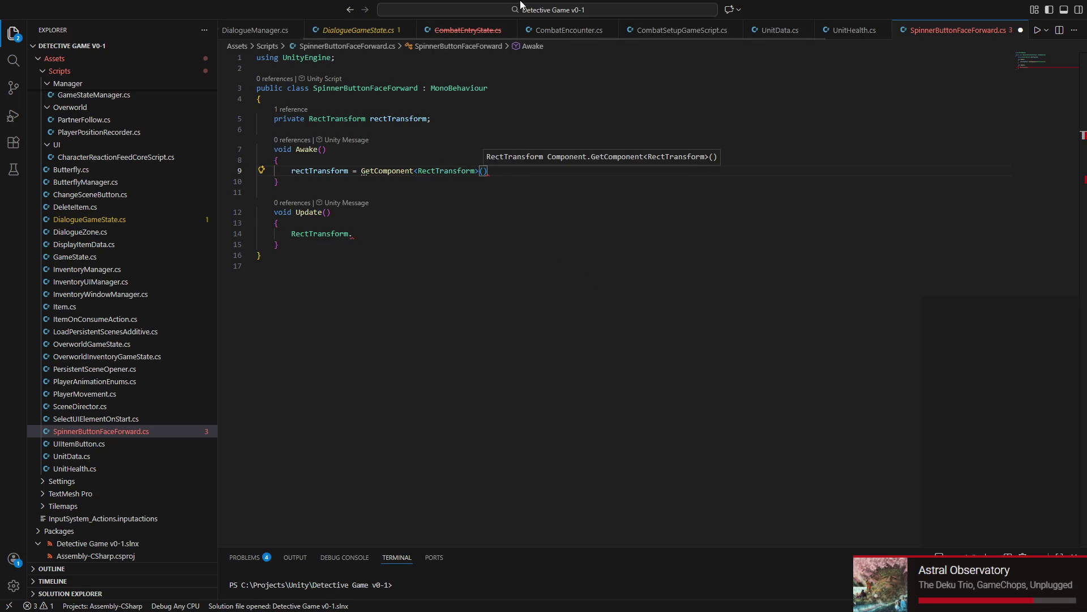
{"action": "type", "text": ")"}
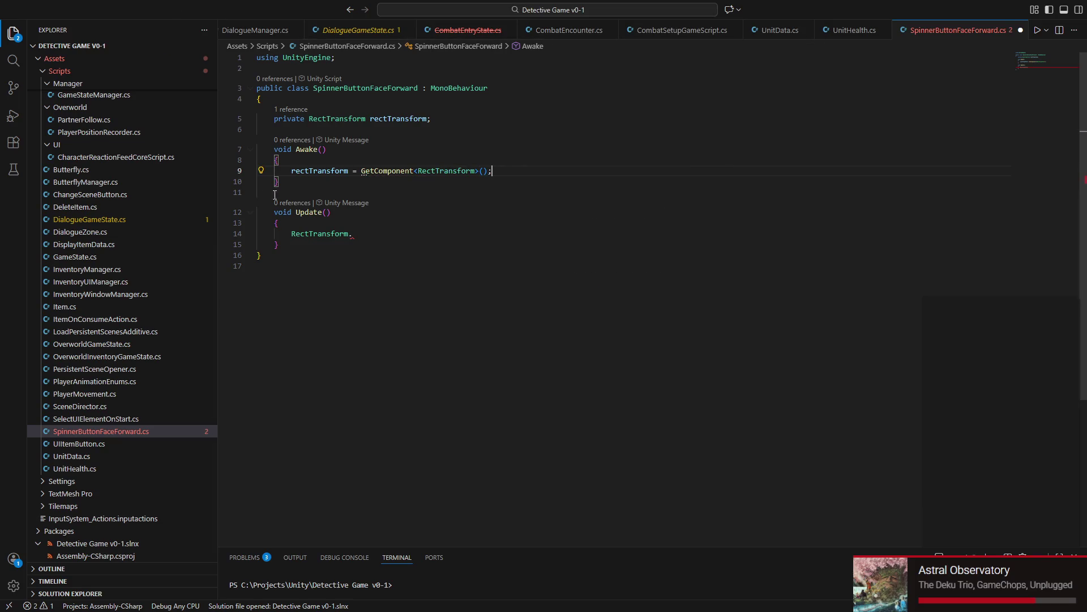
{"action": "left_click", "coordinate": [371, 228]}
Step: Replace RectTransform on line 14 with the rectTransform field and try a LookAt call
{"action": "double_click", "coordinate": [344, 234]}
{"action": "type", "text": "r."}
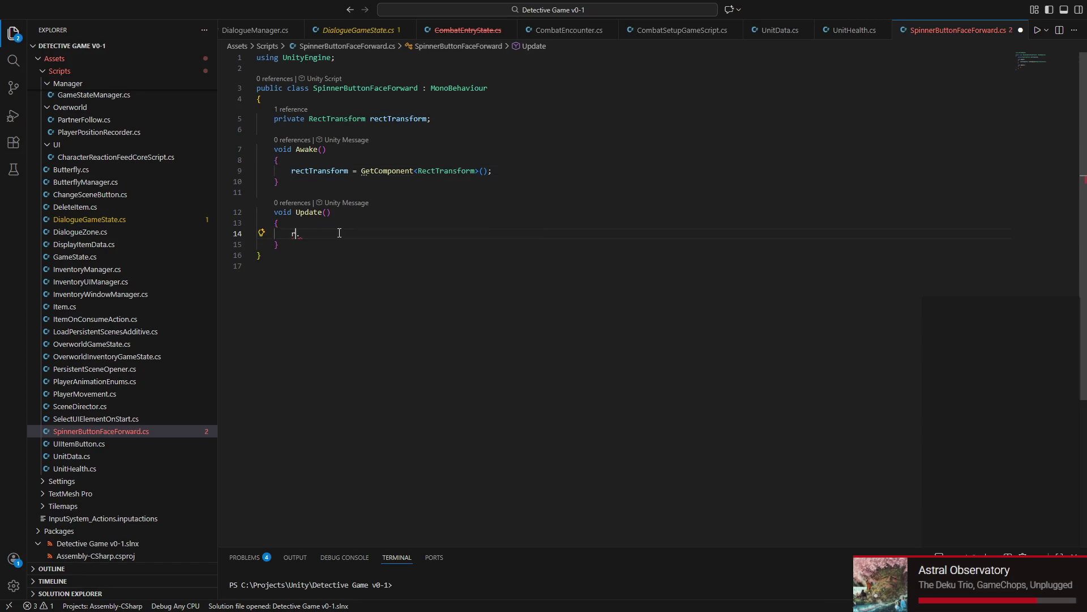
{"action": "type", "text": "rec"}
{"action": "key", "text": "Tab"}
{"action": "type", "text": "LookAt("}
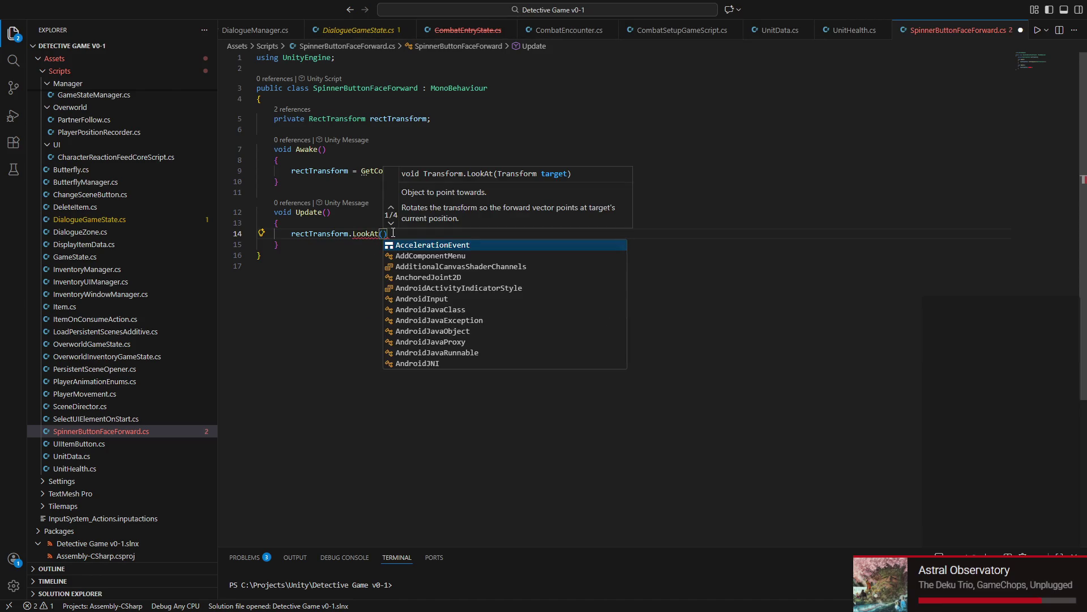
{"action": "type", "text": "0"}
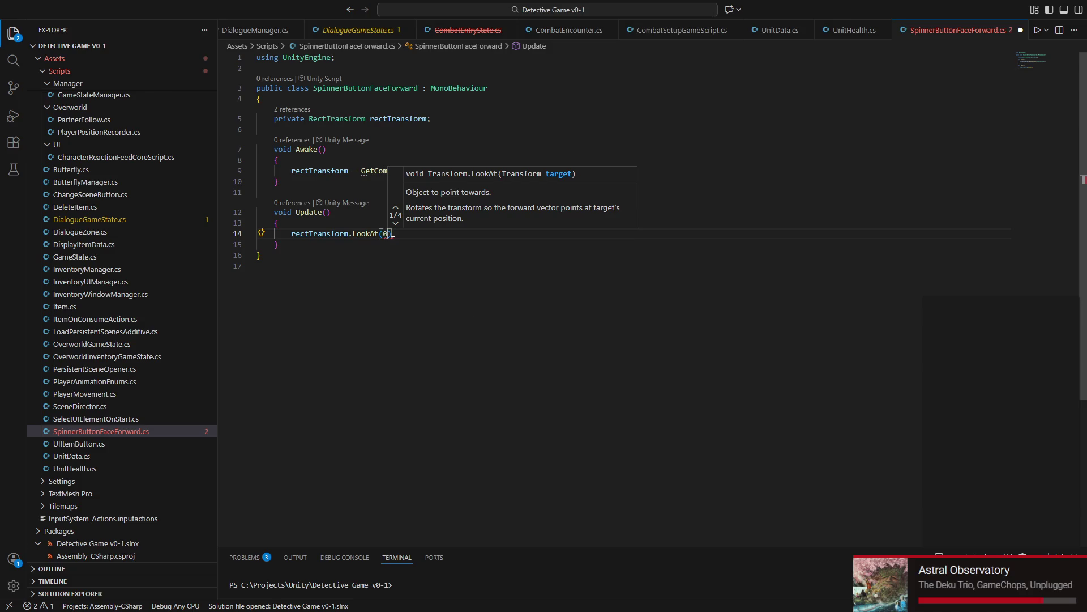
{"action": "type", "text": ", 3"}
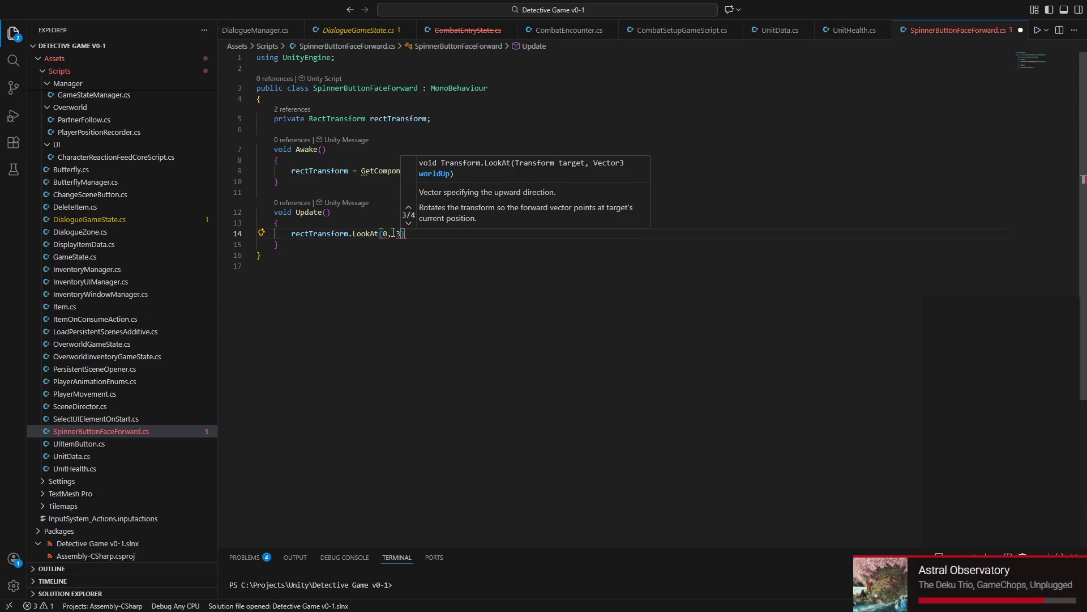
{"action": "key", "text": "BackSpace"}
{"action": "key", "text": "BackSpace"}
{"action": "key", "text": "BackSpace"}
{"action": "key", "text": "BackSpace"}
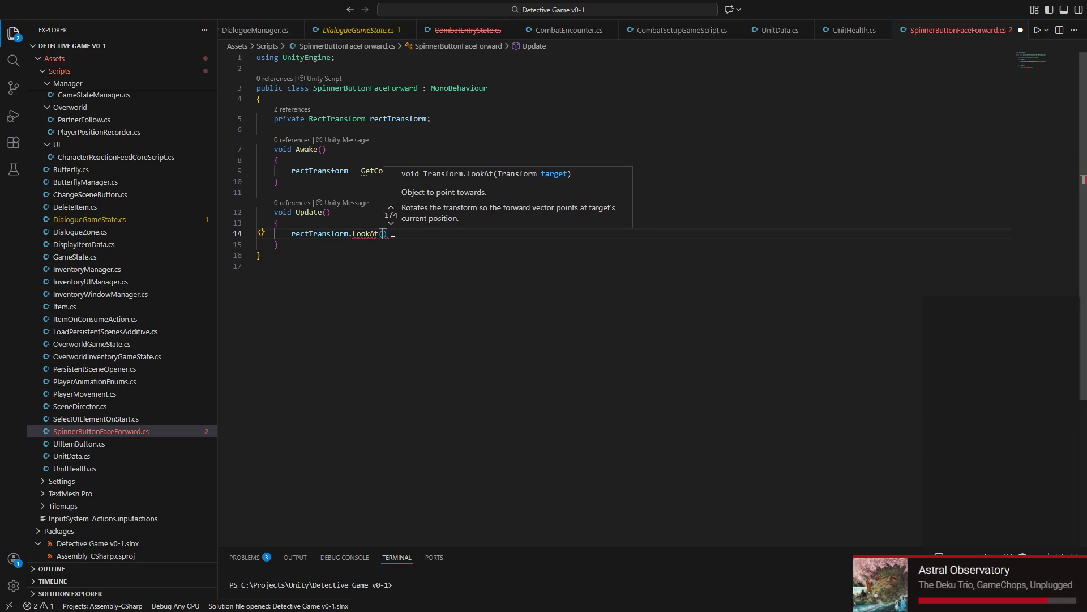
{"action": "key", "text": "BackSpace"}
{"action": "key", "text": "BackSpace"}
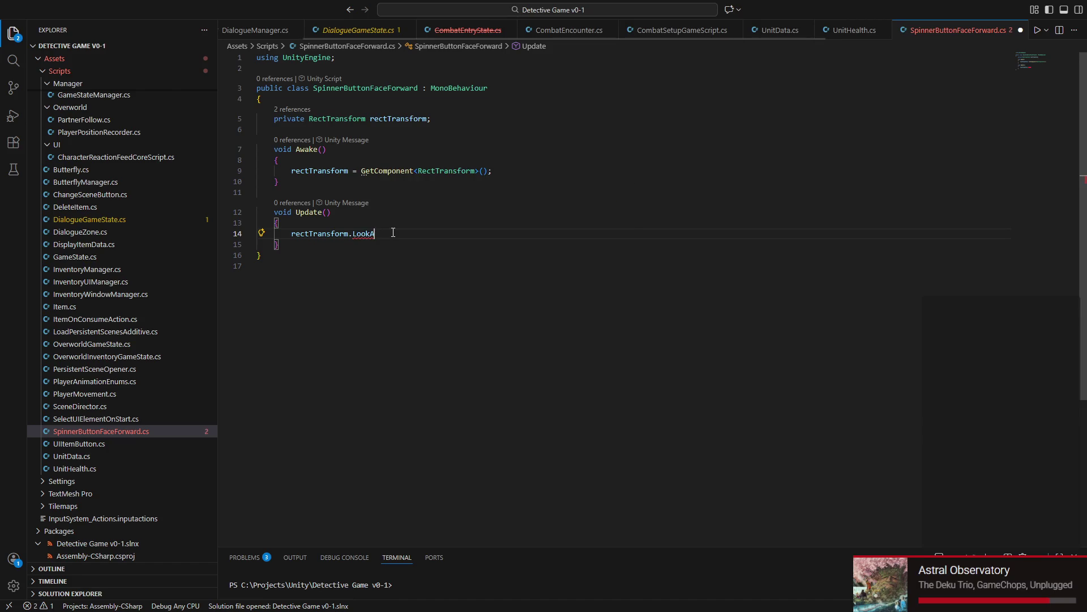
{"action": "key", "text": "BackSpace"}
{"action": "key", "text": "ctrl+space"}
{"action": "type", "text": "o"}
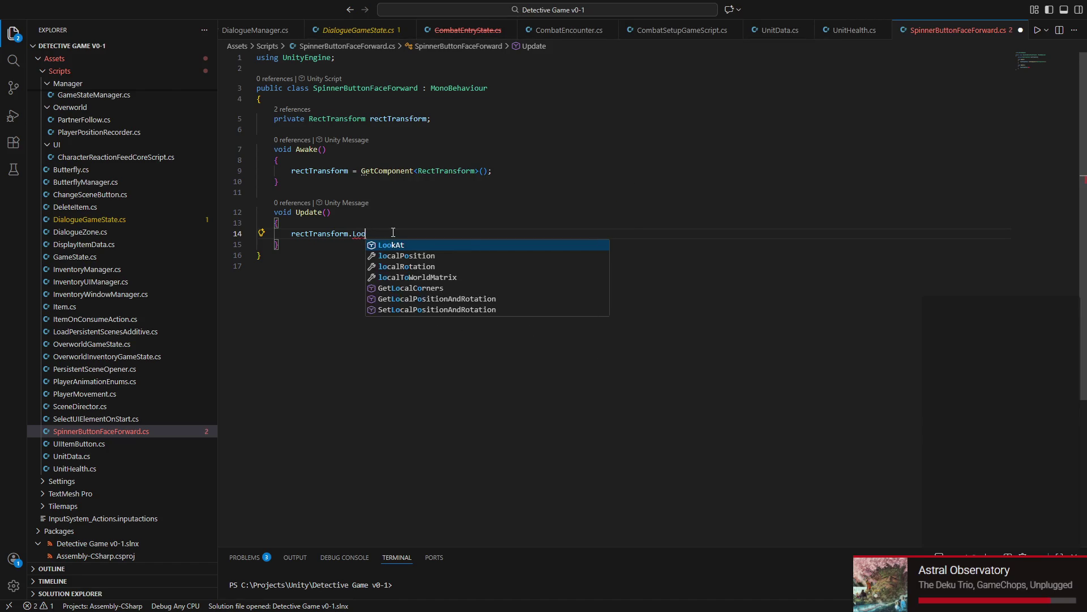
{"action": "type", "text": "ok"}
Step: Delete the LookAt attempt leaving just rectTransform, then bring up the web browser
{"action": "key", "text": "BackSpace"}
{"action": "key", "text": "BackSpace"}
{"action": "key", "text": "BackSpace"}
{"action": "key", "text": "Escape"}
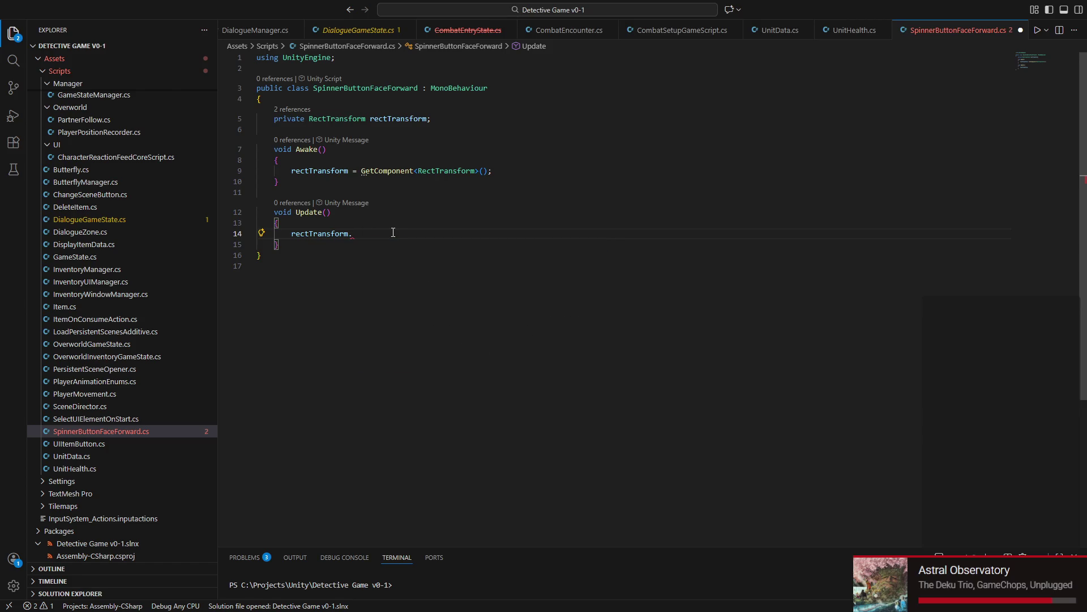
{"action": "type", "text": "LookAt"}
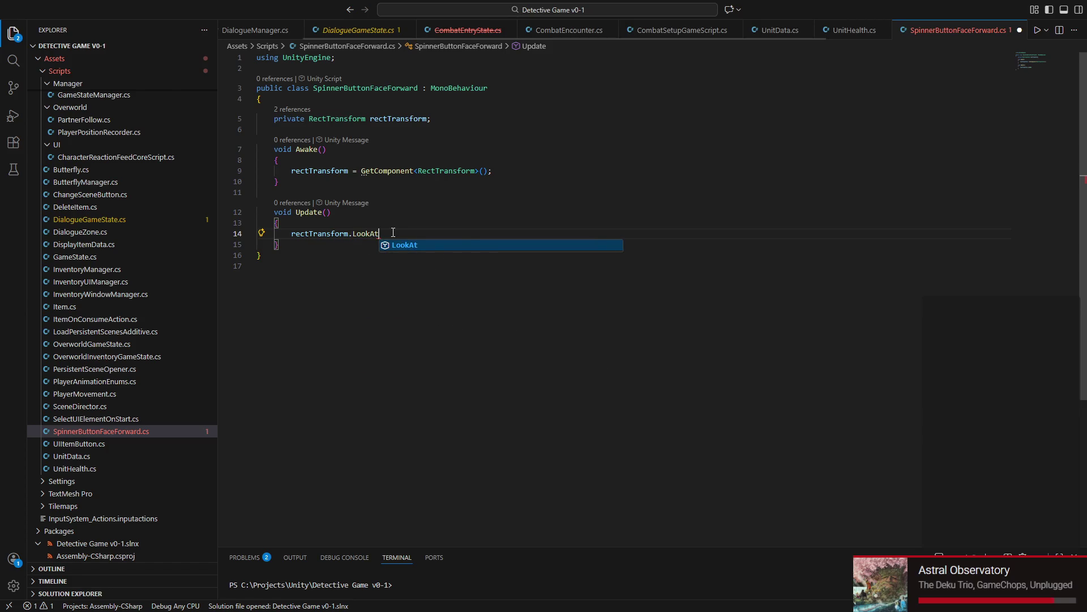
{"action": "key", "text": "BackSpace"}
{"action": "key", "text": "BackSpace"}
{"action": "key", "text": "BackSpace"}
{"action": "key", "text": "Escape"}
{"action": "key", "text": "BackSpace"}
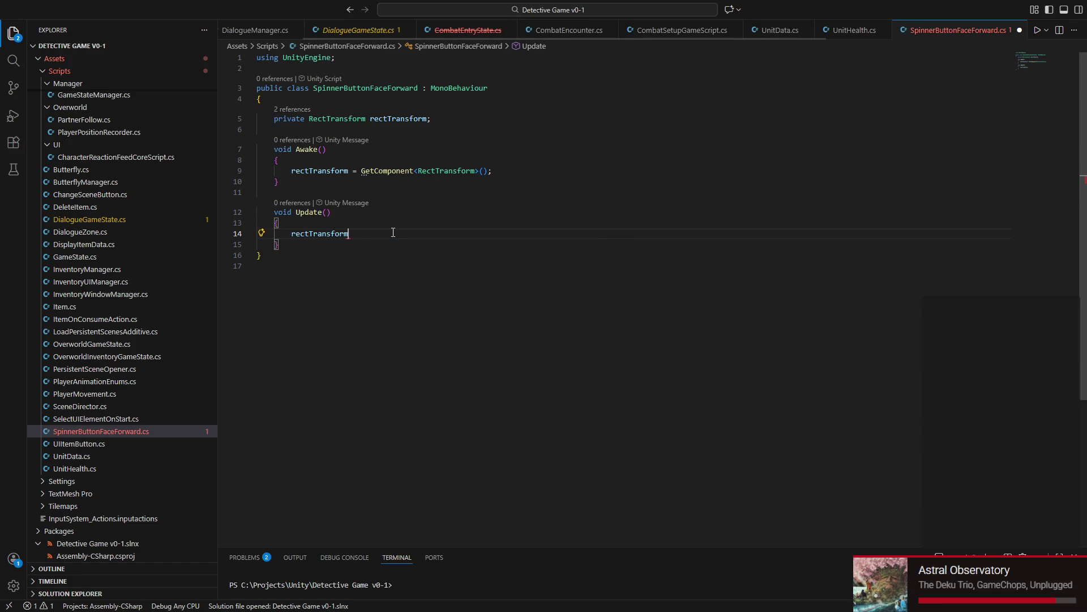
{"action": "key", "text": "super"}
{"action": "left_click", "coordinate": [515, 592]}
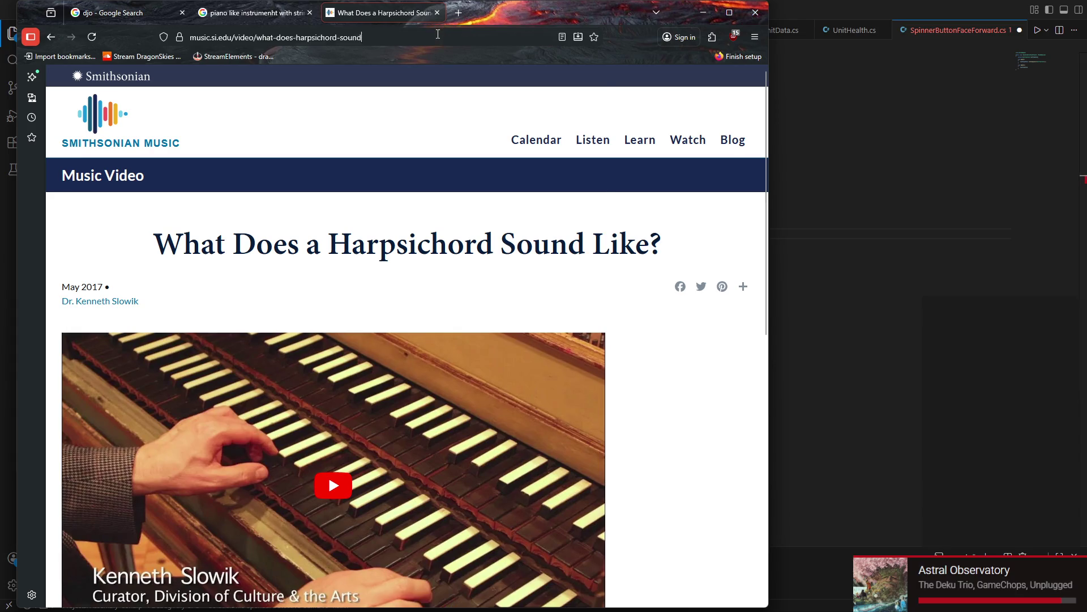
Step: Search Google for making Unity UI face the camera and expand the AI Overview
{"action": "left_click", "coordinate": [433, 39]}
{"action": "type", "text": "how to make"}
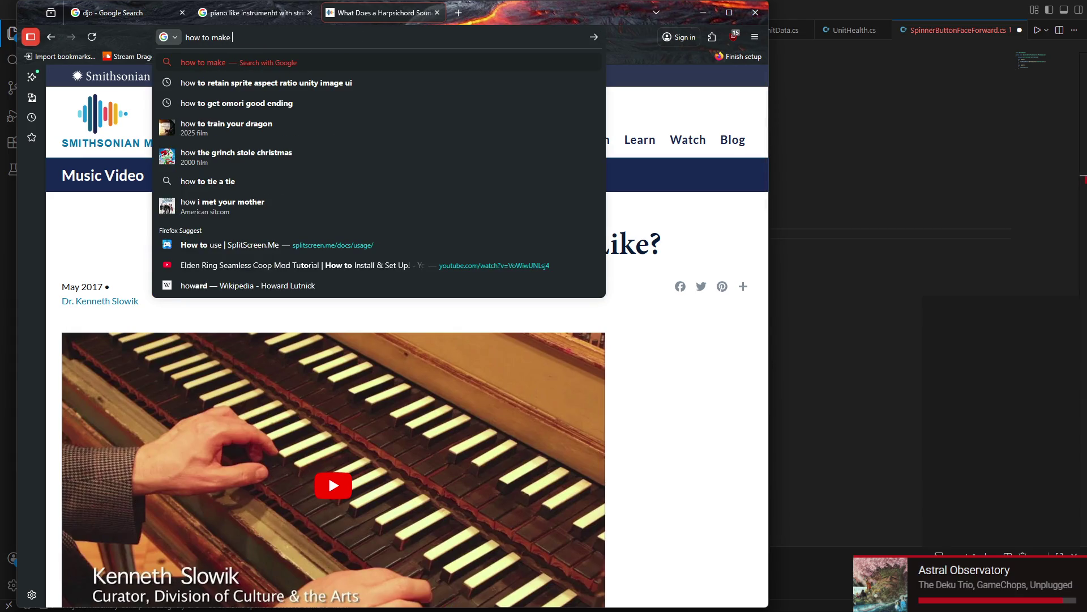
{"action": "type", "text": " ui elem"}
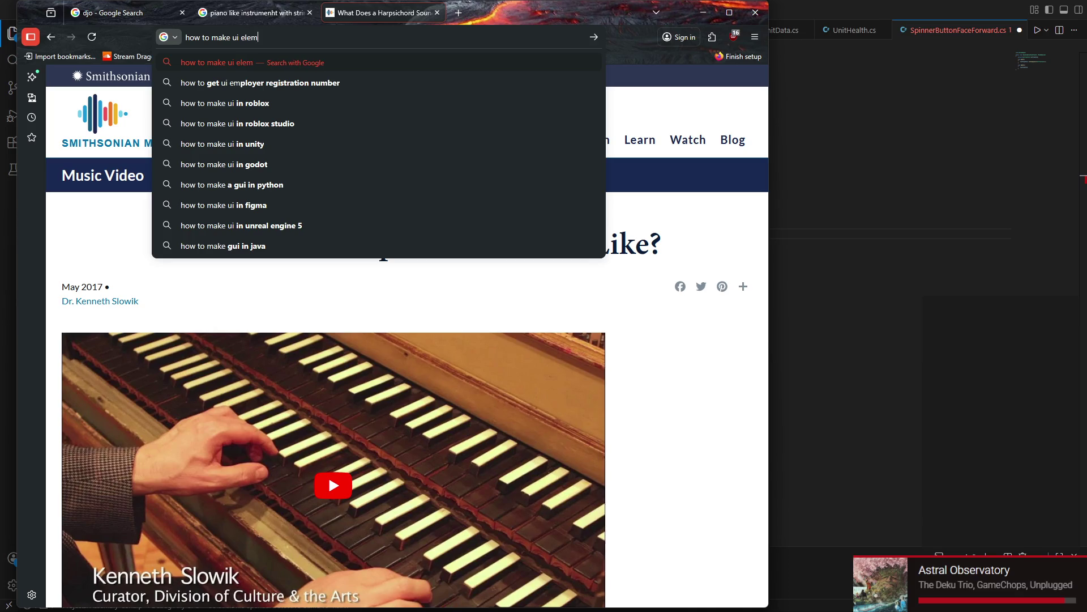
{"action": "type", "text": "ent always face "}
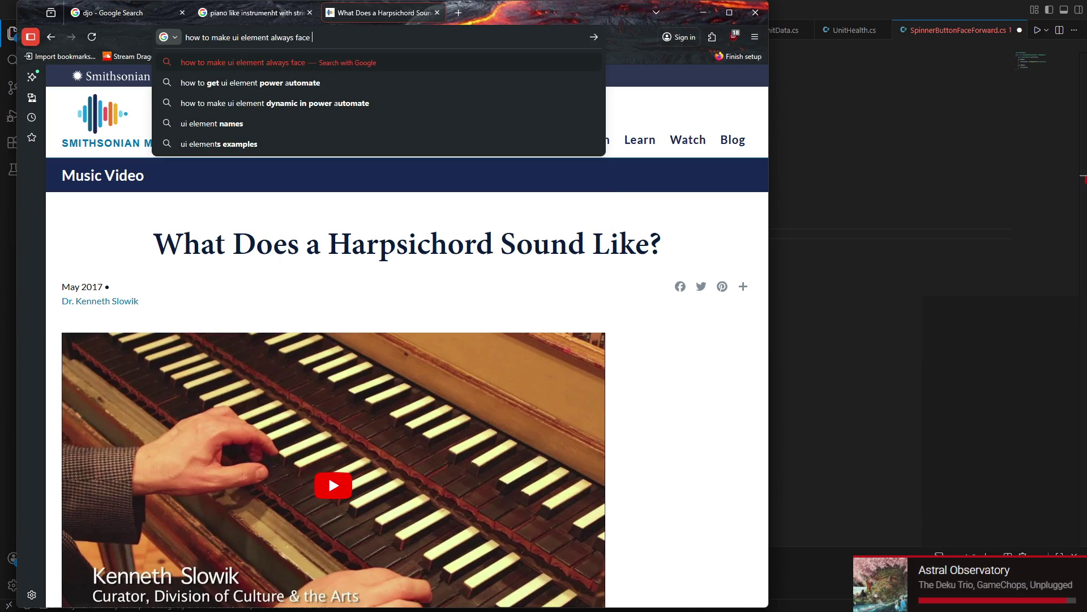
{"action": "type", "text": "forwards uni"}
{"action": "type", "text": "ty"}
{"action": "key", "text": "Return"}
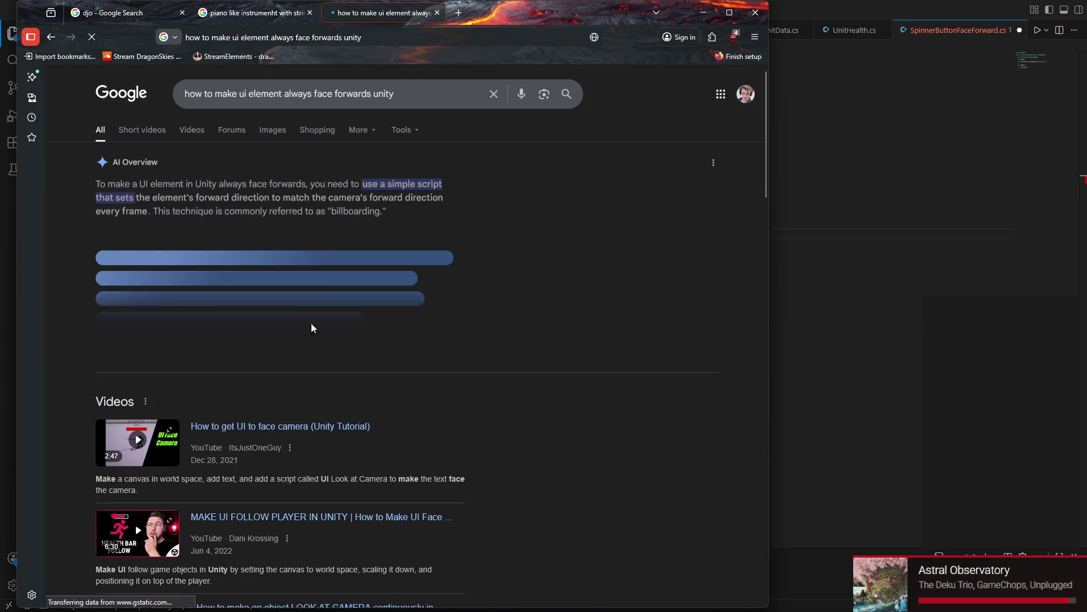
{"action": "left_click", "coordinate": [309, 351]}
{"action": "scroll", "coordinate": [296, 348], "scroll_direction": "down", "scroll_amount": 4}
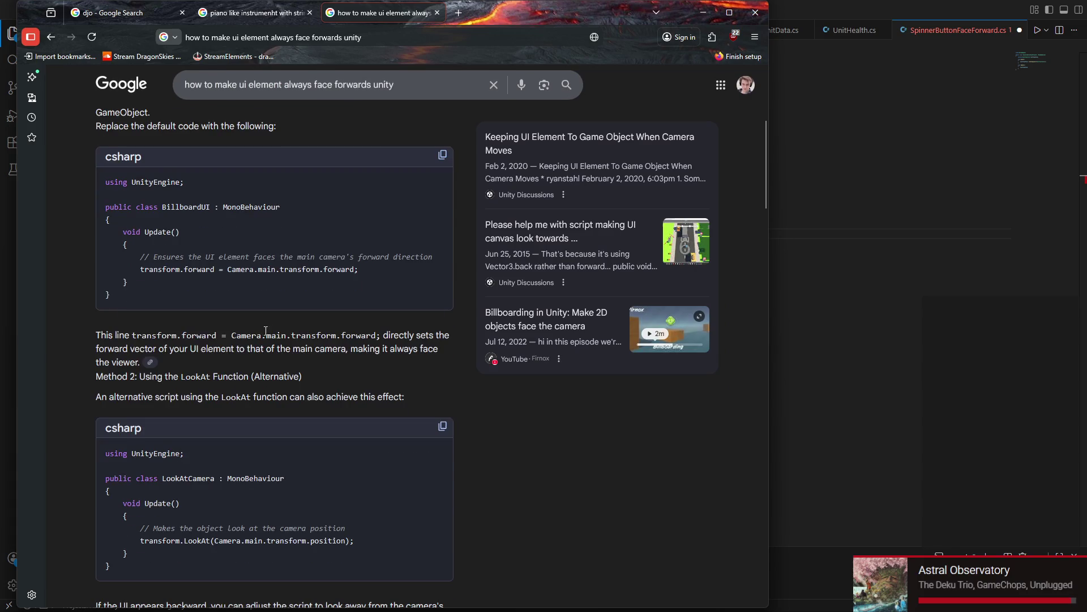
Step: Select the transform.LookAt code line from the answer and switch back to VS Code
{"action": "triple_click", "coordinate": [243, 269]}
{"action": "scroll", "coordinate": [243, 269], "scroll_direction": "down", "scroll_amount": 1}
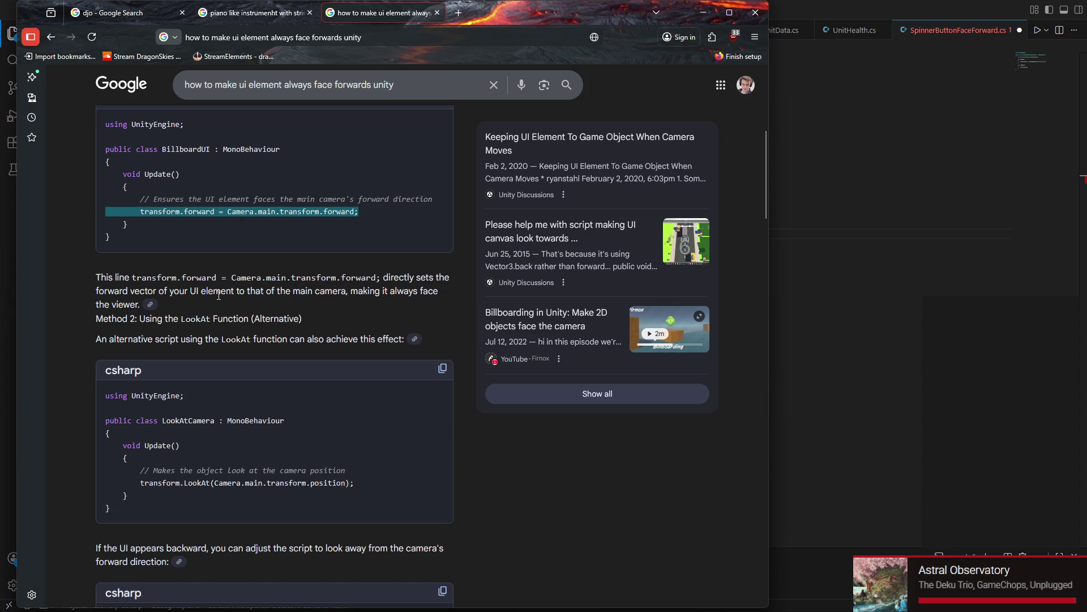
{"action": "scroll", "coordinate": [218, 295], "scroll_direction": "down", "scroll_amount": 2}
{"action": "scroll", "coordinate": [205, 300], "scroll_direction": "down", "scroll_amount": 1}
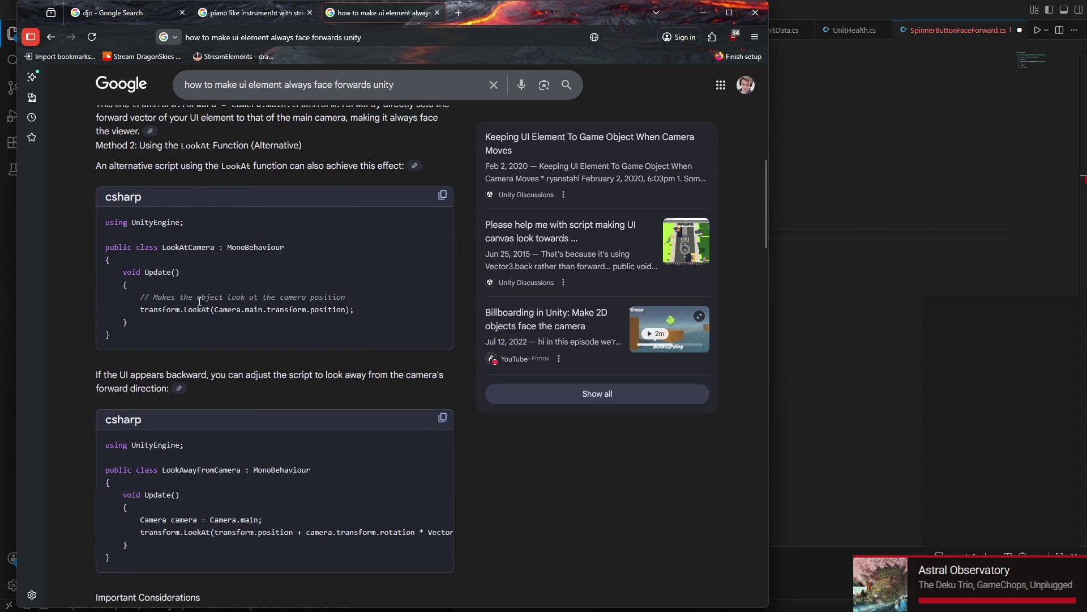
{"action": "left_click_drag", "start_coordinate": [141, 309], "coordinate": [358, 312]}
{"action": "key", "text": "ctrl+c"}
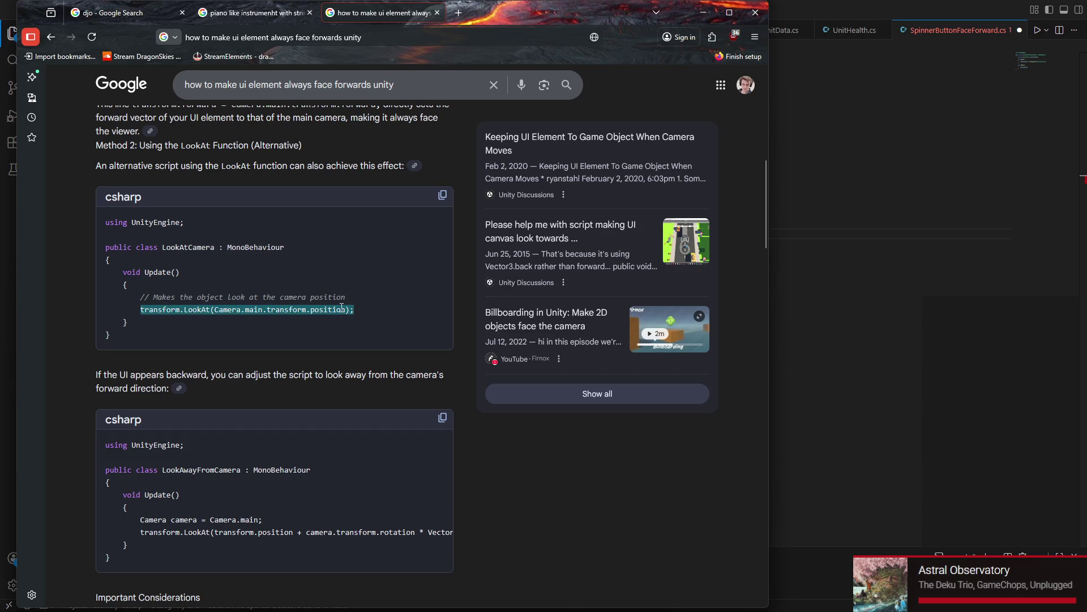
{"action": "scroll", "coordinate": [342, 307], "scroll_direction": "down", "scroll_amount": 3}
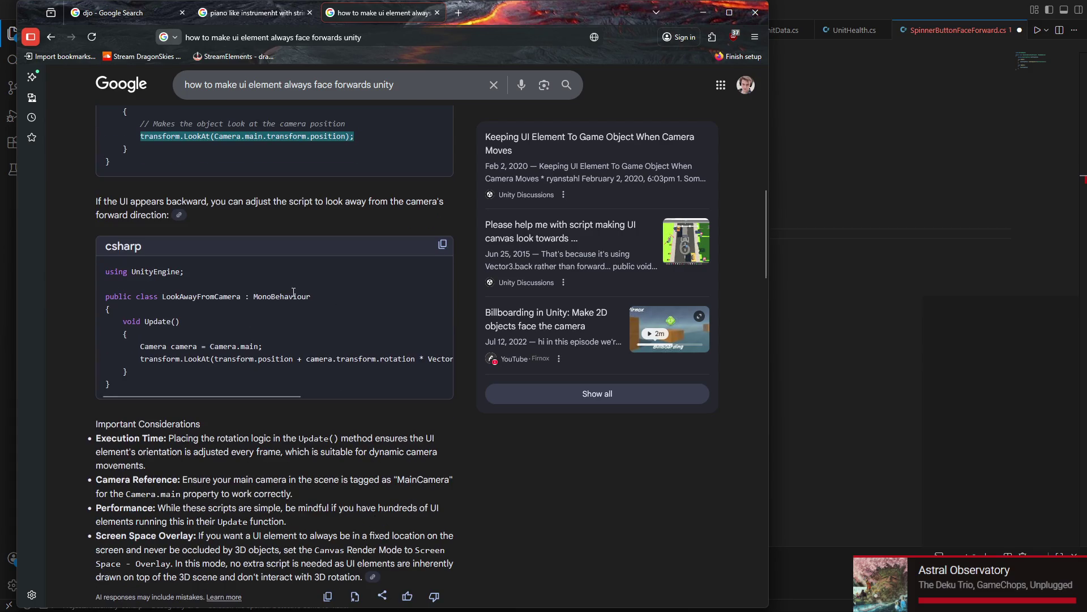
{"action": "key", "text": "alt+Tab"}
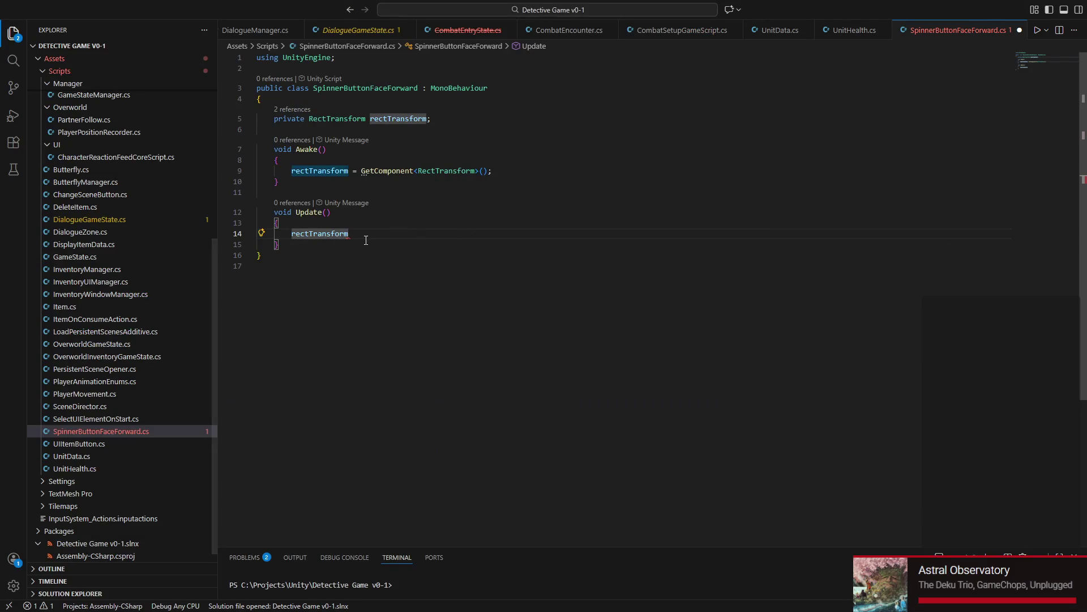
Step: Replace the partial line with rectTransform.LookAt(Camera.main.transform.position) in Update and save
{"action": "key", "text": "BackSpace"}
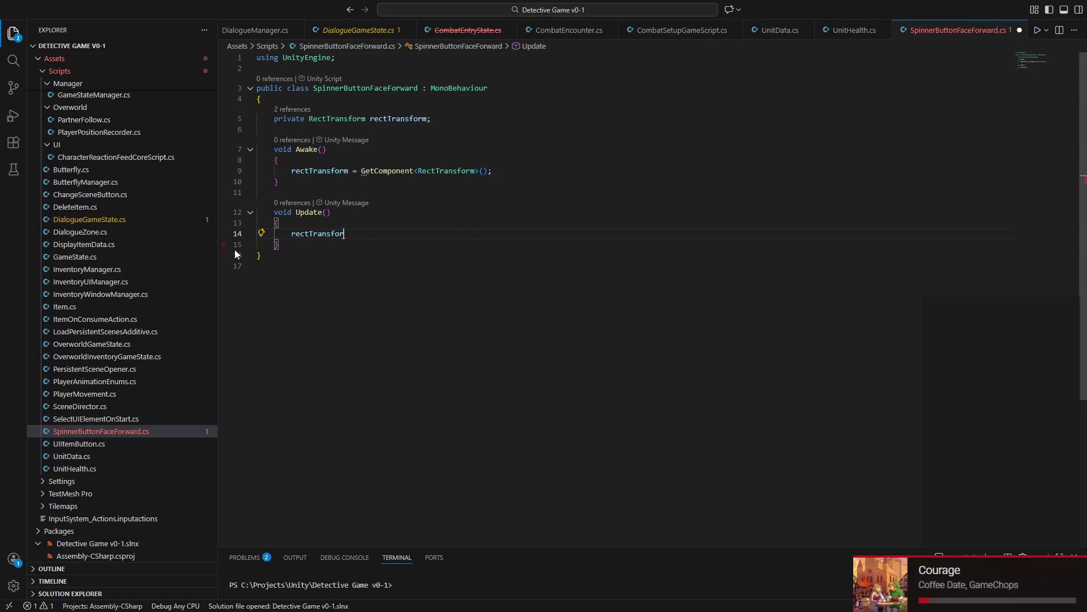
{"action": "key", "text": "BackSpace"}
{"action": "key", "text": "BackSpace"}
{"action": "key", "text": "BackSpace"}
{"action": "key", "text": "BackSpace"}
{"action": "key", "text": "BackSpace"}
{"action": "key", "text": "ctrl+v"}
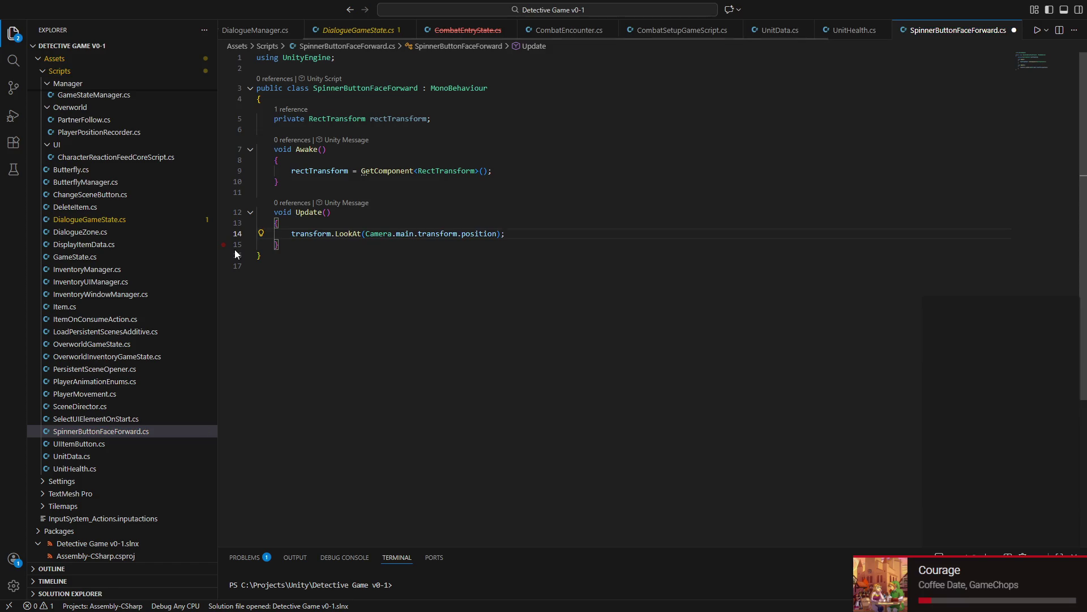
{"action": "key", "text": "ctrl+s"}
{"action": "double_click", "coordinate": [313, 231]}
{"action": "type", "text": "rec"}
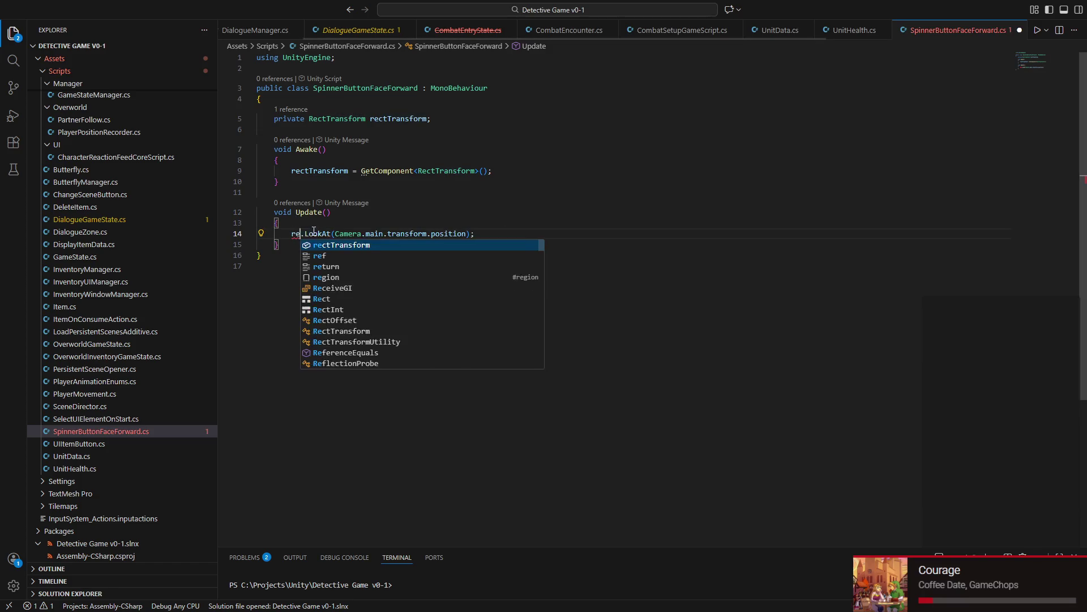
{"action": "key", "text": "Tab"}
{"action": "key", "text": "ctrl+s"}
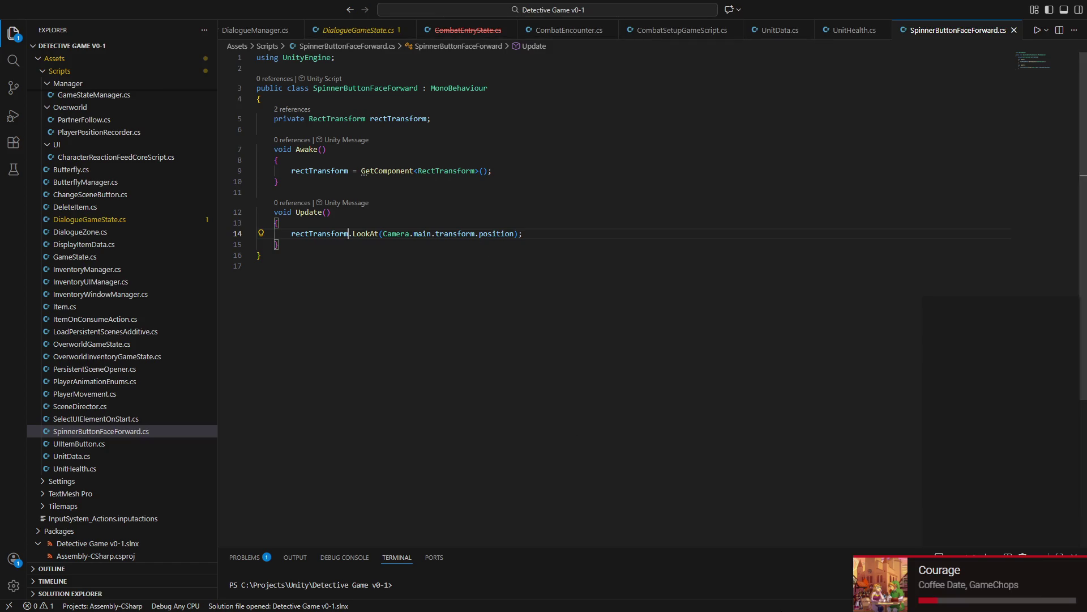
{"action": "key", "text": "super"}
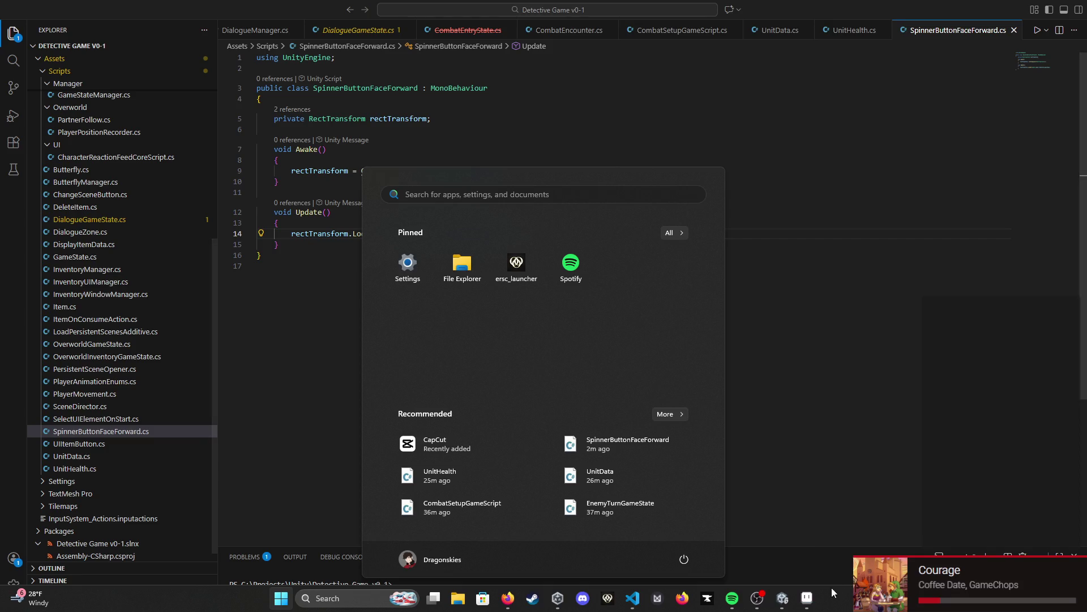
Step: Back in Unity, tilt the outer Spinner's X rotation to about -10.87
{"action": "left_click", "coordinate": [757, 598]}
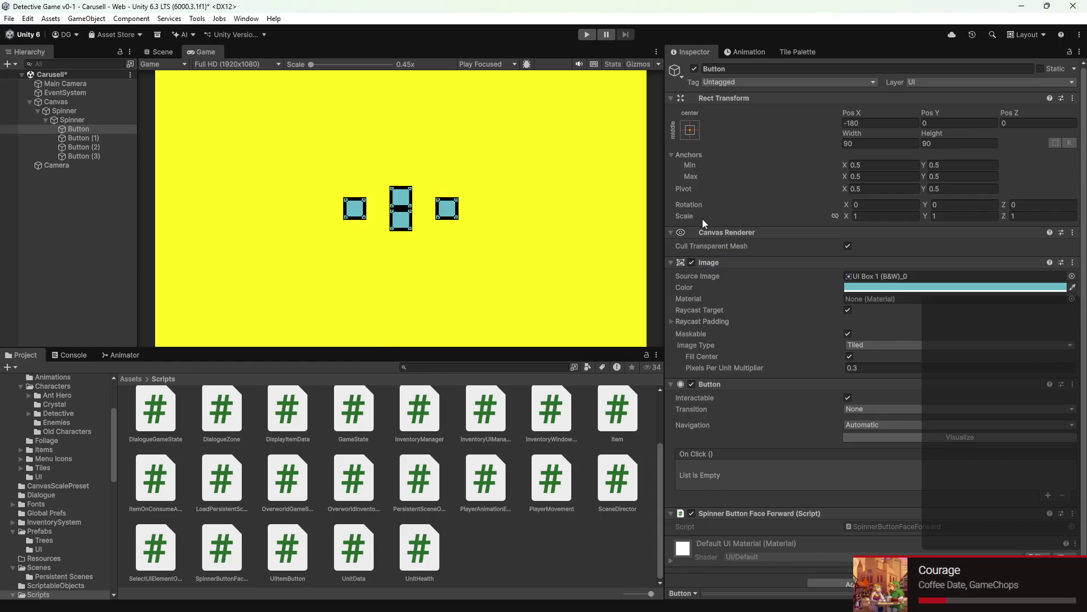
{"action": "left_click", "coordinate": [76, 111]}
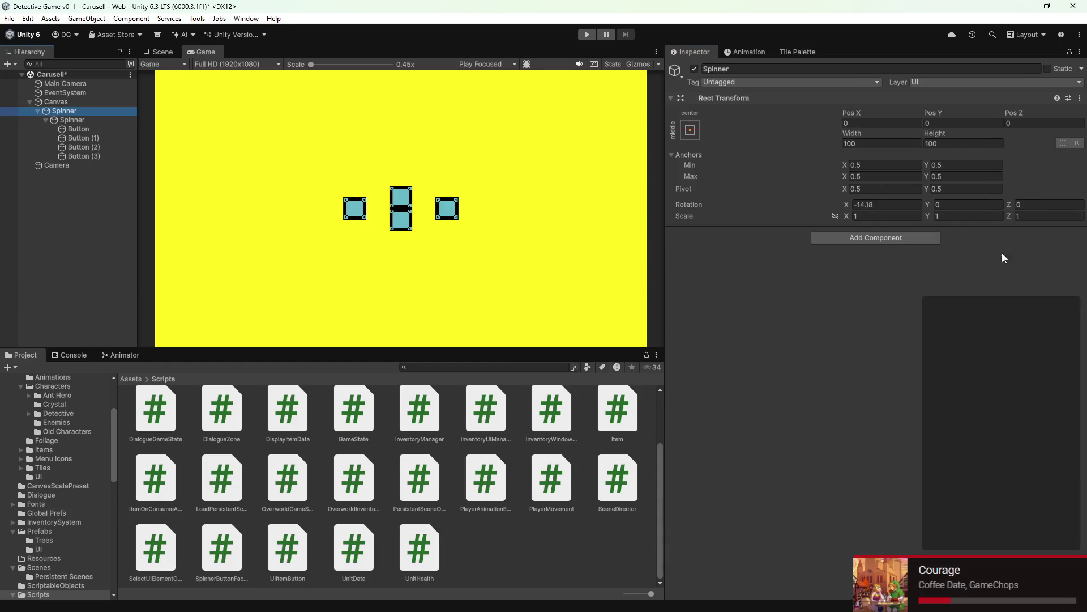
{"action": "left_click_drag", "start_coordinate": [850, 205], "coordinate": [993, 195]}
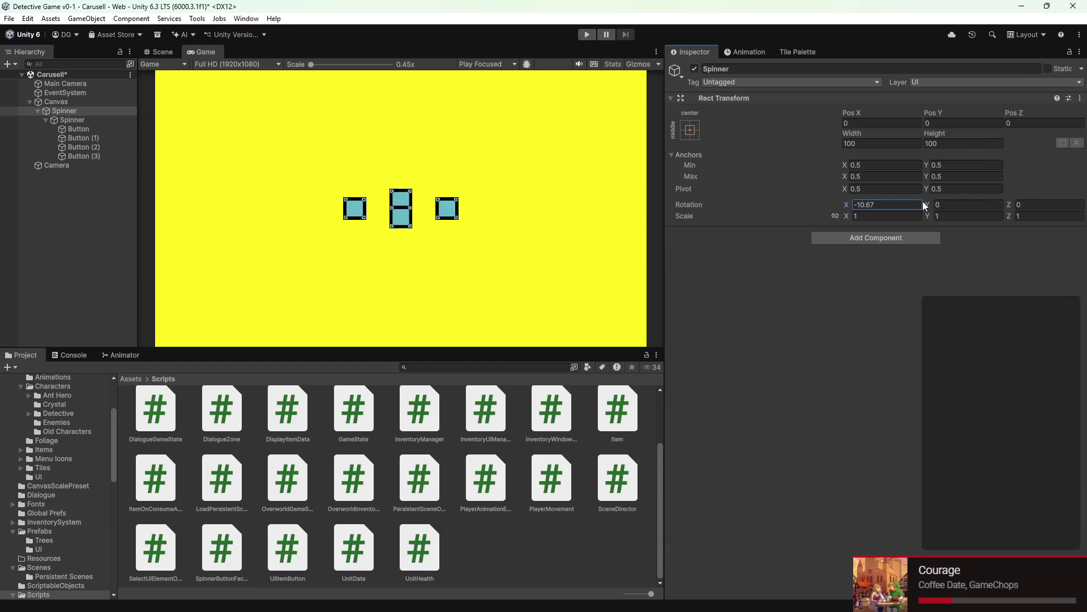
Step: In Play mode, spin the inner Spinner around Y to about 576 degrees
{"action": "left_click", "coordinate": [588, 34]}
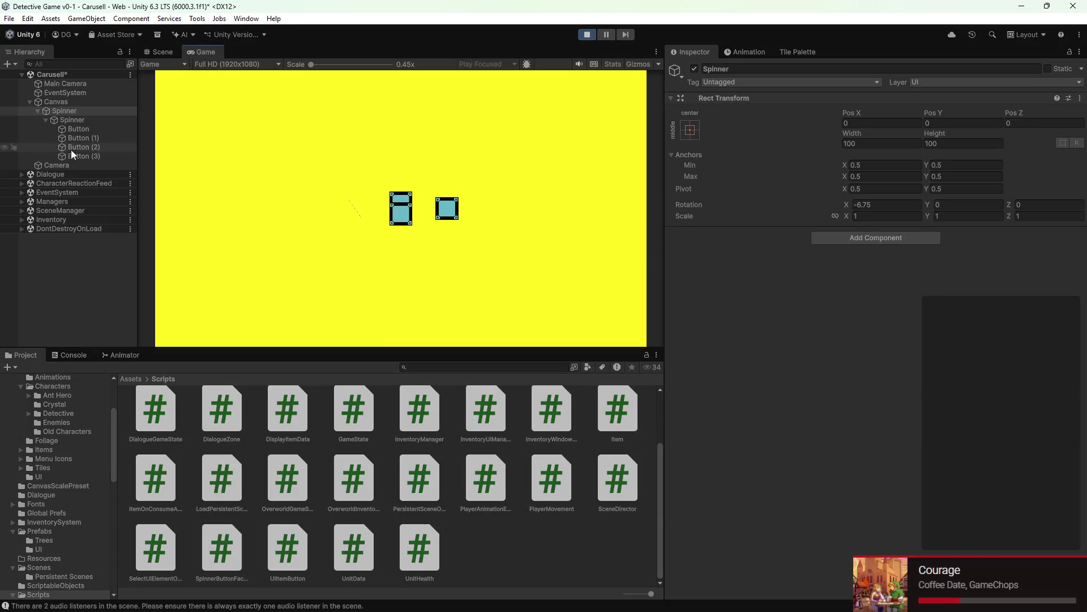
{"action": "left_click", "coordinate": [85, 123]}
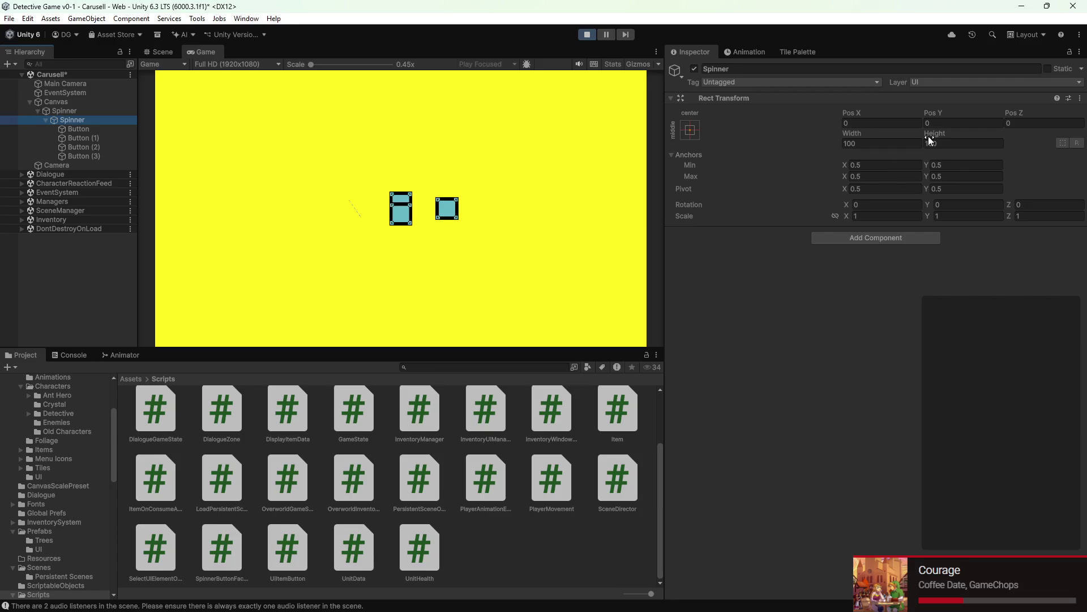
{"action": "left_click", "coordinate": [928, 204]}
{"action": "left_click_drag", "start_coordinate": [930, 204], "coordinate": [667, 154]}
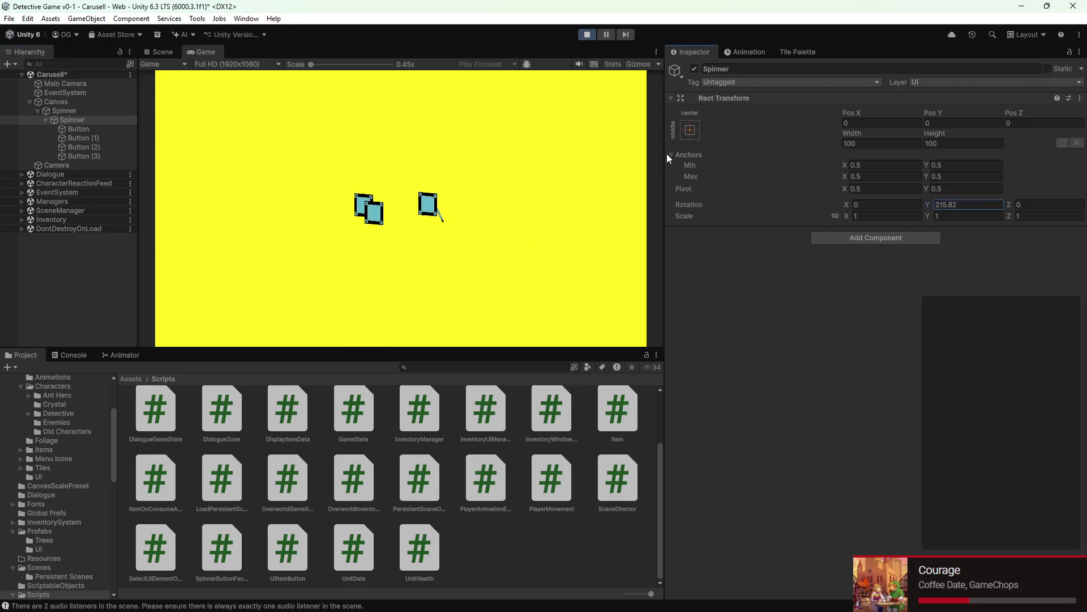
{"action": "left_click_drag", "start_coordinate": [667, 155], "coordinate": [1, 306]}
Step: Show the Console's audio listener warnings and stop playing the scene
{"action": "left_click", "coordinate": [82, 358]}
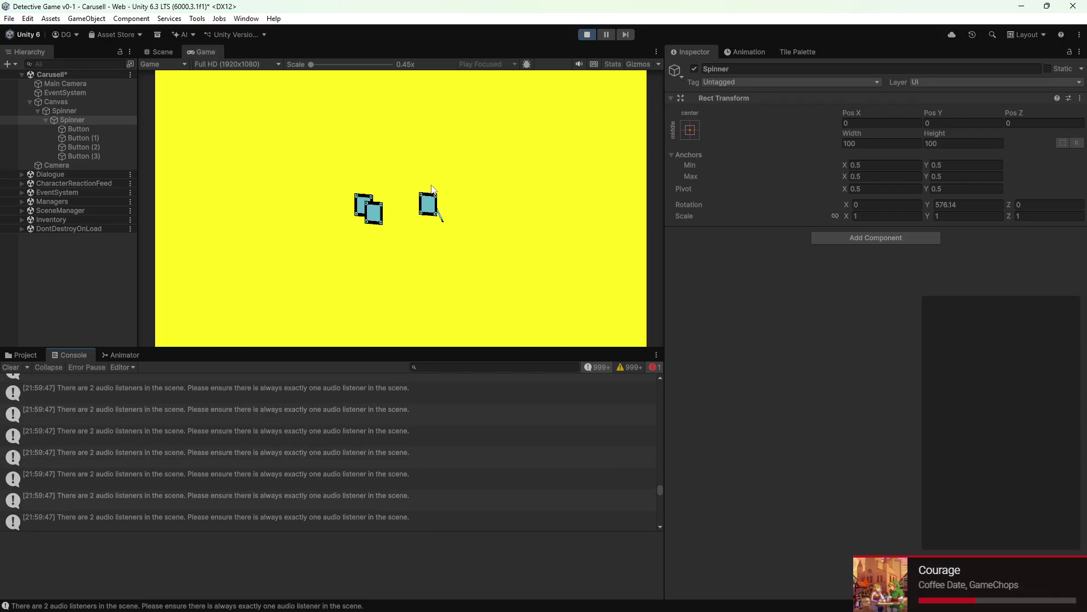
{"action": "left_click", "coordinate": [588, 35]}
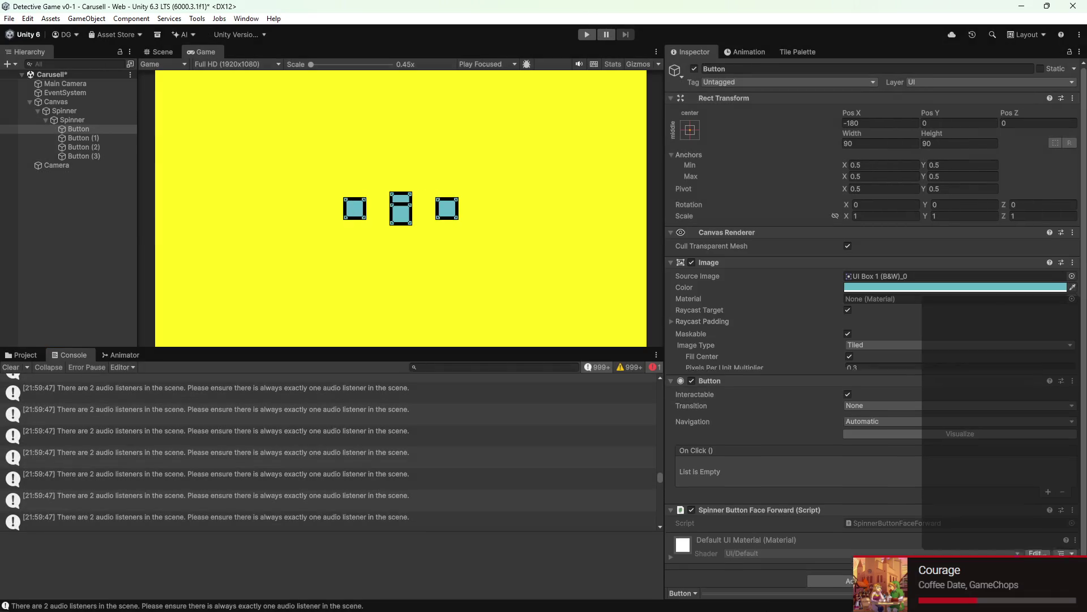
{"action": "mouse_move", "coordinate": [732, 598]}
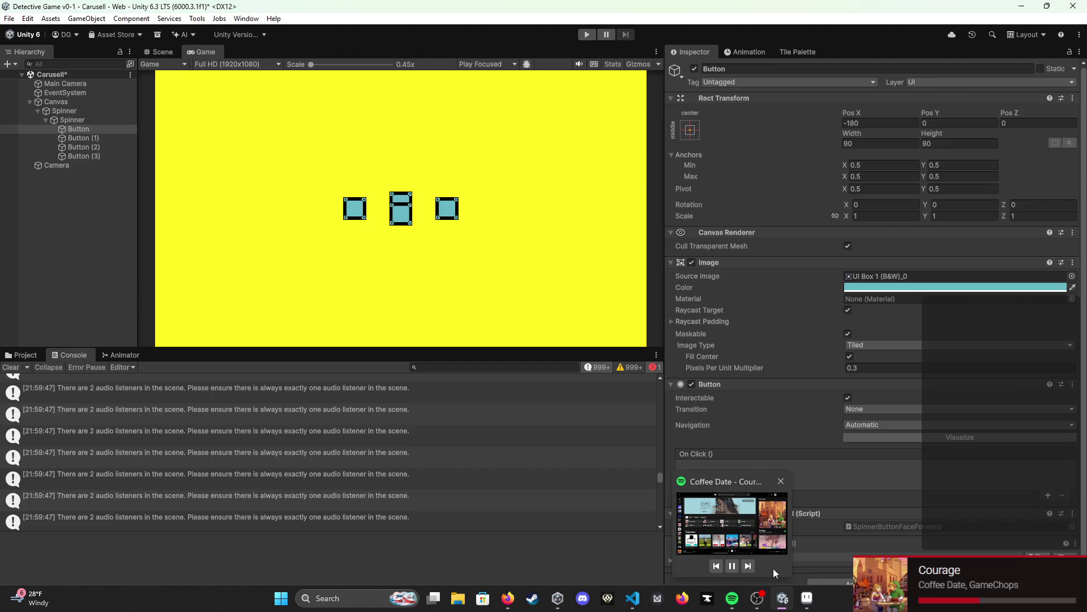
{"action": "left_click", "coordinate": [633, 597]}
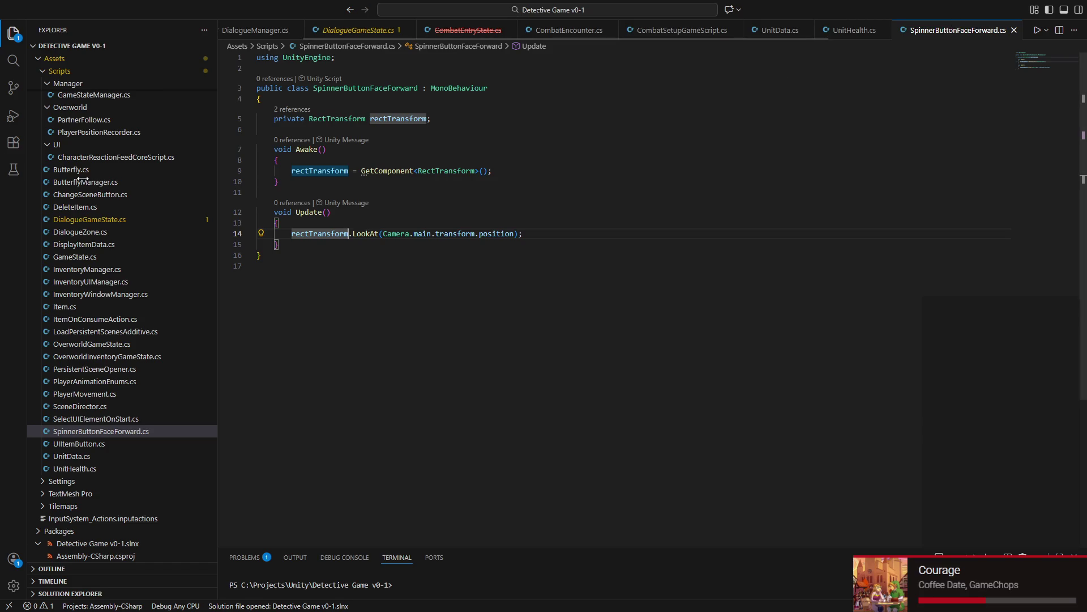
Step: Place the cursor on the empty last line of SpinnerButtonFaceForward
{"action": "left_click", "coordinate": [964, 424]}
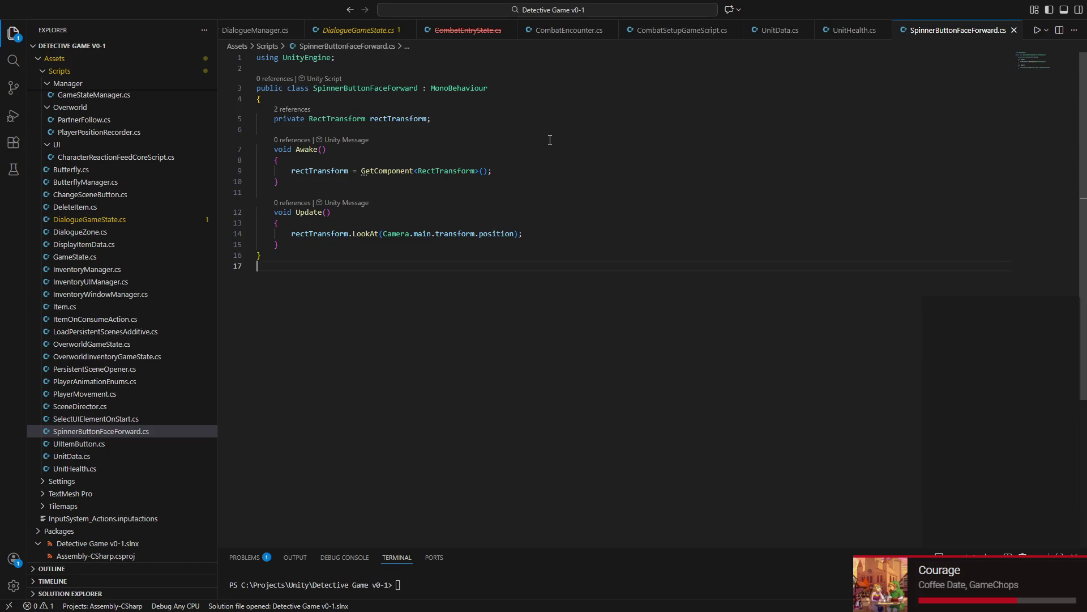
Step: Close CombatEntryState.cs and select all of SpinnerButtonFaceForward's code
{"action": "mouse_move", "coordinate": [463, 31]}
{"action": "left_click", "coordinate": [509, 30]}
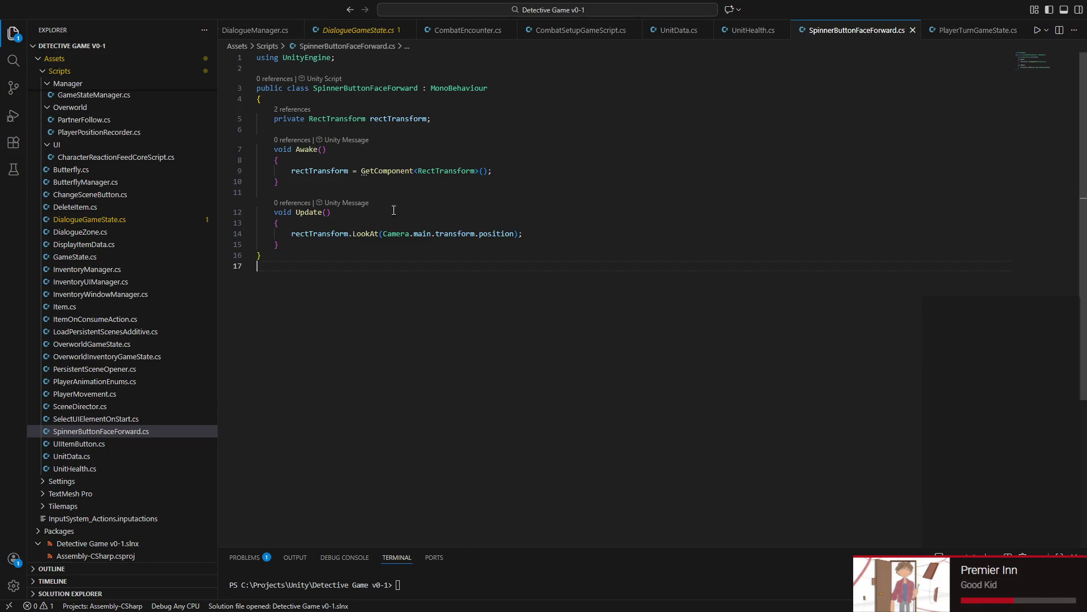
{"action": "key", "text": "ctrl+shift+Home"}
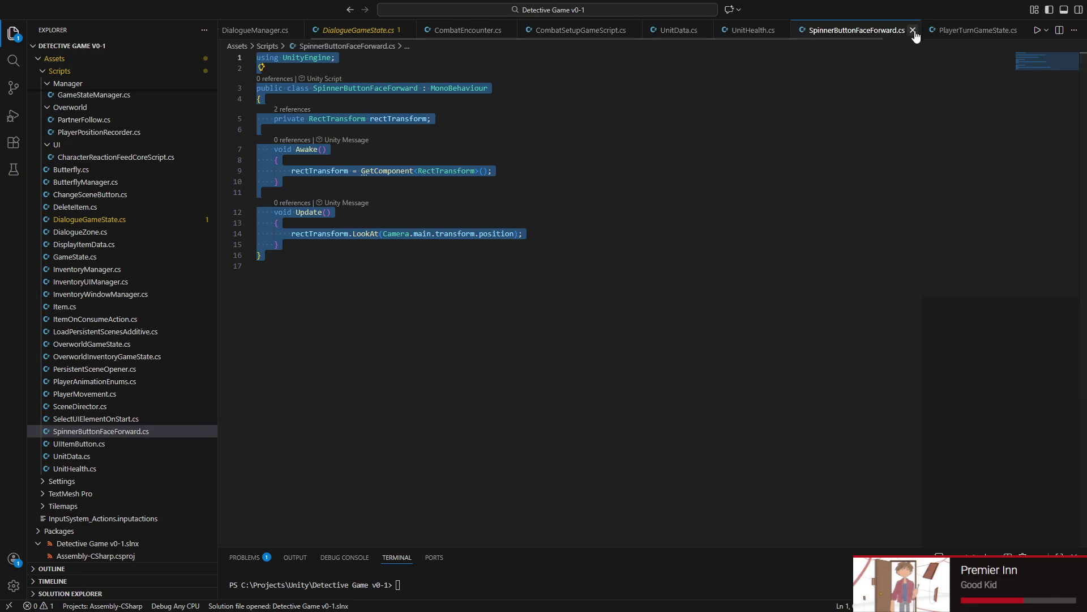
Step: Move the four Buttons directly under Canvas and delete the old Spinner objects
{"action": "key", "text": "super"}
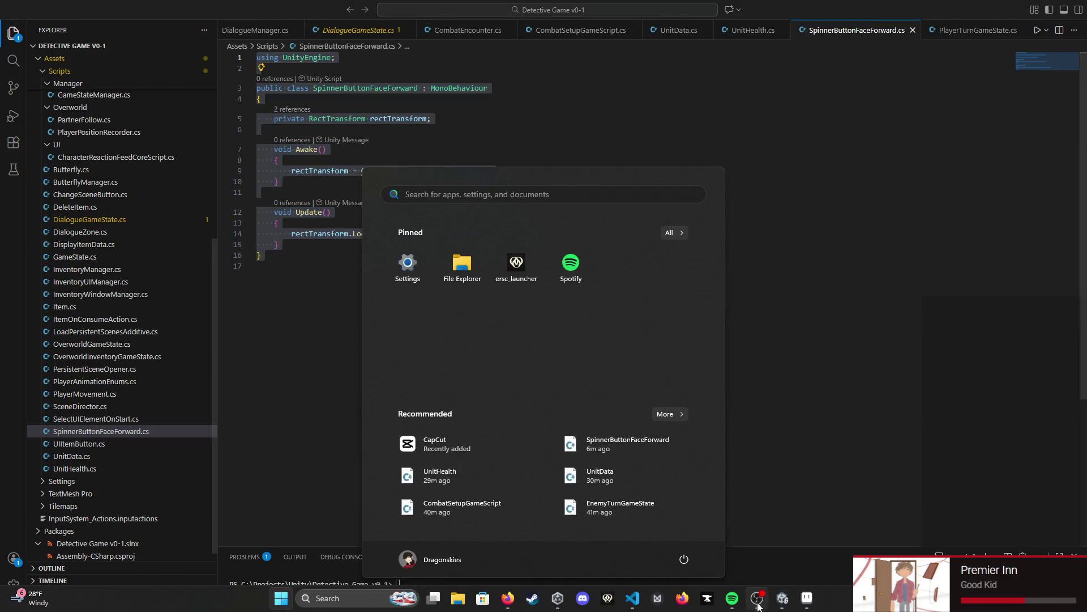
{"action": "left_click", "coordinate": [783, 598]}
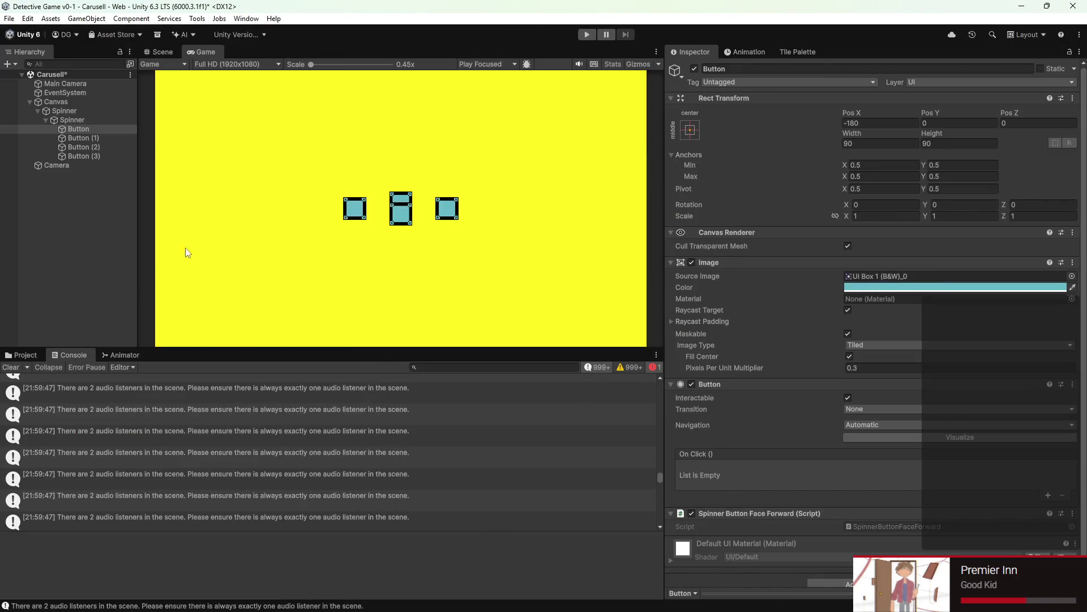
{"action": "left_click", "coordinate": [19, 354]}
{"action": "left_click", "coordinate": [63, 120]}
{"action": "left_click", "coordinate": [74, 156], "text": "shift"}
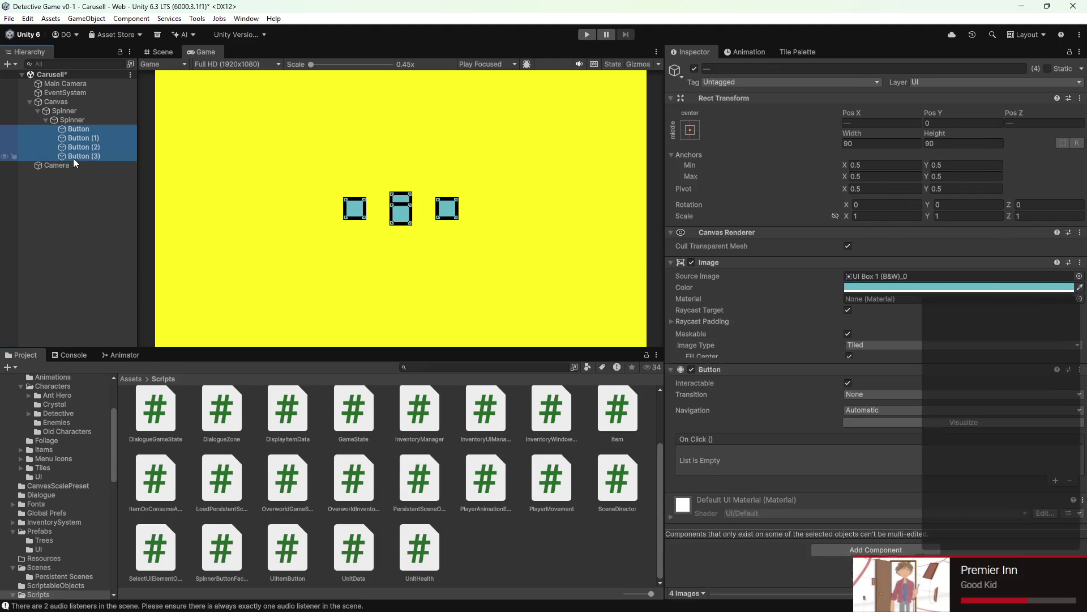
{"action": "left_click_drag", "start_coordinate": [74, 125], "coordinate": [50, 108]}
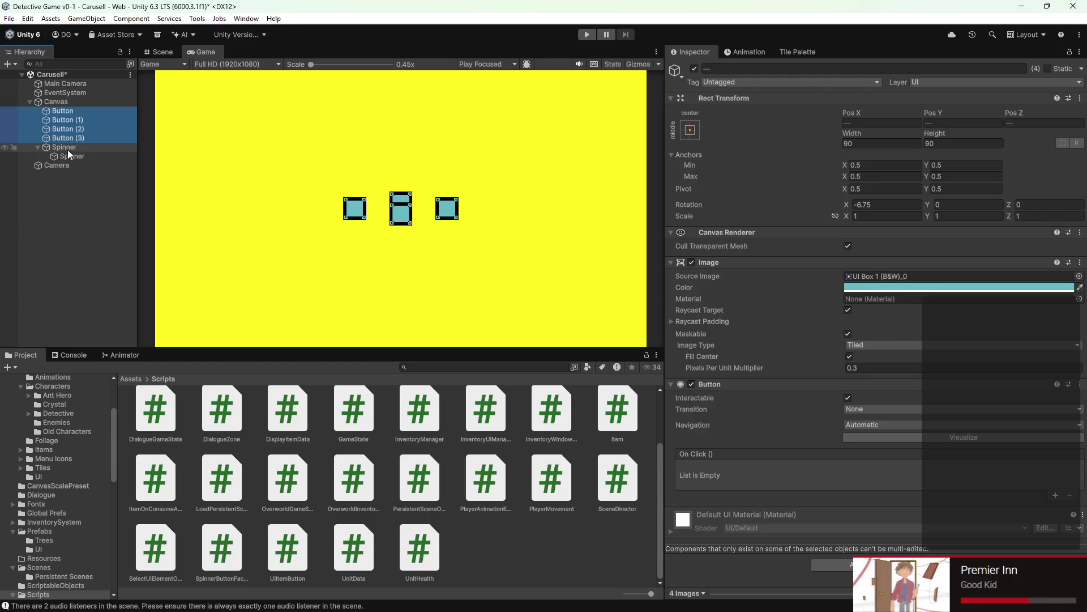
{"action": "left_click", "coordinate": [68, 151]}
{"action": "right_click", "coordinate": [70, 154]}
{"action": "left_click", "coordinate": [128, 212]}
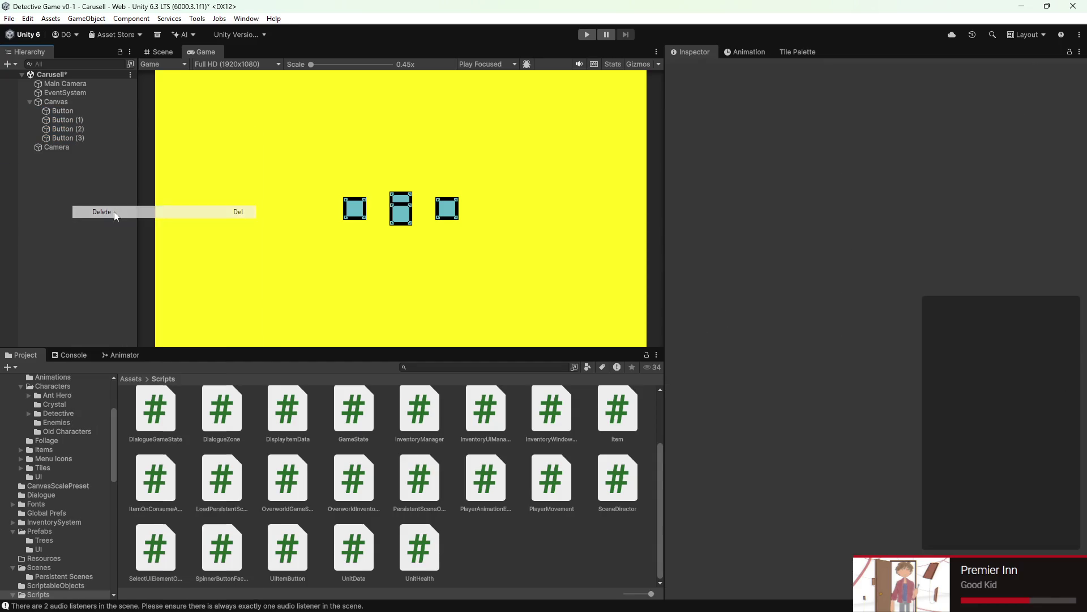
Step: Create a new empty GameObject named Spinner at the scene root
{"action": "left_click", "coordinate": [8, 64]}
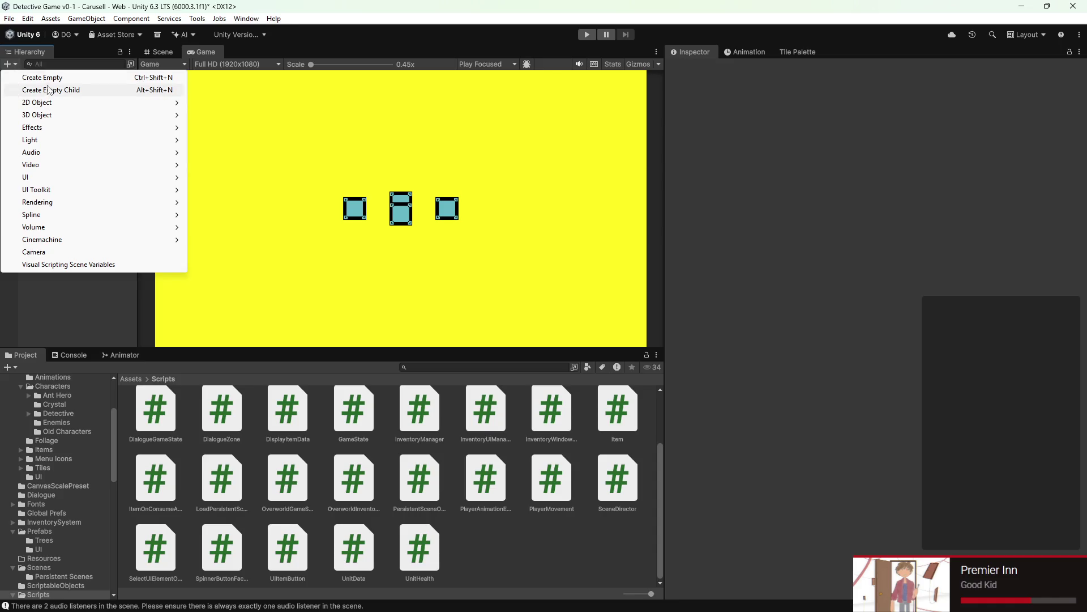
{"action": "left_click", "coordinate": [47, 82]}
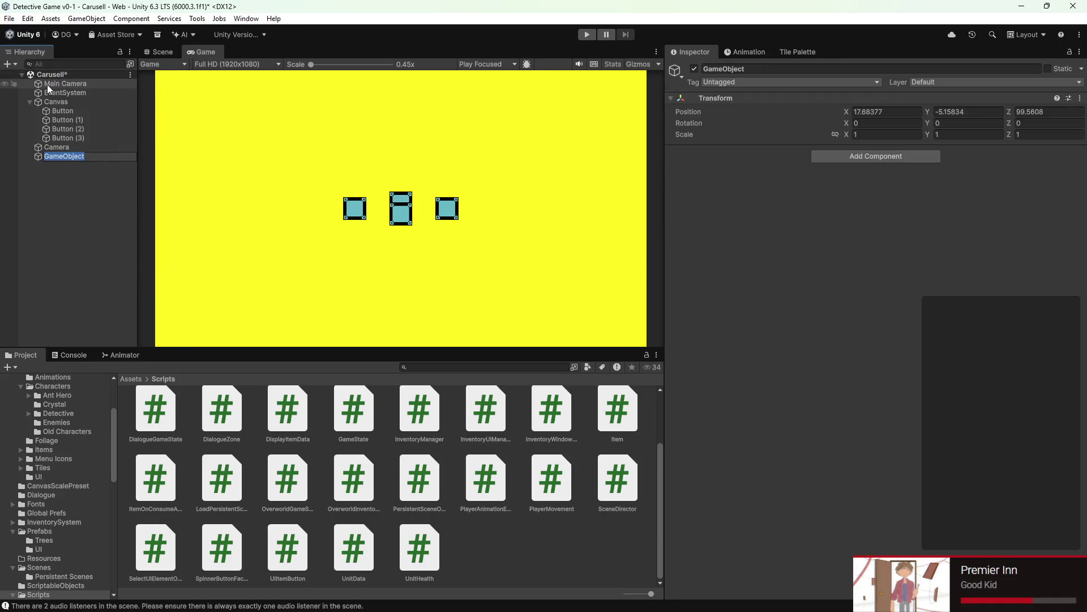
{"action": "type", "text": "Spinner"}
{"action": "key", "text": "Return"}
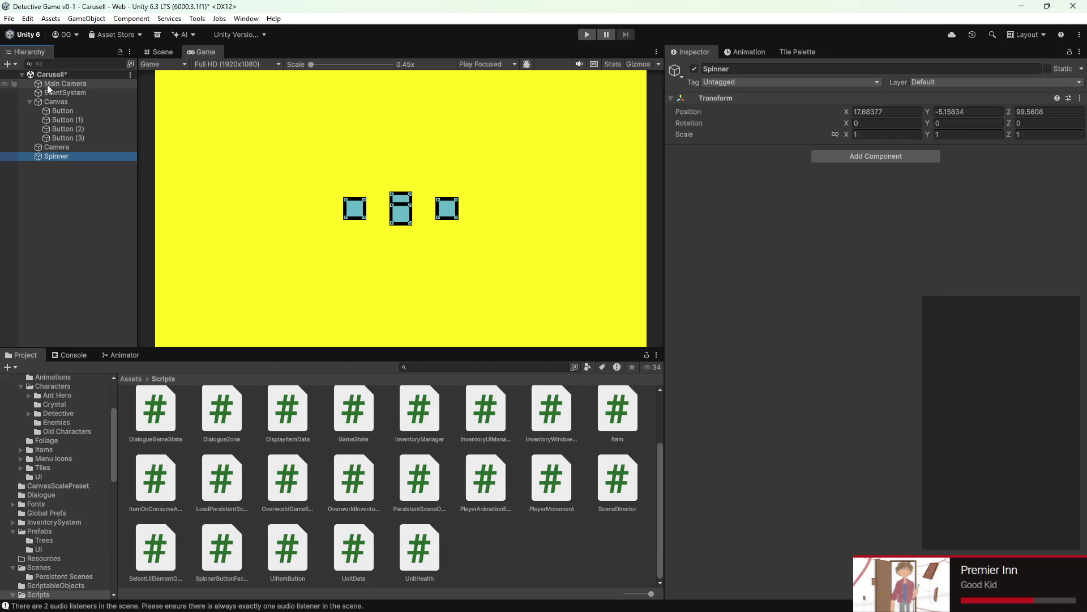
{"action": "left_click_drag", "start_coordinate": [81, 152], "coordinate": [26, 159]}
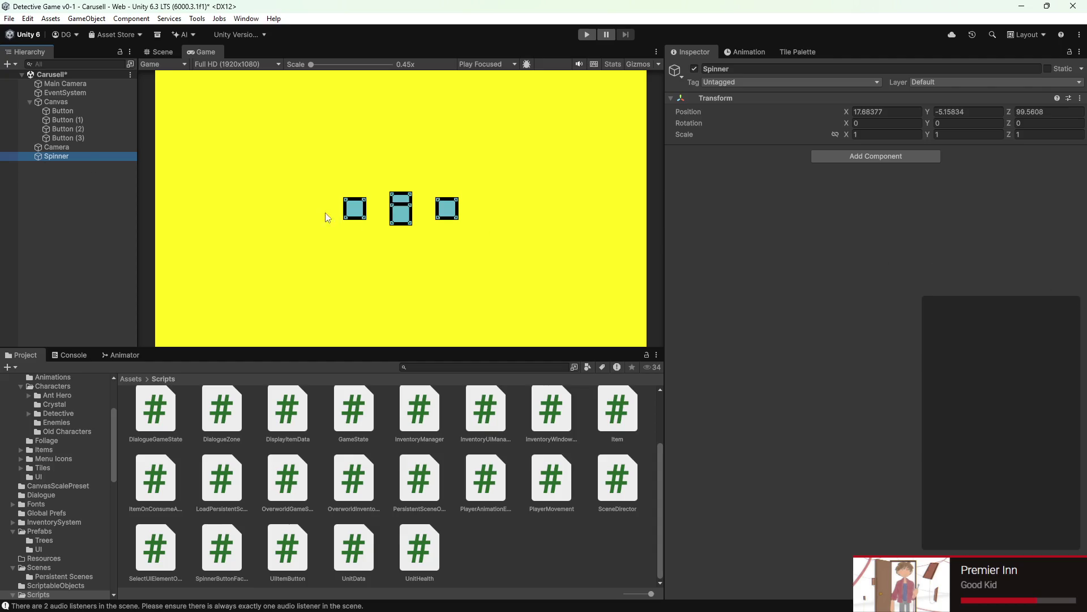
{"action": "left_click", "coordinate": [163, 53]}
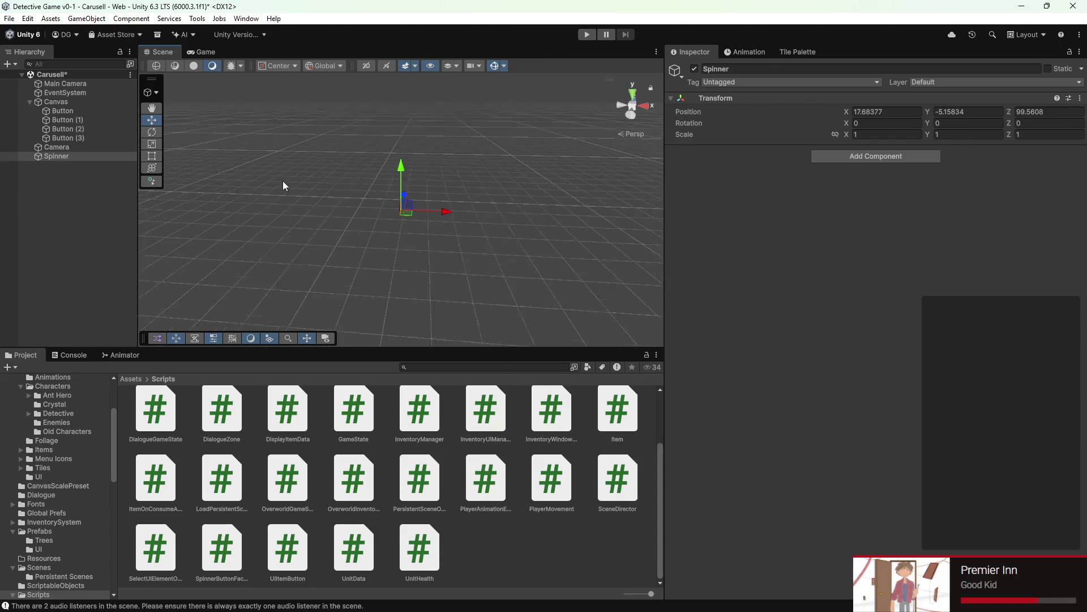
Step: In 2D scene view, give Spinner the green diamond icon
{"action": "left_click", "coordinate": [366, 65]}
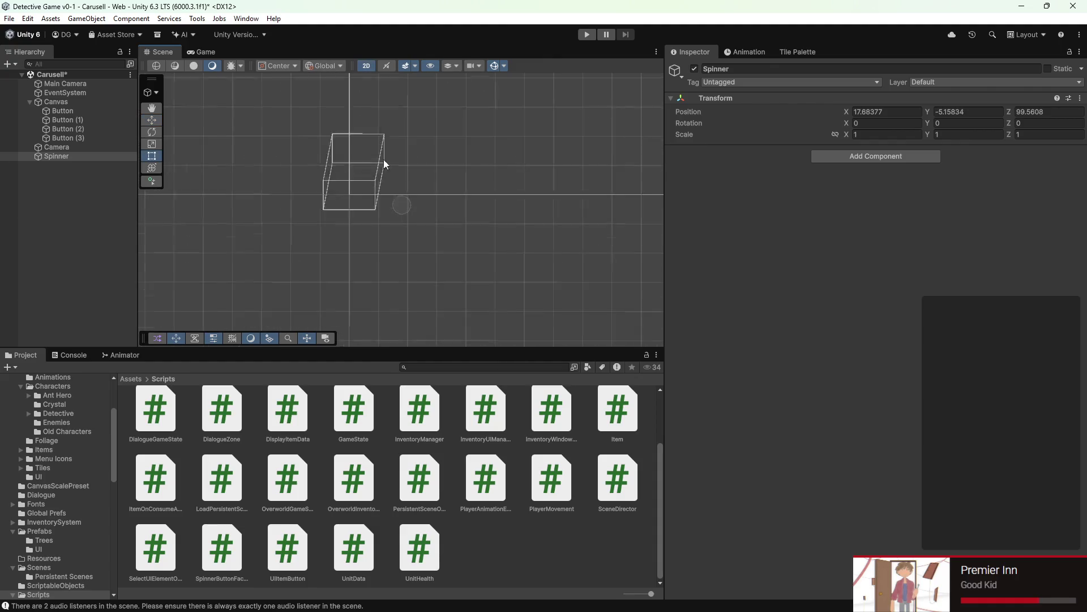
{"action": "double_click", "coordinate": [72, 156]}
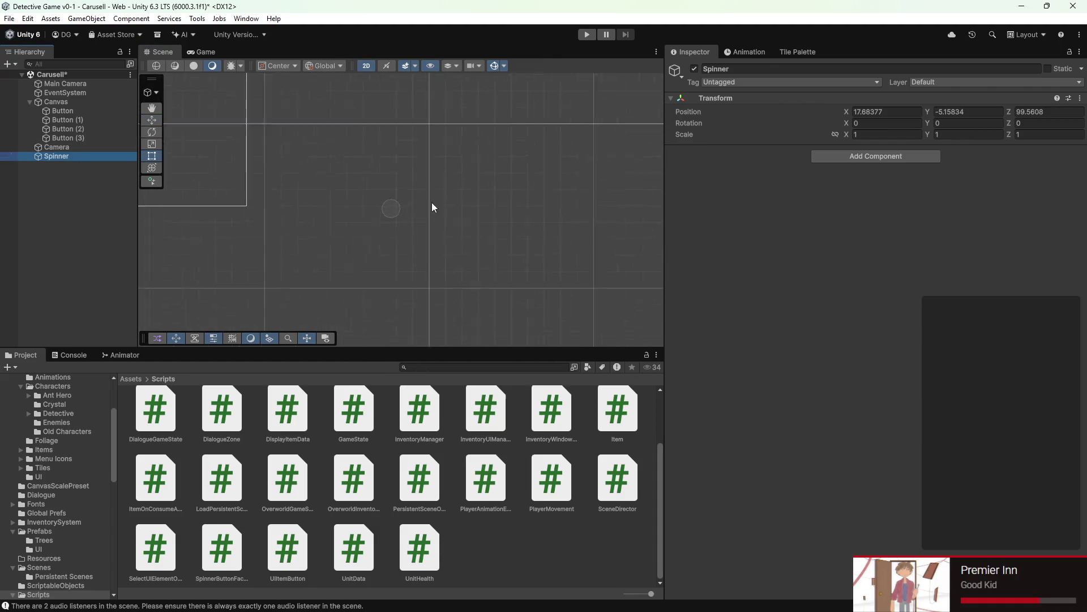
{"action": "left_click", "coordinate": [677, 73]}
{"action": "left_click", "coordinate": [701, 127]}
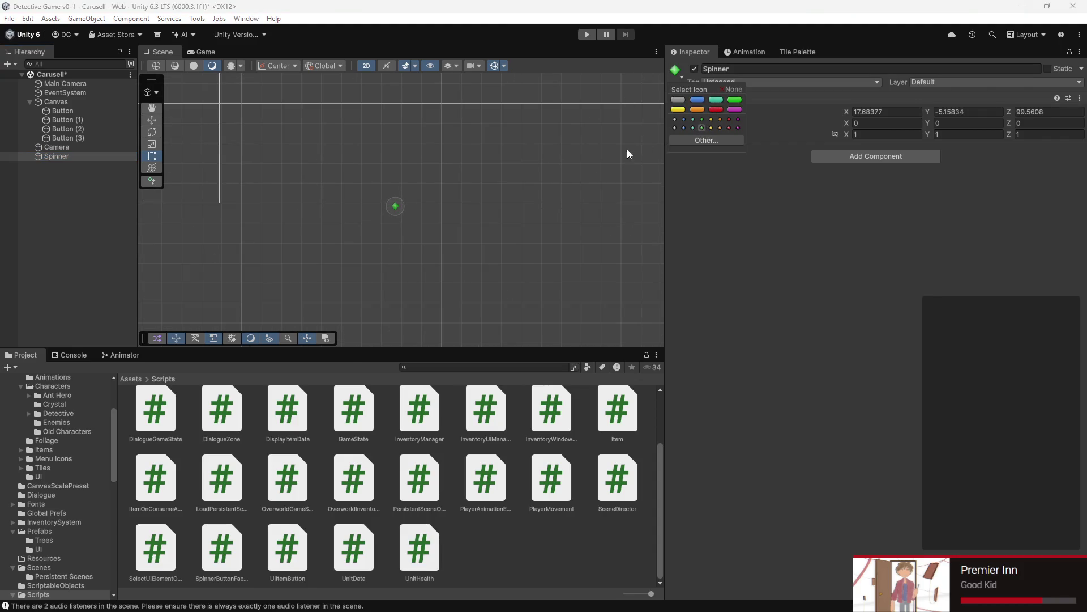
{"action": "left_click", "coordinate": [472, 240]}
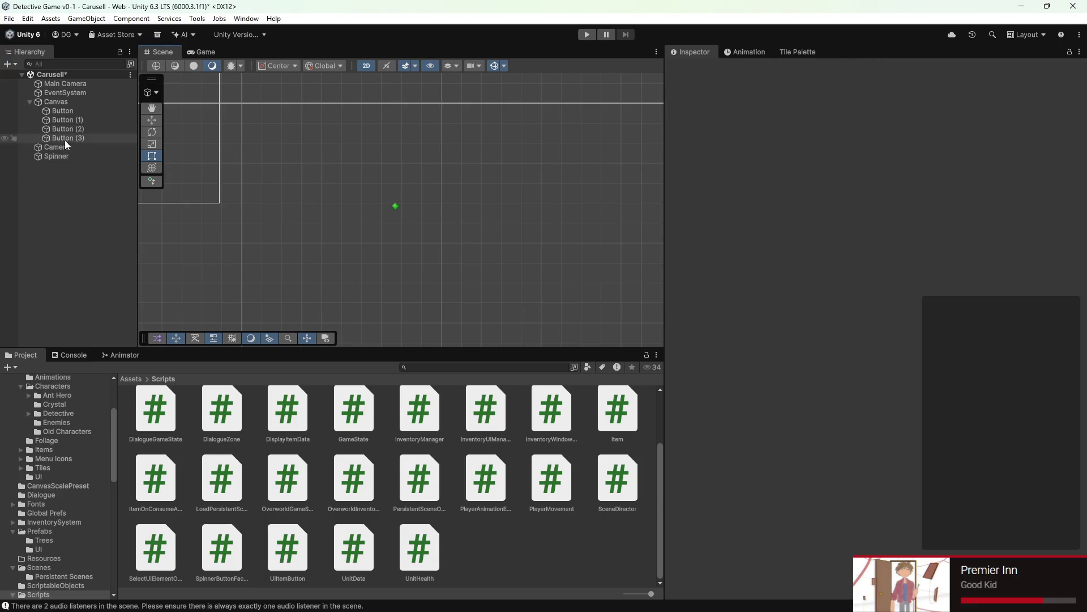
Step: Reset Spinner's position to 0, 0, 0 and return to the Game view
{"action": "left_click", "coordinate": [66, 159]}
{"action": "left_click", "coordinate": [862, 108]}
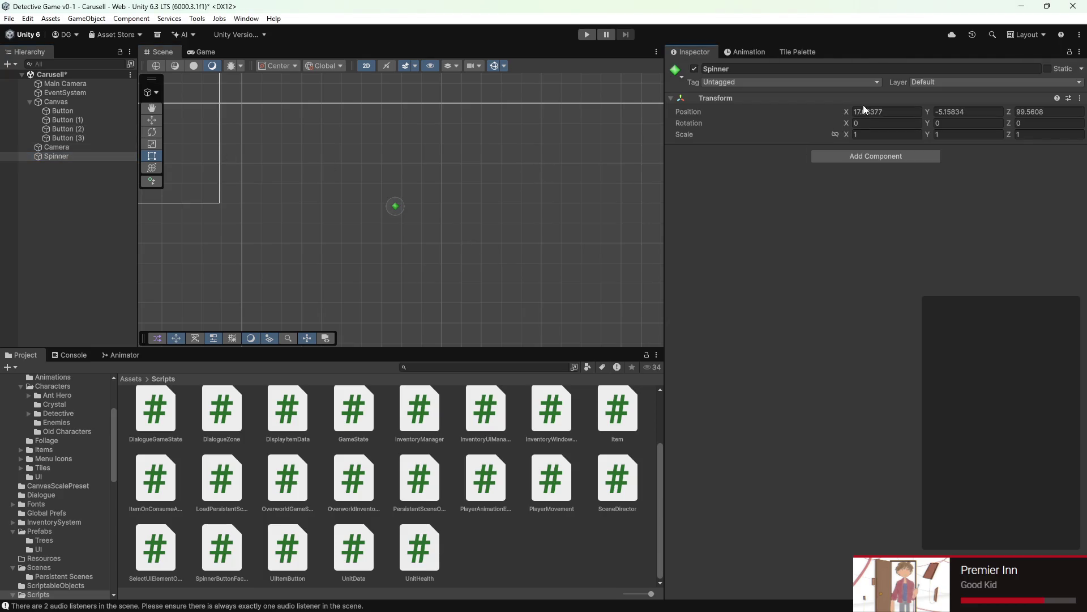
{"action": "double_click", "coordinate": [863, 112]}
{"action": "type", "text": "0"}
{"action": "key", "text": "Tab"}
{"action": "type", "text": "0"}
{"action": "double_click", "coordinate": [206, 52]}
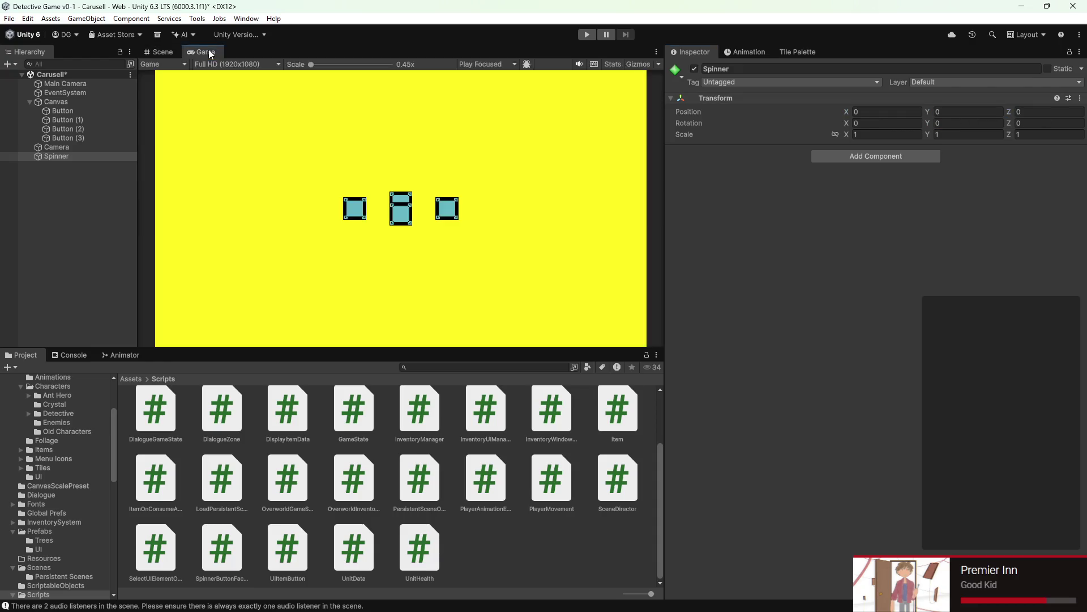
{"action": "double_click", "coordinate": [26, 52]}
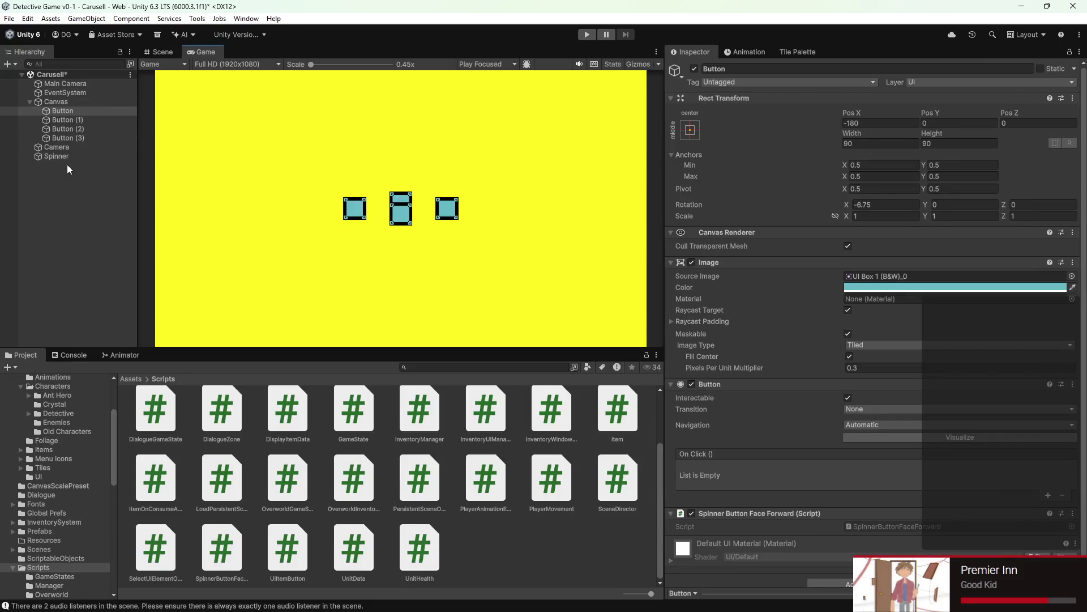
Step: Delete the extra Camera and set the Canvas Render Mode to World Space
{"action": "right_click", "coordinate": [67, 148]}
{"action": "left_click", "coordinate": [108, 224]}
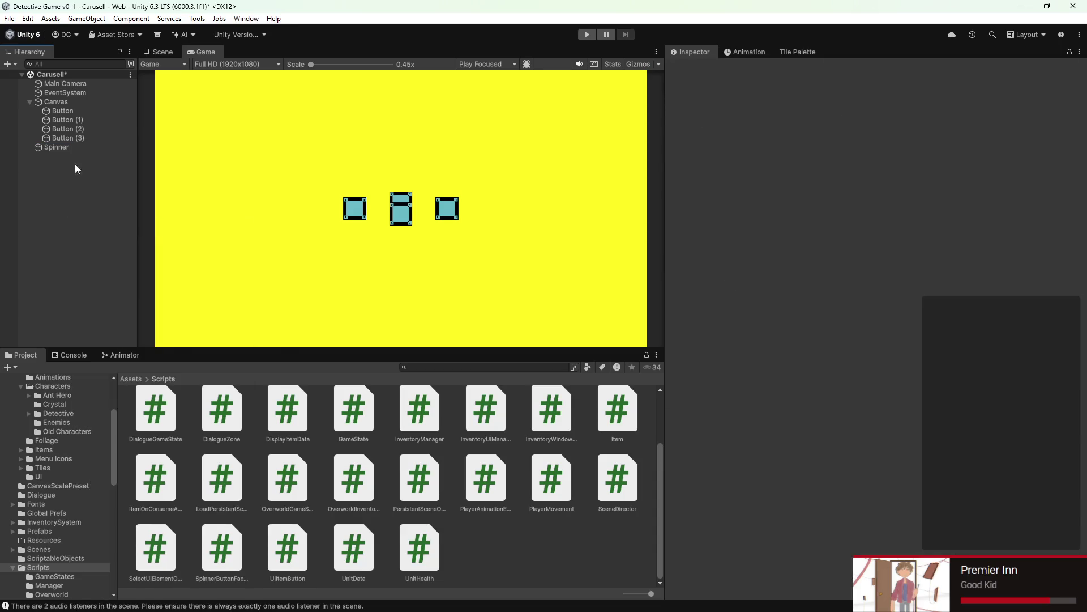
{"action": "left_click", "coordinate": [61, 102]}
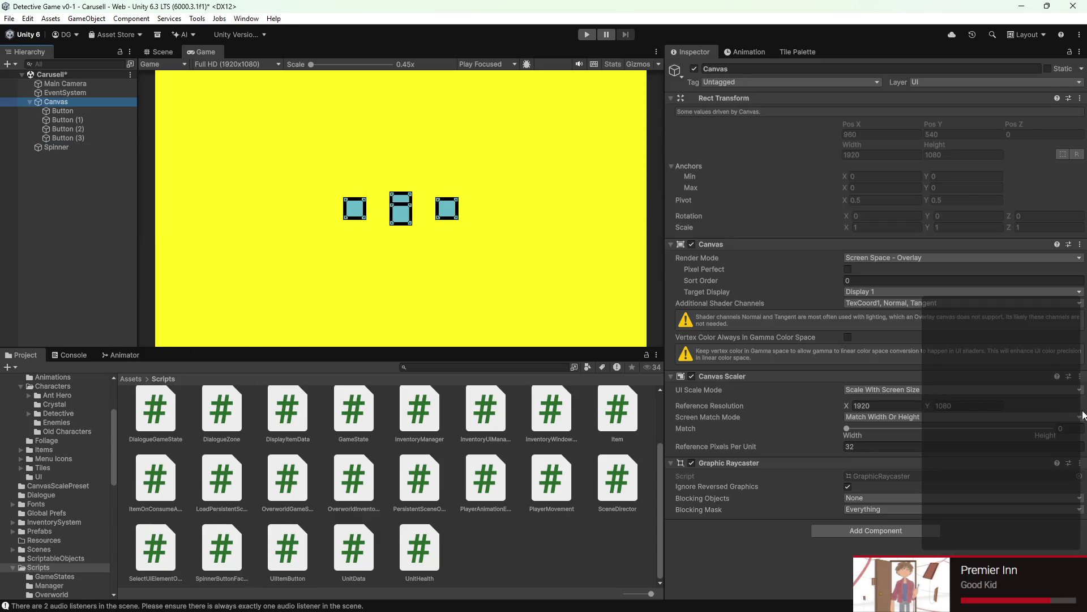
{"action": "left_click", "coordinate": [898, 259]}
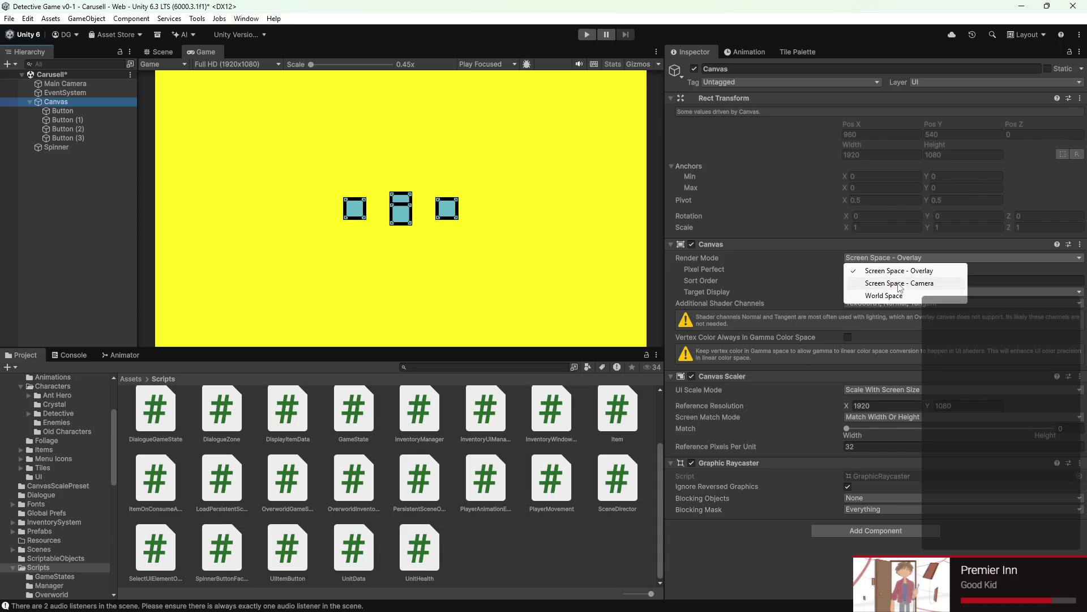
{"action": "left_click", "coordinate": [896, 270]}
{"action": "left_click", "coordinate": [895, 259]}
{"action": "left_click", "coordinate": [897, 283]}
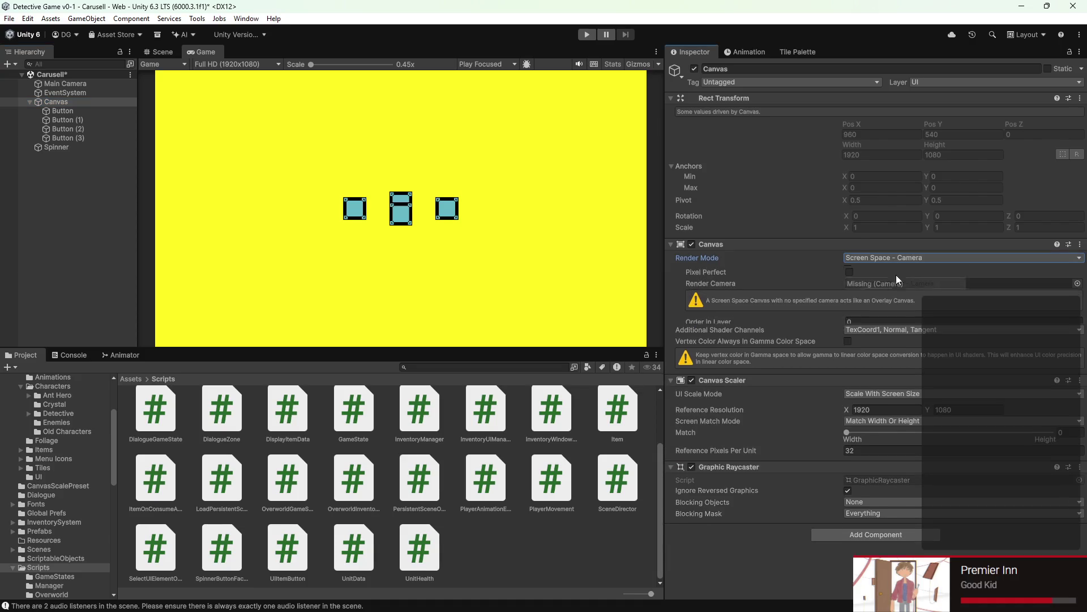
{"action": "left_click", "coordinate": [896, 259]}
{"action": "left_click", "coordinate": [898, 293]}
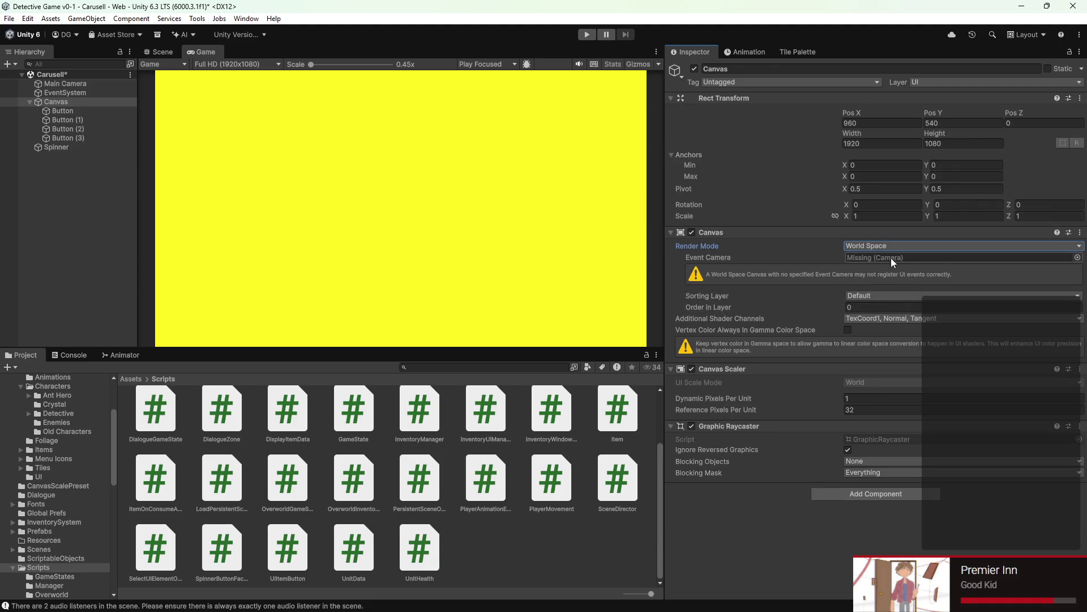
Step: Confirm the Main Camera's Render Type stays Base
{"action": "left_click", "coordinate": [64, 84]}
{"action": "scroll", "coordinate": [1024, 352], "scroll_direction": "down", "scroll_amount": 2}
{"action": "scroll", "coordinate": [935, 281], "scroll_direction": "up", "scroll_amount": 2}
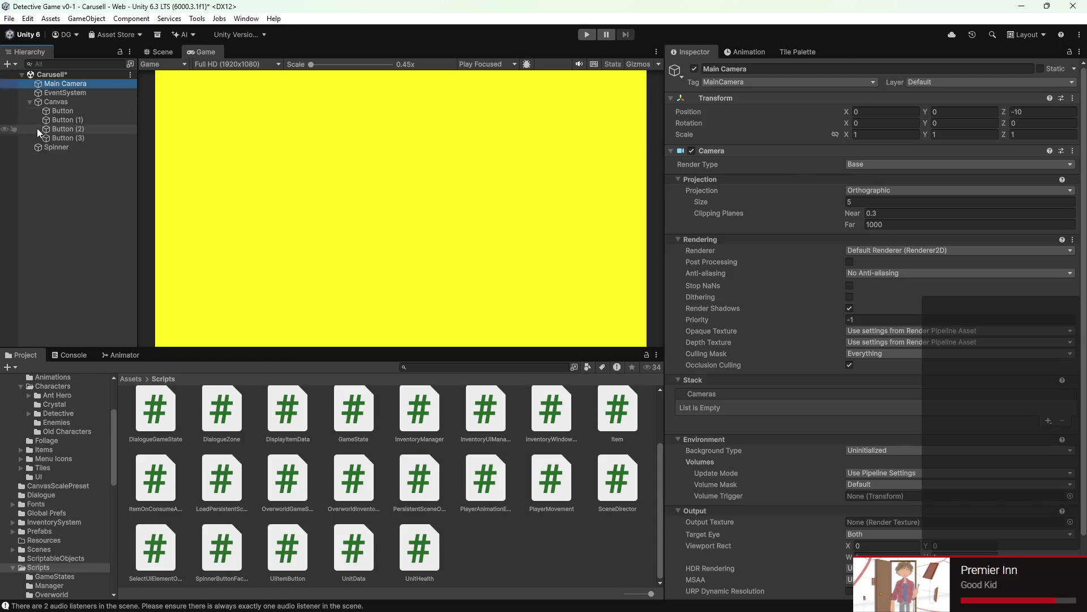
{"action": "left_click", "coordinate": [874, 166]}
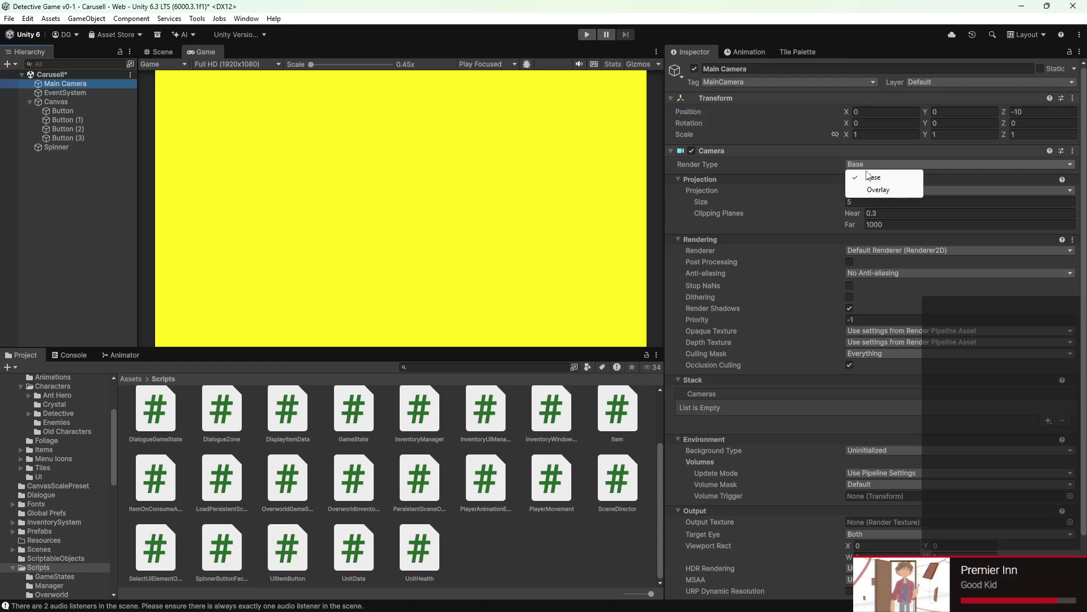
{"action": "left_click", "coordinate": [871, 188]}
{"action": "left_click", "coordinate": [871, 167]}
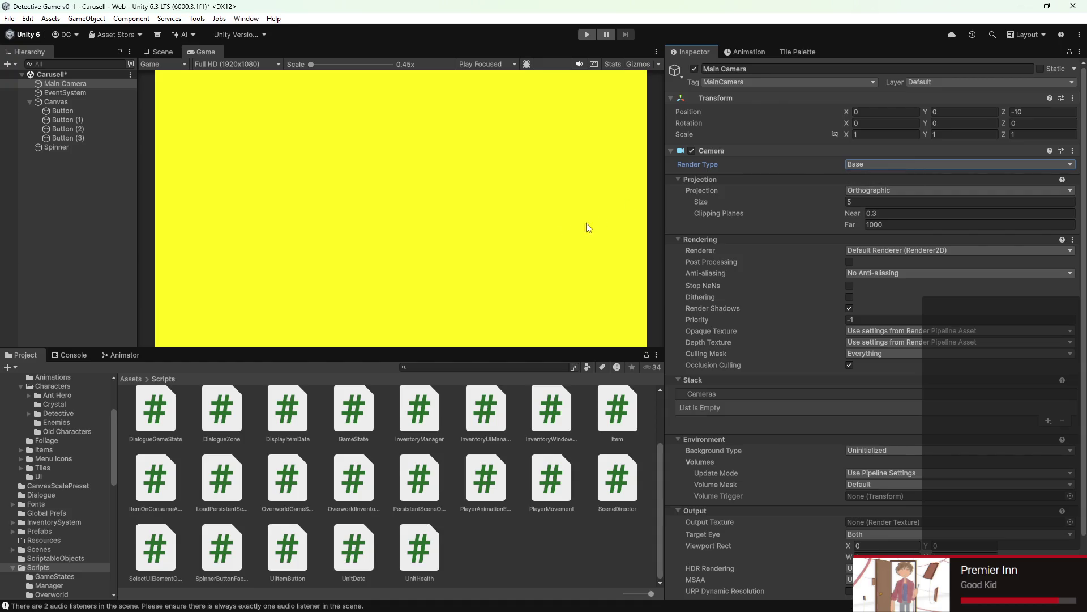
{"action": "scroll", "coordinate": [792, 516], "scroll_direction": "down", "scroll_amount": 2}
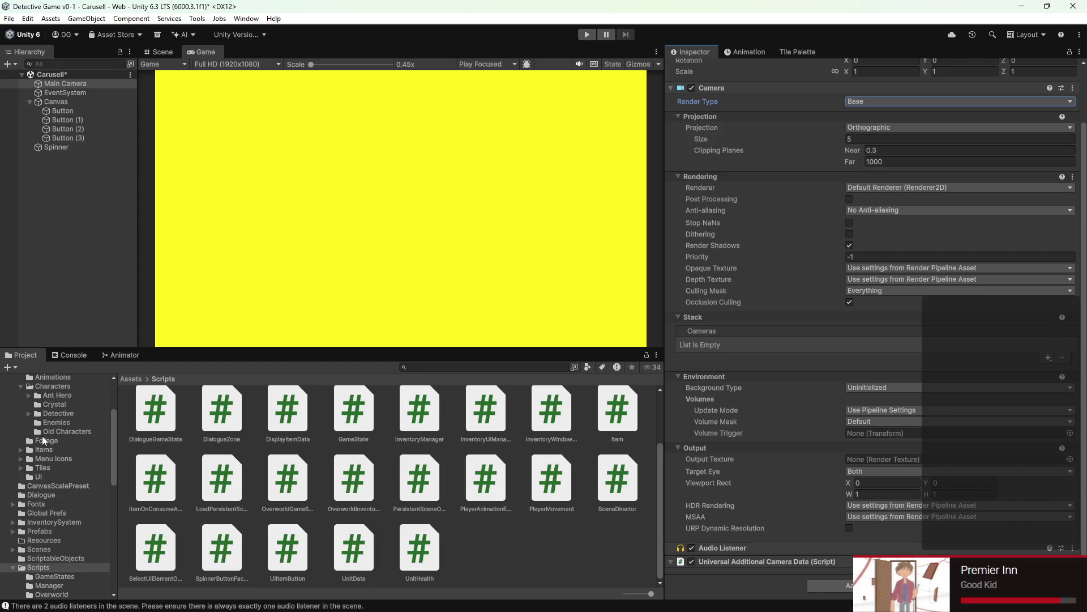
{"action": "left_click", "coordinate": [52, 148]}
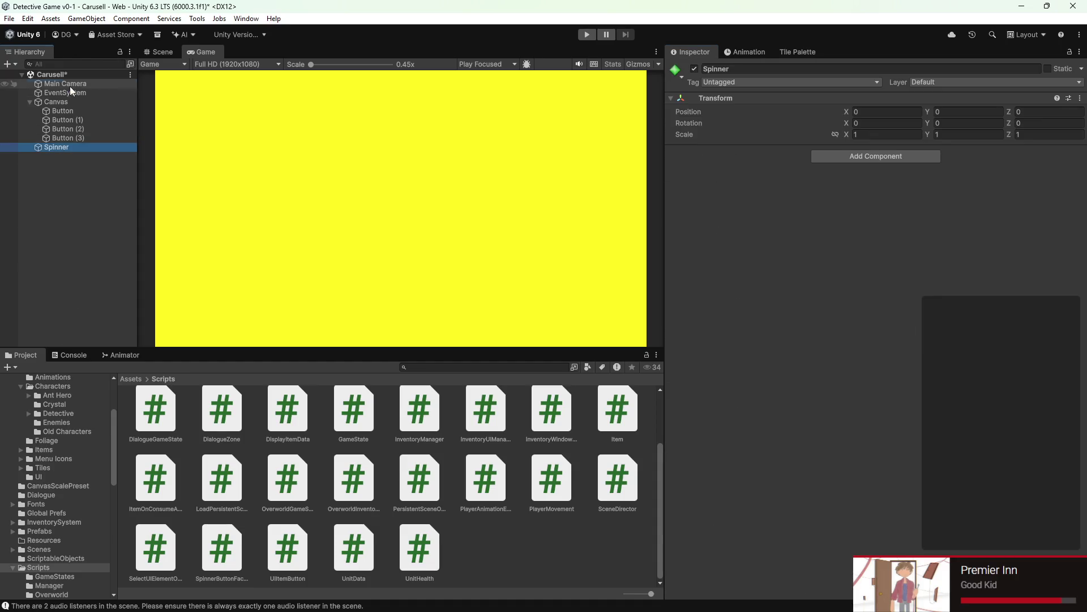
Step: Delete every object in the scene, from Main Camera to Spinner
{"action": "left_click", "coordinate": [72, 87], "text": "shift"}
{"action": "right_click", "coordinate": [72, 87]}
{"action": "left_click", "coordinate": [101, 169]}
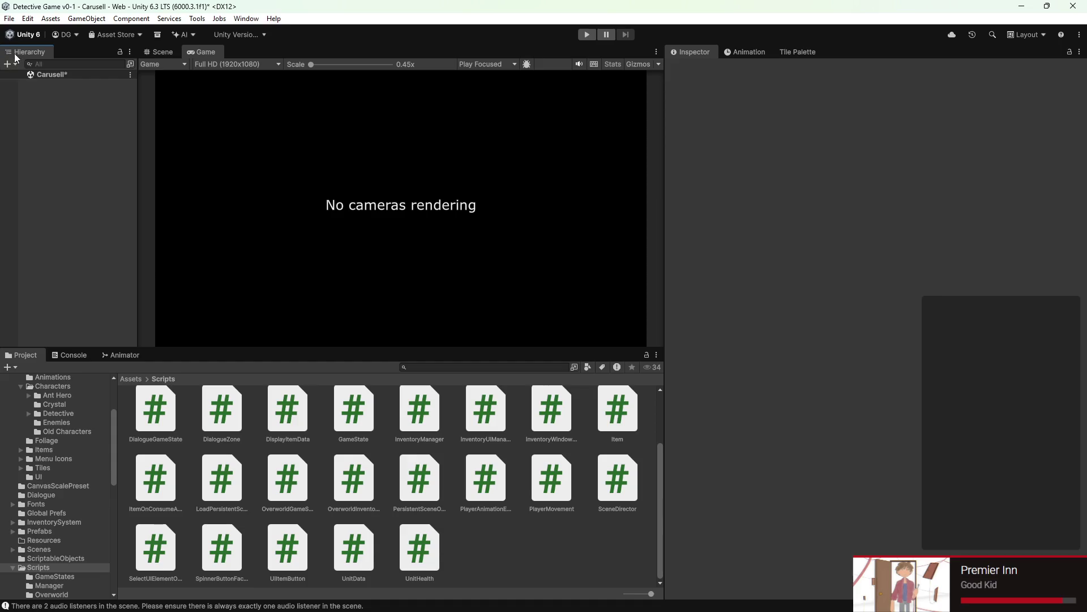
Step: Add a new camera named MainCamera and tag it MainCamera
{"action": "left_click", "coordinate": [9, 63]}
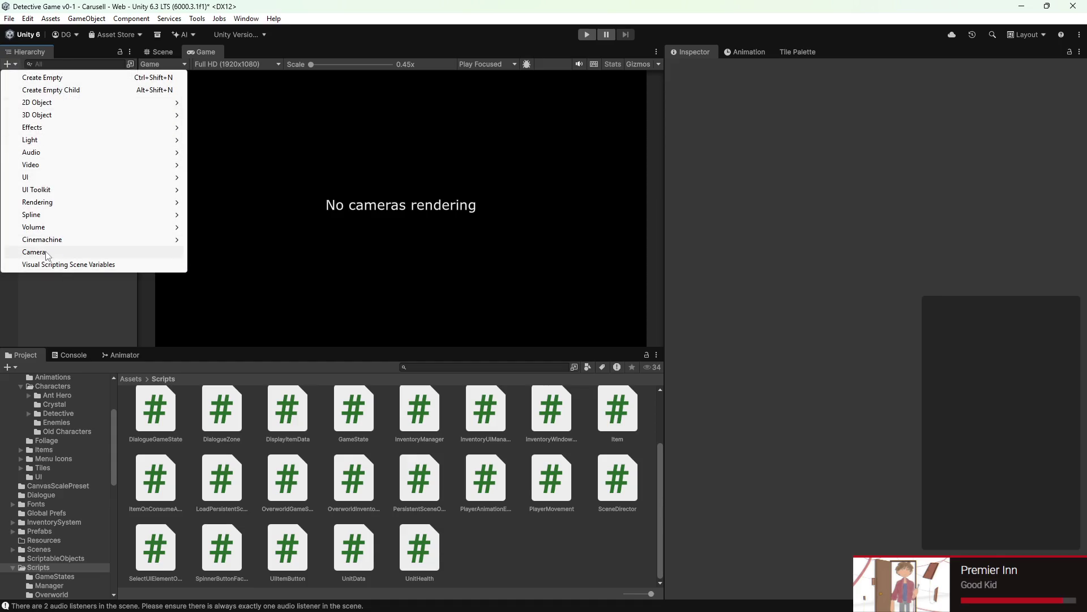
{"action": "left_click", "coordinate": [47, 251]}
{"action": "type", "text": "MainCame"}
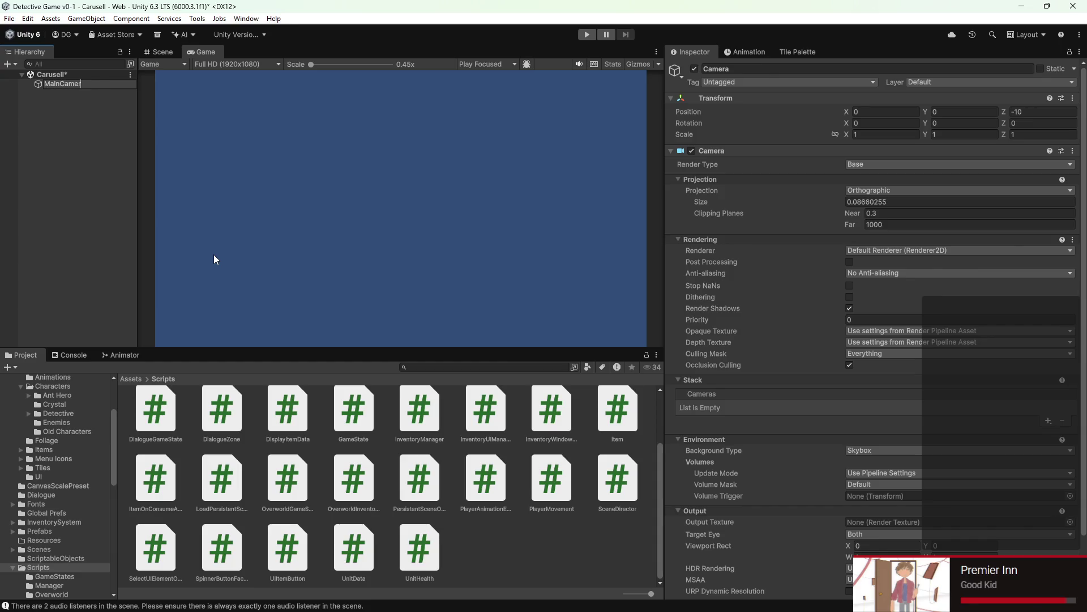
{"action": "type", "text": "r"}
{"action": "key", "text": "Return"}
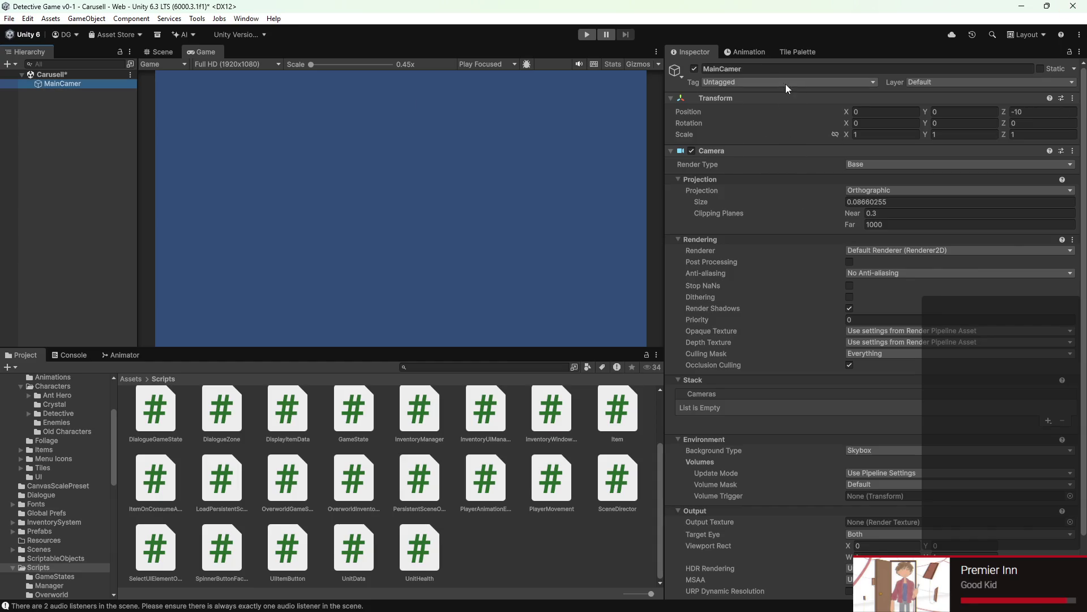
{"action": "left_click", "coordinate": [786, 82]}
{"action": "left_click", "coordinate": [759, 146]}
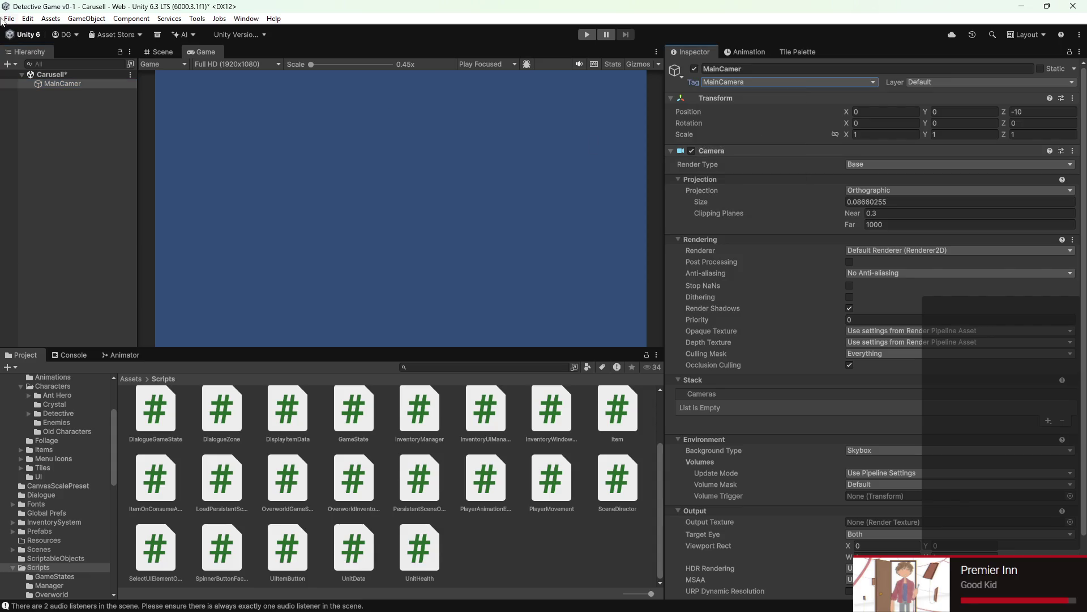
{"action": "left_click", "coordinate": [757, 70]}
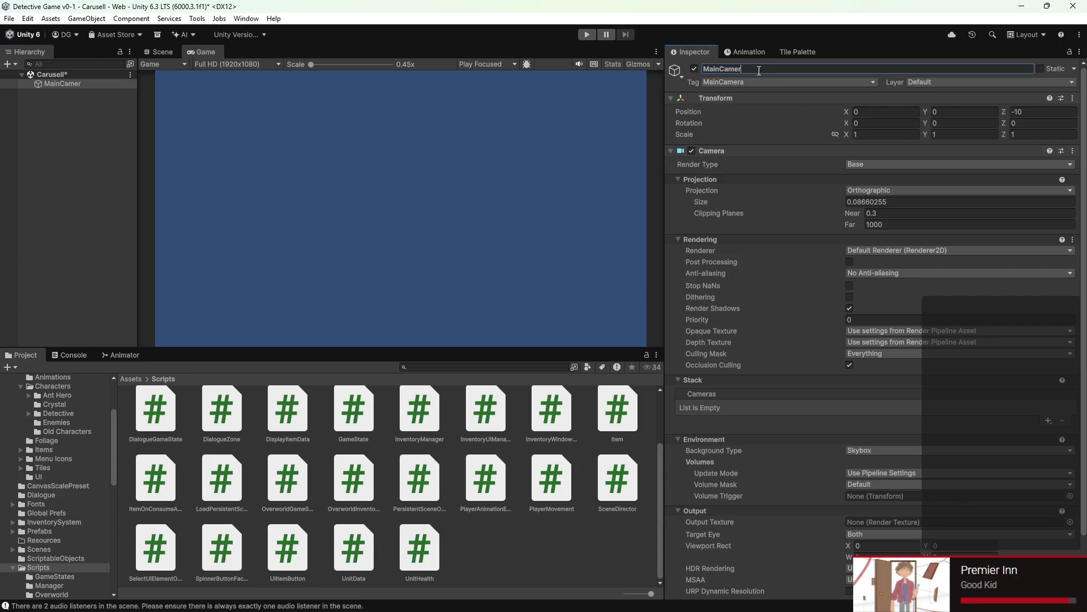
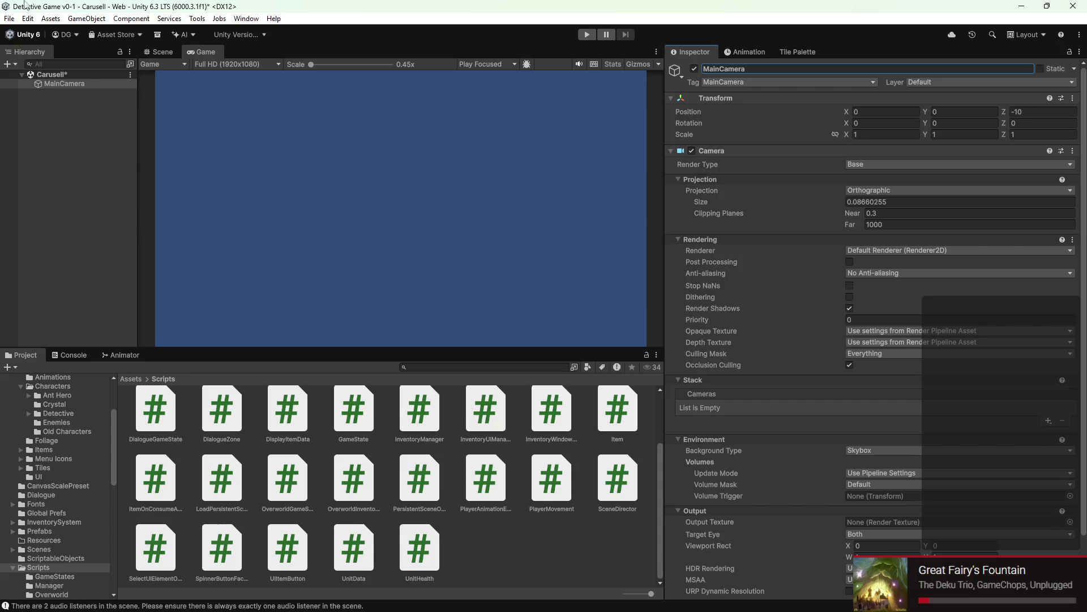
Step: Add a UI Canvas (with its EventSystem) to the Carusell scene
{"action": "left_click", "coordinate": [5, 133]}
{"action": "left_click", "coordinate": [18, 60]}
{"action": "mouse_move", "coordinate": [26, 177]}
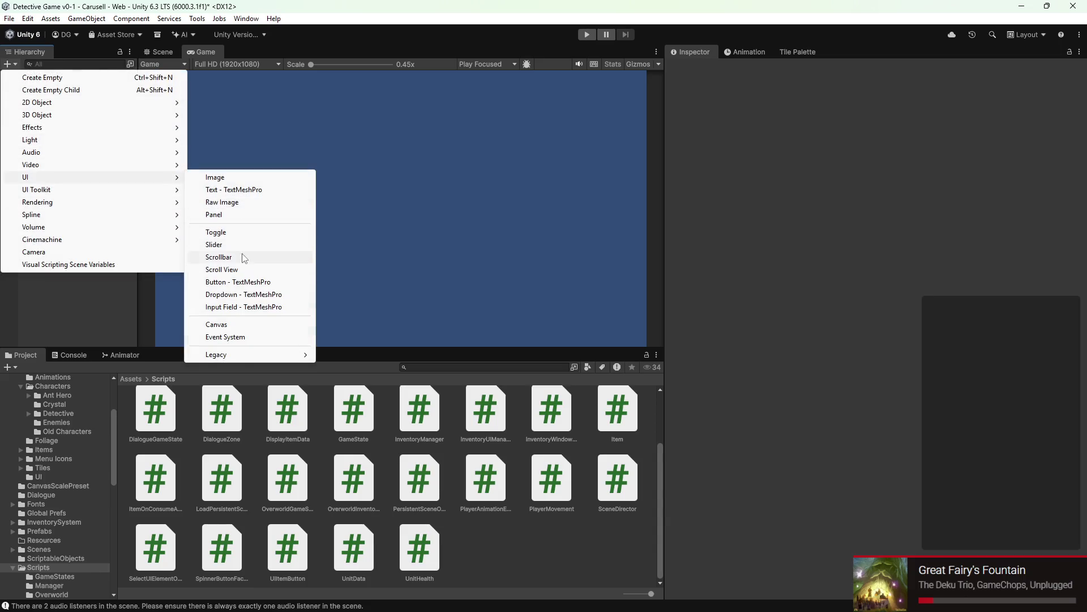
{"action": "left_click", "coordinate": [220, 325]}
Step: Create a new top-level empty GameObject in the scene hierarchy
{"action": "left_click", "coordinate": [80, 138]}
{"action": "right_click", "coordinate": [80, 138]}
{"action": "left_click", "coordinate": [25, 145]}
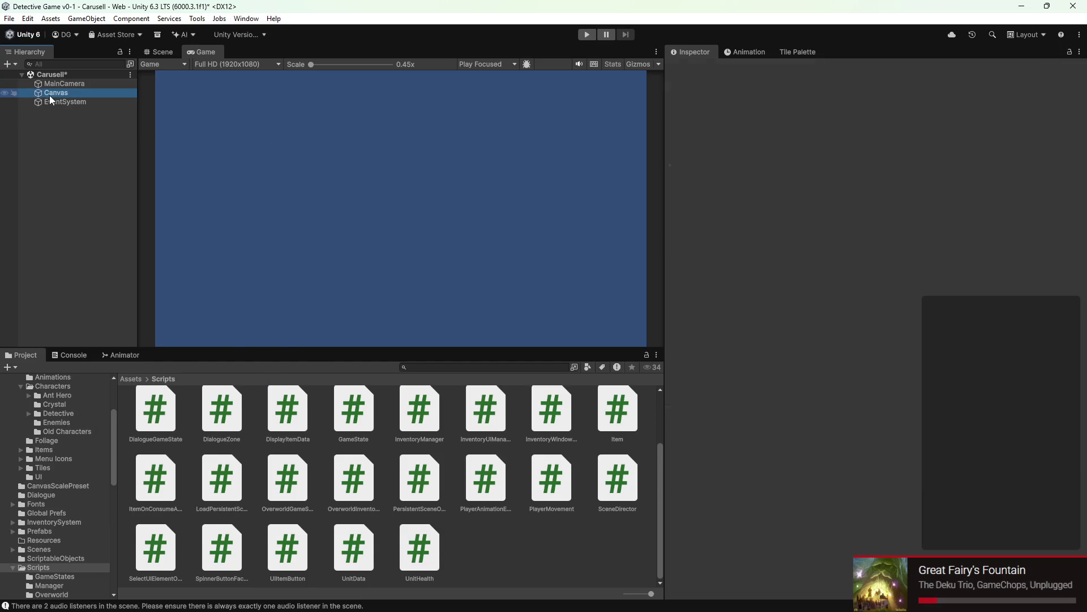
{"action": "right_click", "coordinate": [49, 93]}
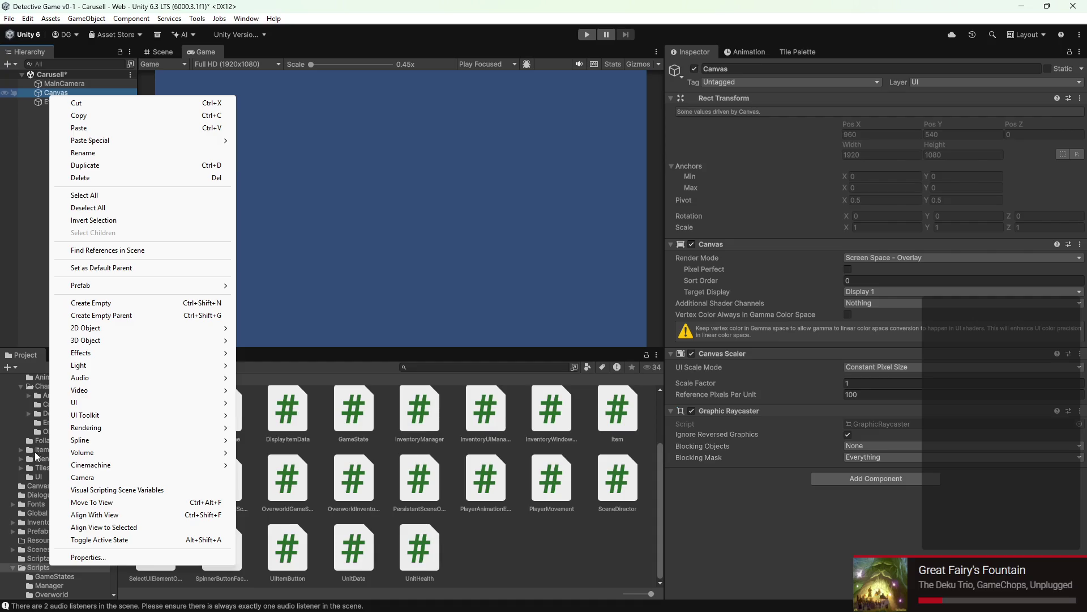
{"action": "left_click", "coordinate": [11, 338]}
{"action": "right_click", "coordinate": [77, 202]}
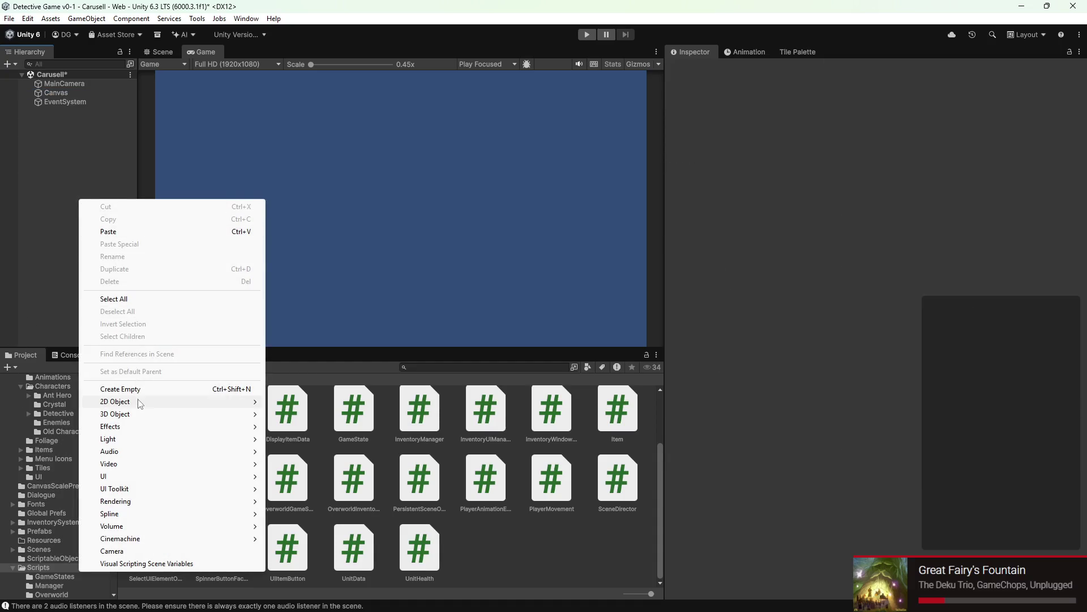
{"action": "left_click", "coordinate": [138, 389]}
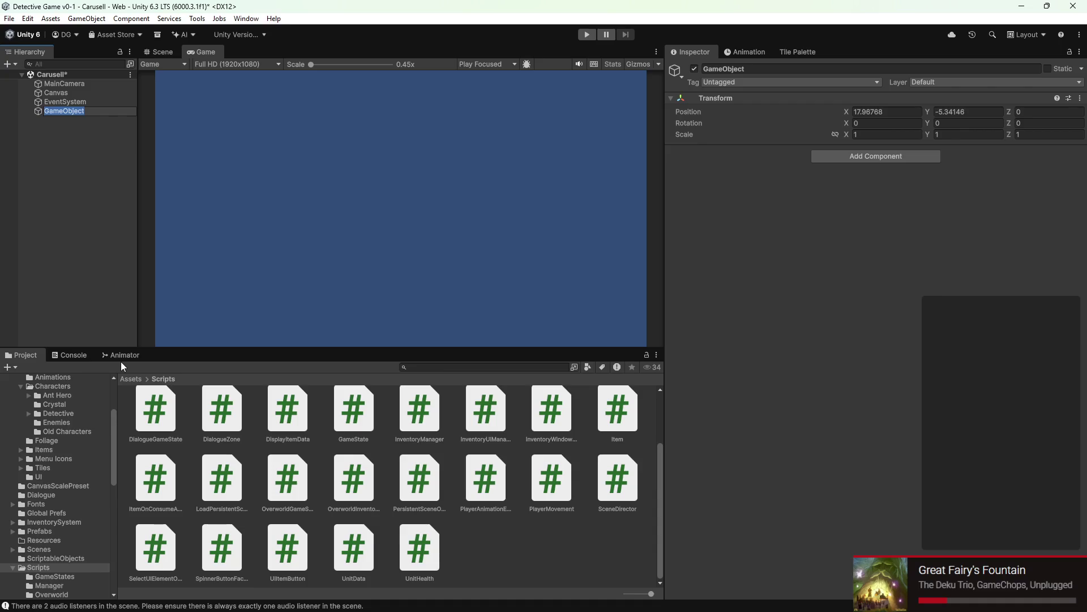
{"action": "type", "text": "Spinner"}
Step: Name the object Spinner and attach a new RadialMenu script saved under Scripts/UI
{"action": "key", "text": "Return"}
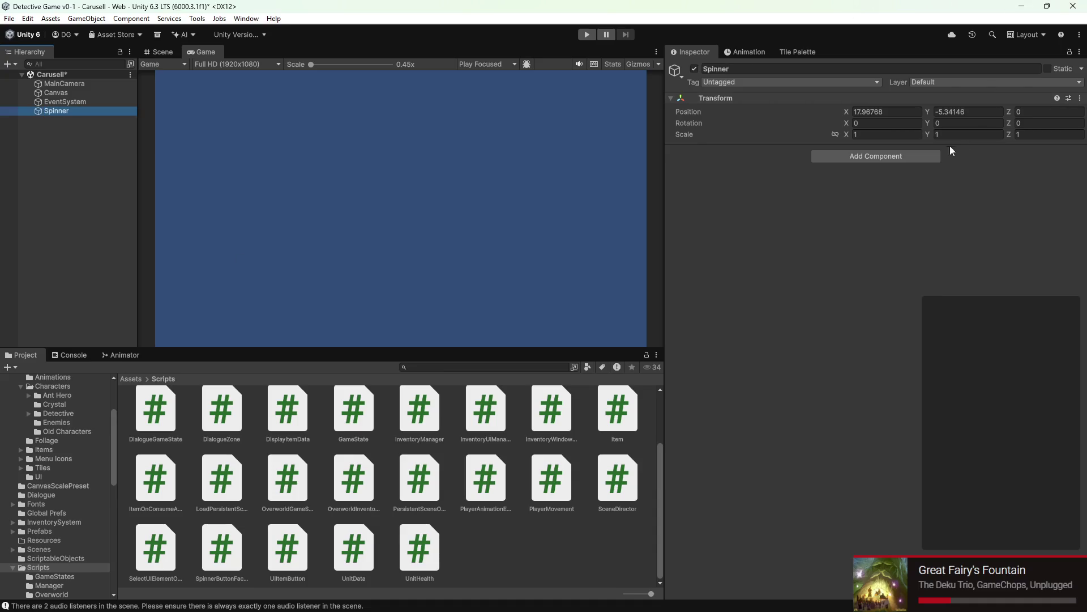
{"action": "left_click", "coordinate": [902, 160]}
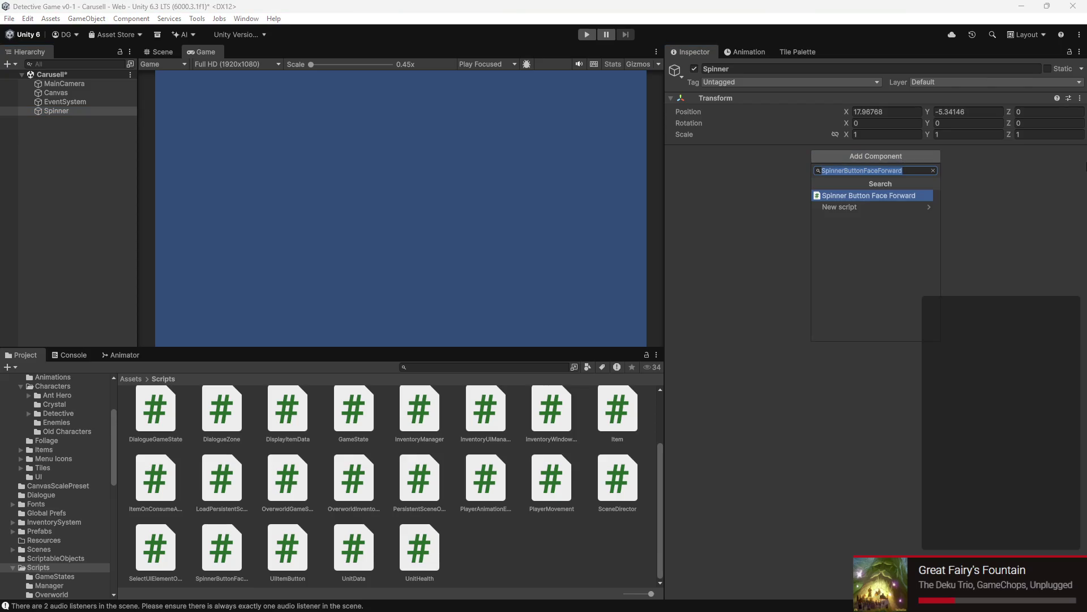
{"action": "type", "text": "RadialMenu"}
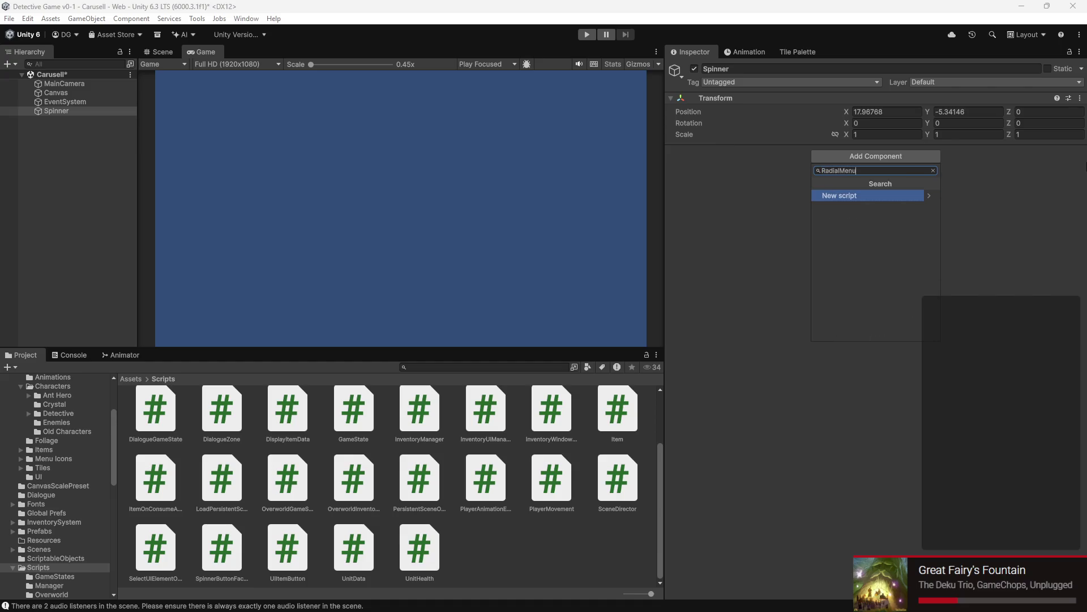
{"action": "key", "text": "Return"}
{"action": "left_click", "coordinate": [902, 330]}
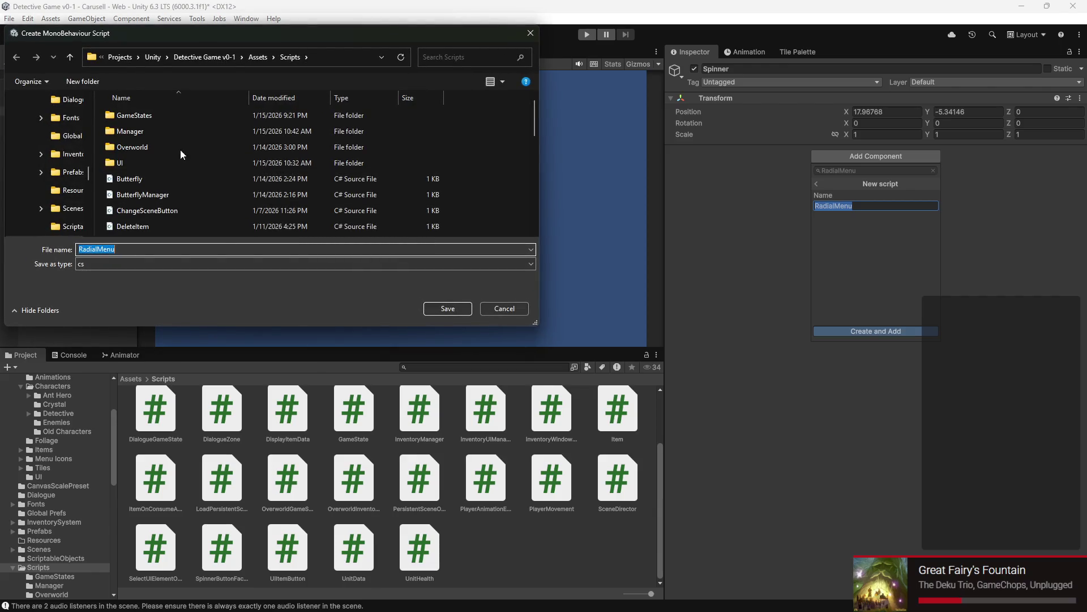
{"action": "double_click", "coordinate": [173, 162]}
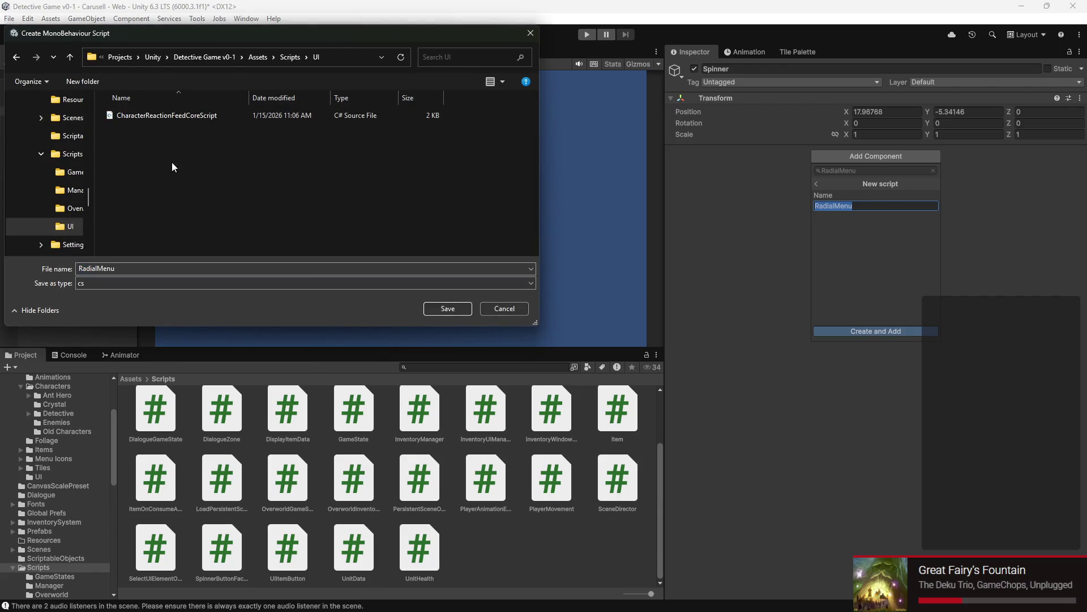
{"action": "left_click", "coordinate": [448, 309]}
Step: Strip RadialMenu's default Start and Update methods, leaving an empty class
{"action": "double_click", "coordinate": [896, 164]}
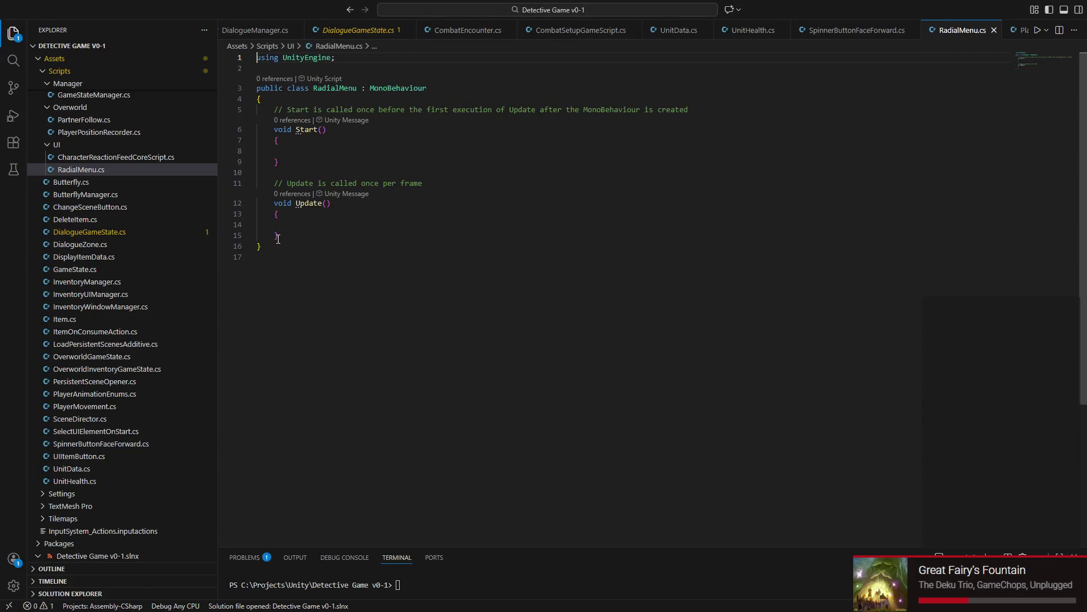
{"action": "left_click_drag", "start_coordinate": [276, 239], "coordinate": [235, 109]}
{"action": "key", "text": "BackSpace"}
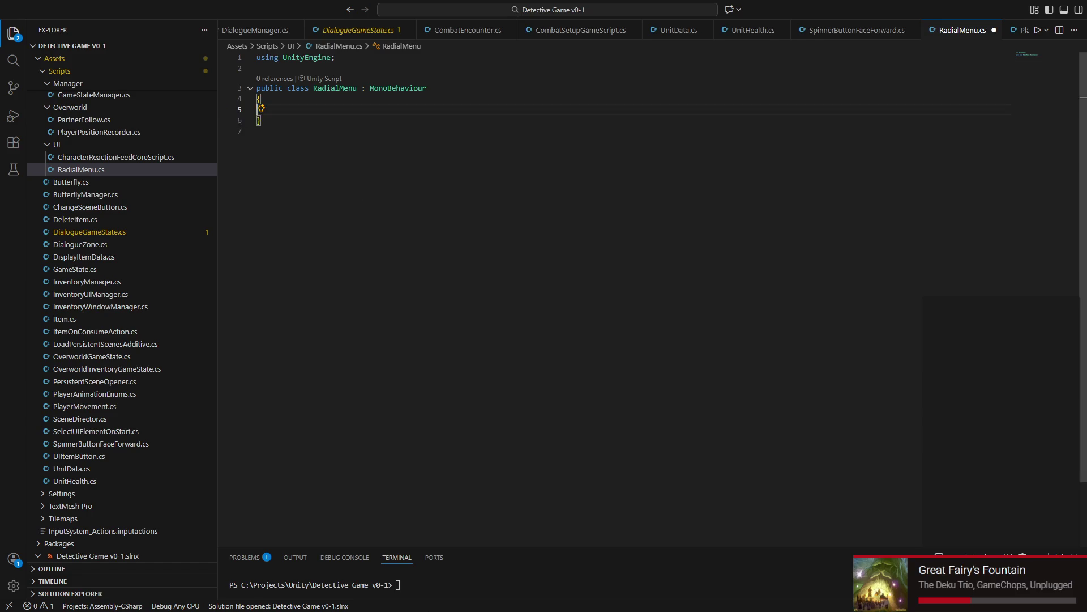
{"action": "key", "text": "super"}
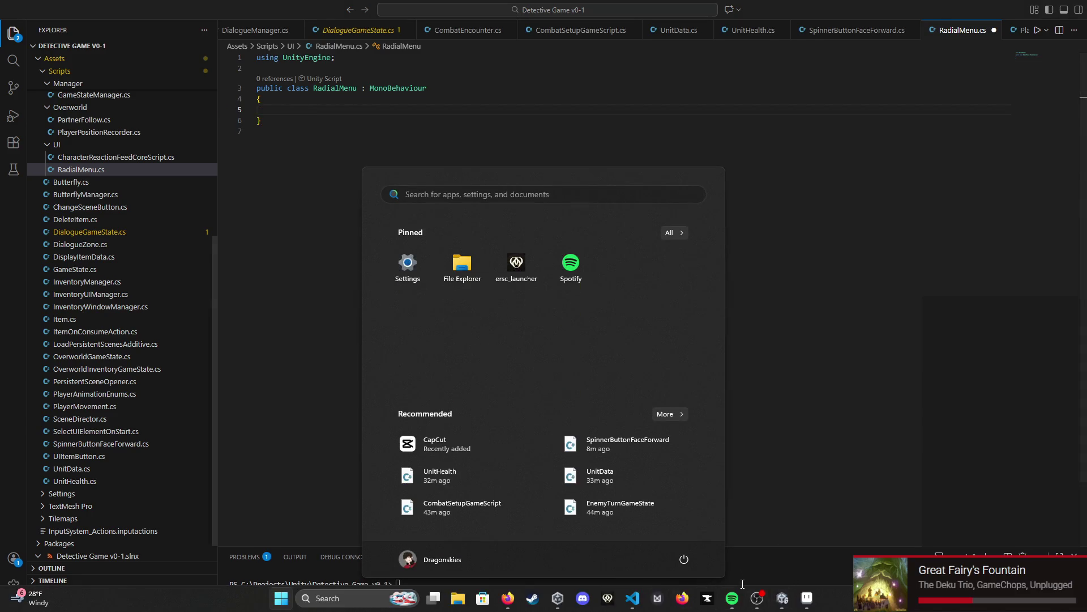
Step: Switch to Discord and navigate to the group direct message
{"action": "left_click", "coordinate": [586, 600]}
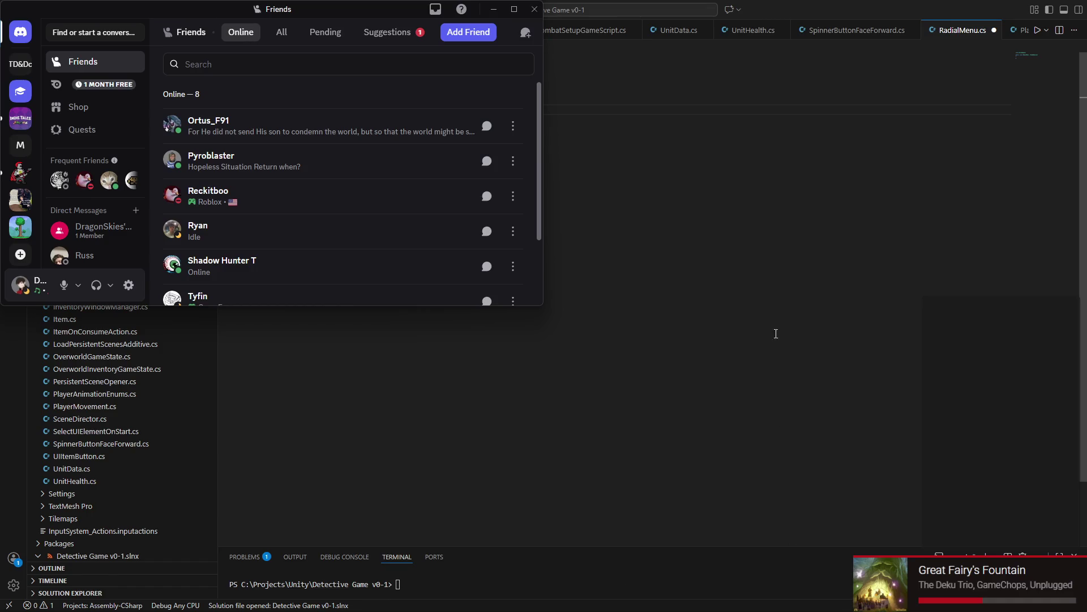
{"action": "left_click", "coordinate": [20, 171]}
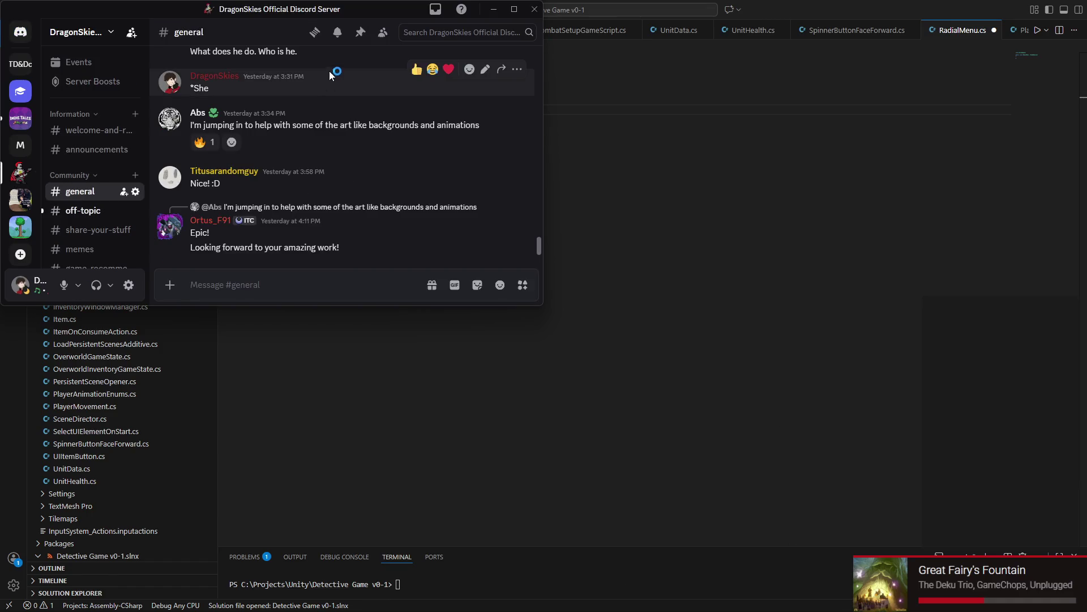
{"action": "left_click", "coordinate": [20, 32]}
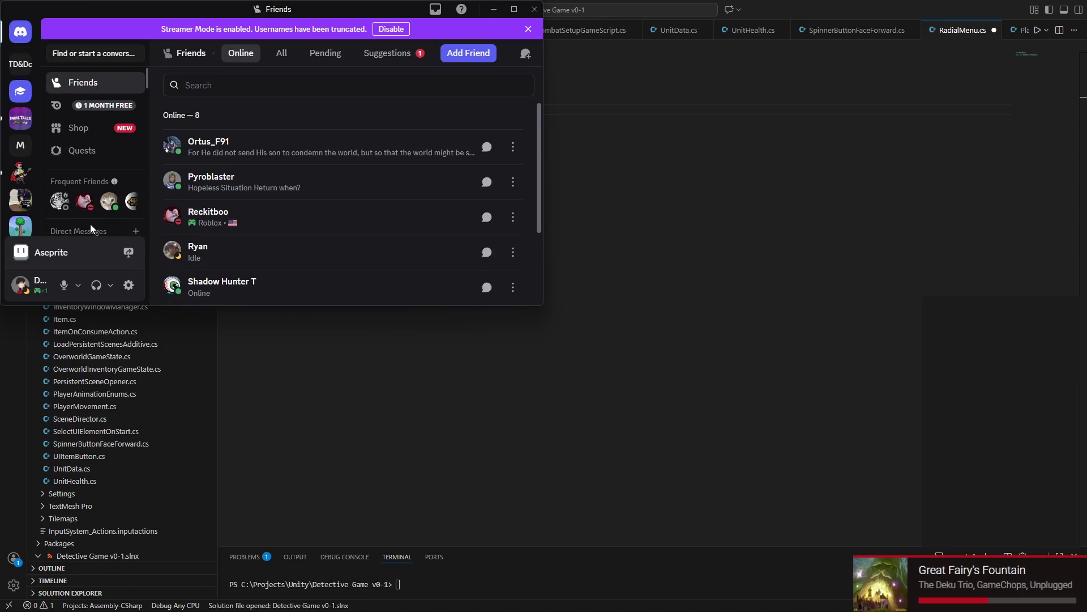
{"action": "scroll", "coordinate": [92, 214], "scroll_direction": "down", "scroll_amount": 1}
{"action": "left_click", "coordinate": [93, 194]}
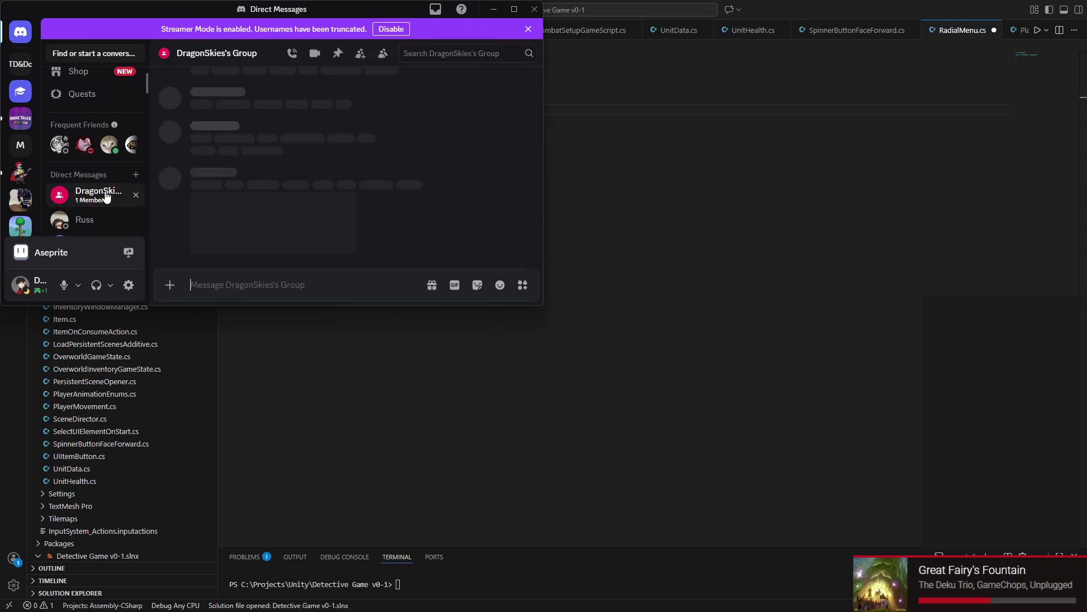
{"action": "scroll", "coordinate": [216, 174], "scroll_direction": "up", "scroll_amount": 5}
{"action": "scroll", "coordinate": [246, 167], "scroll_direction": "up", "scroll_amount": 3}
{"action": "scroll", "coordinate": [245, 154], "scroll_direction": "up", "scroll_amount": 3}
{"action": "scroll", "coordinate": [314, 166], "scroll_direction": "up", "scroll_amount": 3}
{"action": "scroll", "coordinate": [311, 167], "scroll_direction": "up", "scroll_amount": 3}
{"action": "scroll", "coordinate": [289, 164], "scroll_direction": "up", "scroll_amount": 3}
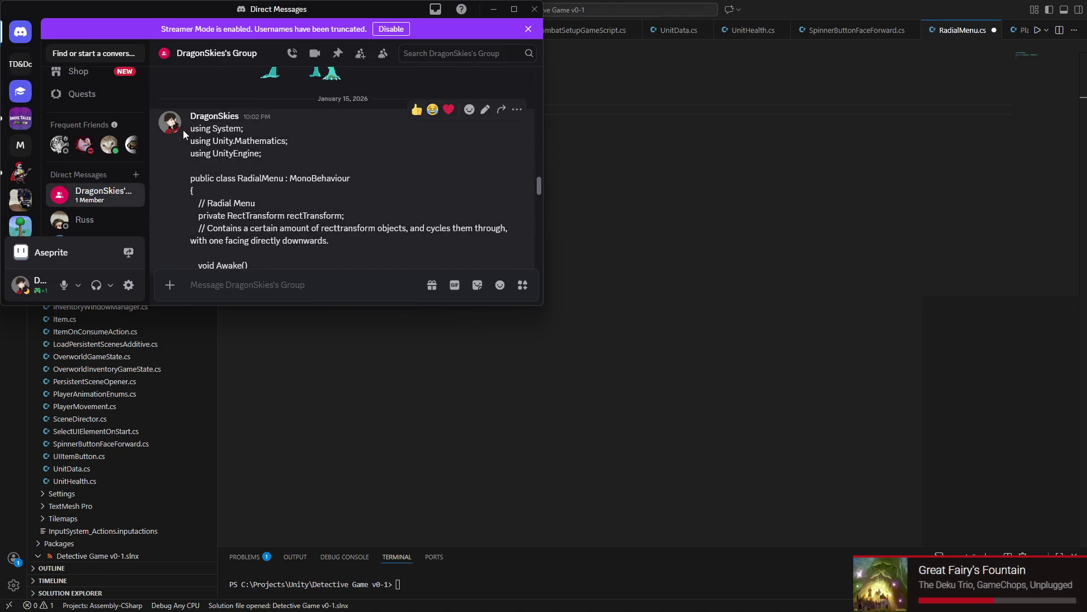
{"action": "mouse_move", "coordinate": [184, 130]}
{"action": "left_mouse_down"}
{"action": "mouse_move", "coordinate": [381, 283]}
{"action": "mouse_move", "coordinate": [381, 200]}
{"action": "left_mouse_up"}
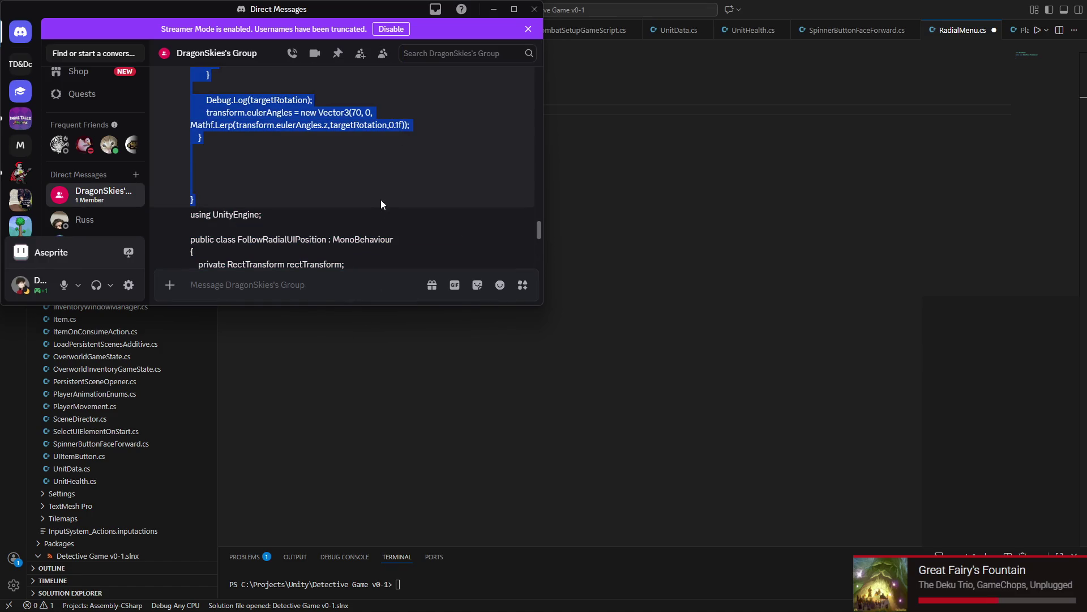
{"action": "scroll", "coordinate": [373, 175], "scroll_direction": "up", "scroll_amount": 2}
{"action": "scroll", "coordinate": [320, 223], "scroll_direction": "up", "scroll_amount": 2}
{"action": "scroll", "coordinate": [319, 228], "scroll_direction": "down", "scroll_amount": 1}
{"action": "scroll", "coordinate": [236, 251], "scroll_direction": "up", "scroll_amount": 3}
Step: Copy the shared RadialMenu rotation code and paste it into the RadialMenu class body
{"action": "mouse_move", "coordinate": [237, 251]}
{"action": "left_mouse_down"}
{"action": "mouse_move", "coordinate": [188, 152]}
{"action": "mouse_move", "coordinate": [189, 192]}
{"action": "left_mouse_up"}
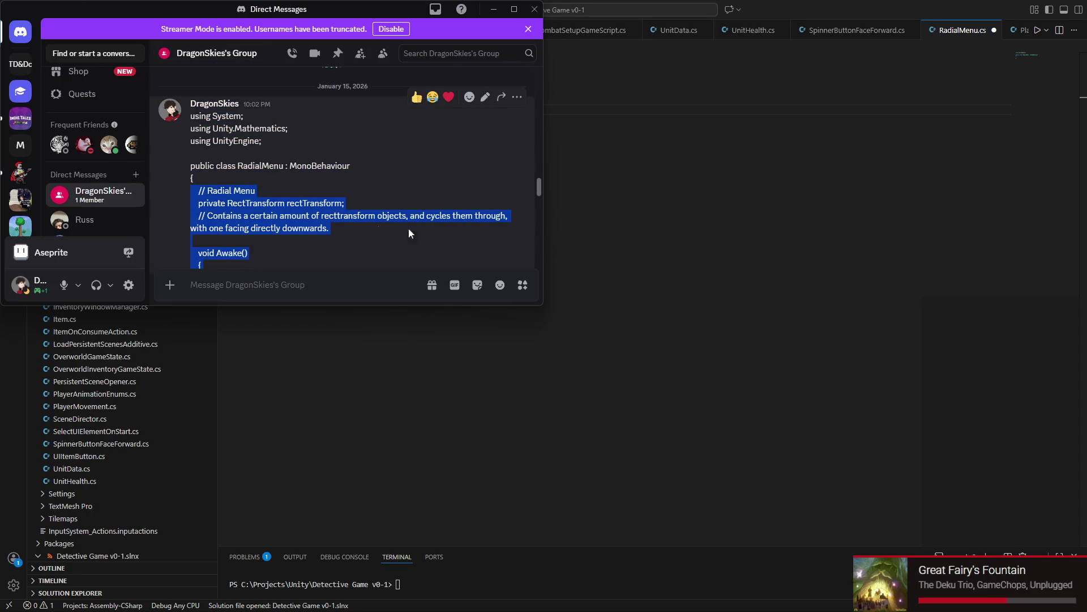
{"action": "left_click", "coordinate": [715, 366]}
{"action": "left_click", "coordinate": [304, 109]}
{"action": "key", "text": "ctrl+v"}
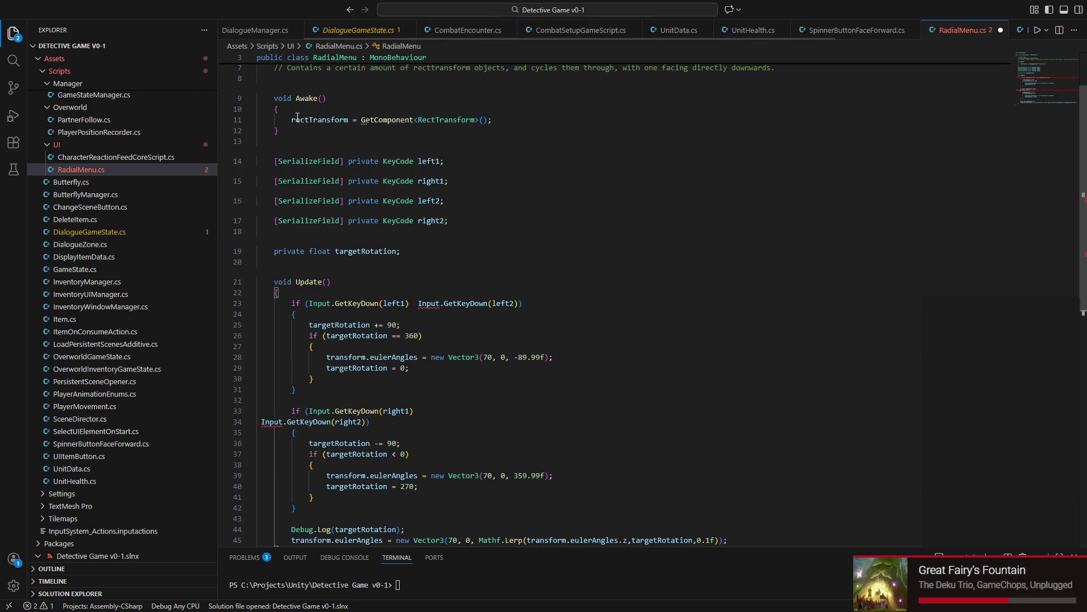
{"action": "scroll", "coordinate": [350, 218], "scroll_direction": "down", "scroll_amount": 2}
{"action": "scroll", "coordinate": [344, 166], "scroll_direction": "up", "scroll_amount": 2}
Step: Separate the rectTransform field with a blank line and delete the four KeyCode fields, starting a SerializeField
{"action": "left_click", "coordinate": [507, 130]}
{"action": "key", "text": "Return"}
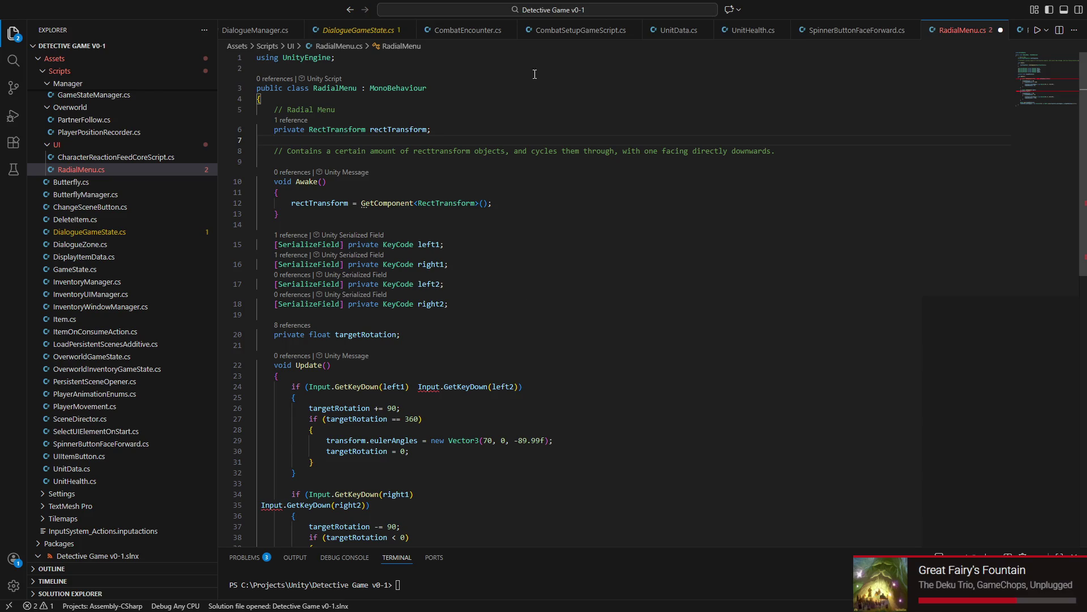
{"action": "left_click", "coordinate": [274, 245]}
{"action": "left_click_drag", "start_coordinate": [274, 245], "coordinate": [464, 305]}
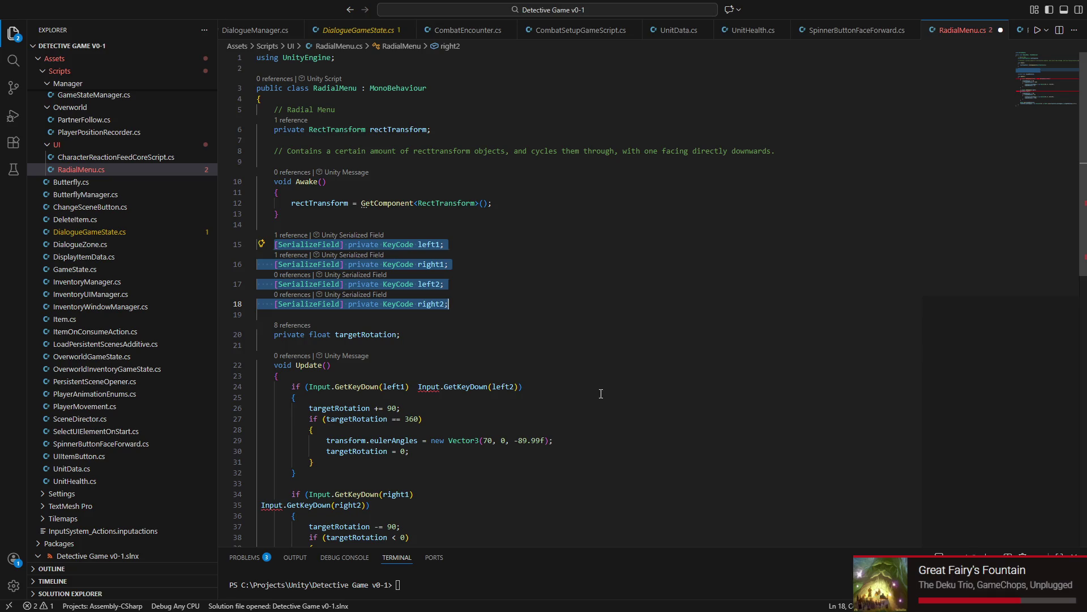
{"action": "key", "text": "BackSpace"}
{"action": "type", "text": "[ser"}
{"action": "key", "text": "Tab"}
{"action": "type", "text": "] InputActionRefer"}
Step: Declare a serialized InputActionReference field named LeftStick
{"action": "key", "text": "Tab"}
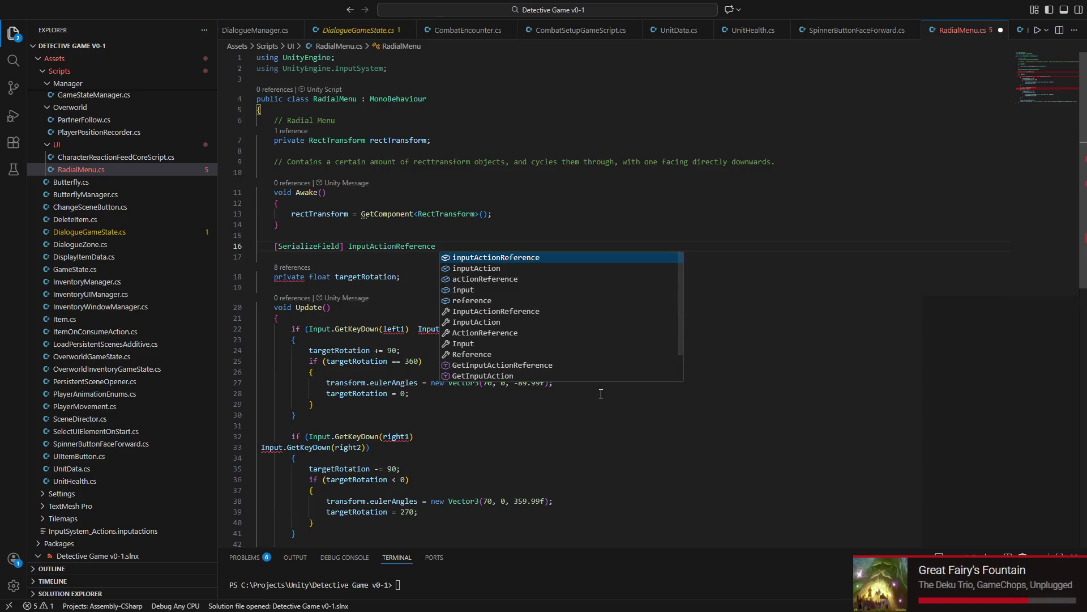
{"action": "type", "text": "horisz"}
{"action": "key", "text": "BackSpace"}
{"action": "key", "text": "BackSpace"}
{"action": "type", "text": "zonta"}
{"action": "key", "text": "BackSpace"}
{"action": "key", "text": "BackSpace"}
{"action": "key", "text": "BackSpace"}
{"action": "key", "text": "BackSpace"}
{"action": "key", "text": "BackSpace"}
{"action": "key", "text": "BackSpace"}
{"action": "type", "text": "LeftStick;"}
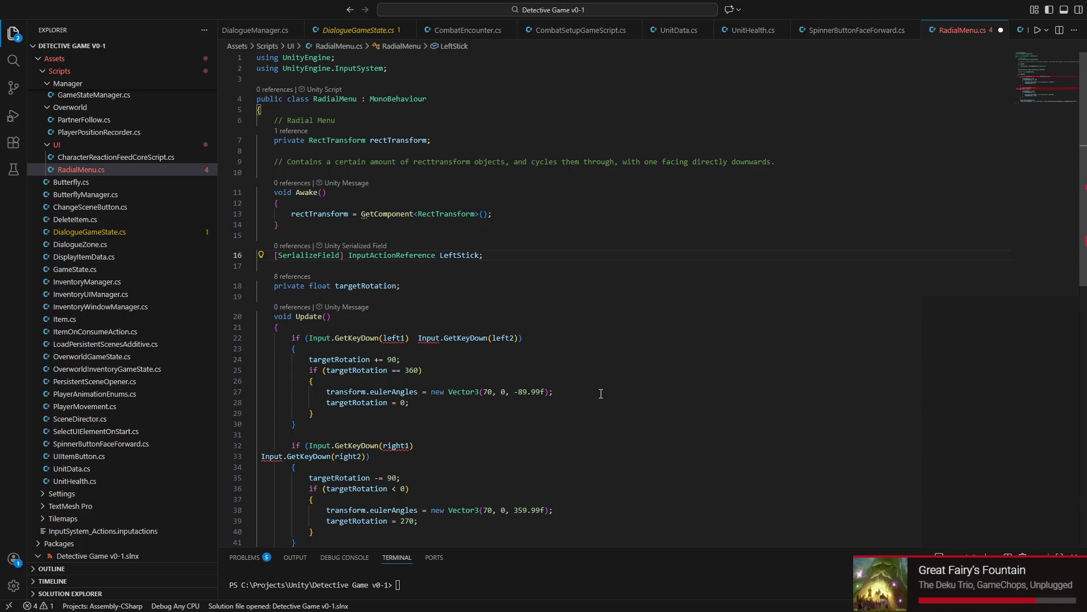
Step: Replace line 22's condition with LeftStick.action.ReadValue<Vector2>().x < 0
{"action": "left_click", "coordinate": [403, 337]}
{"action": "left_click_drag", "start_coordinate": [308, 337], "coordinate": [517, 340]}
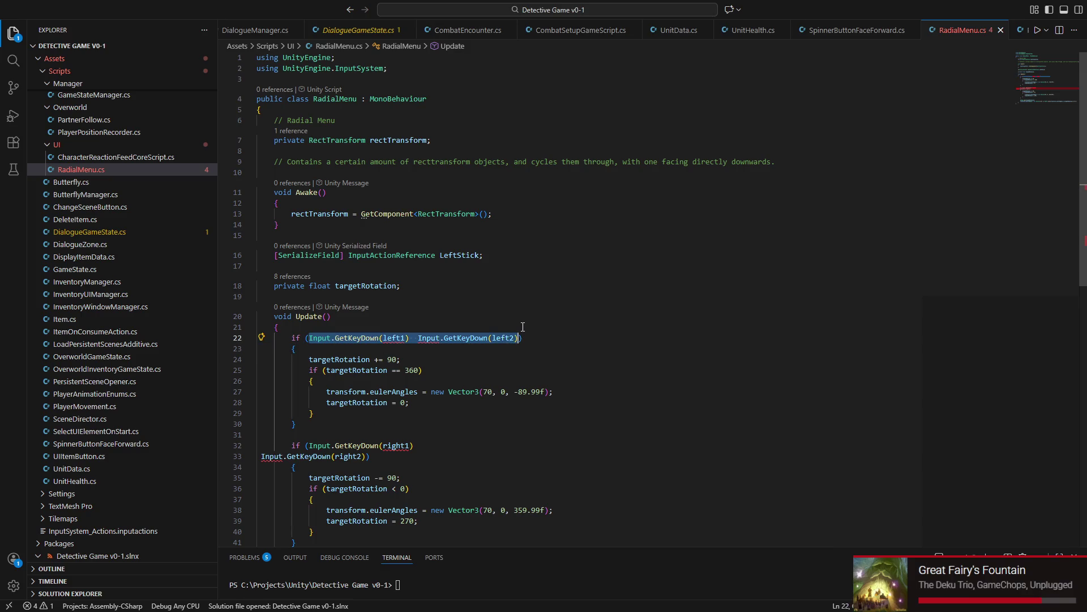
{"action": "type", "text": "LeftStick"}
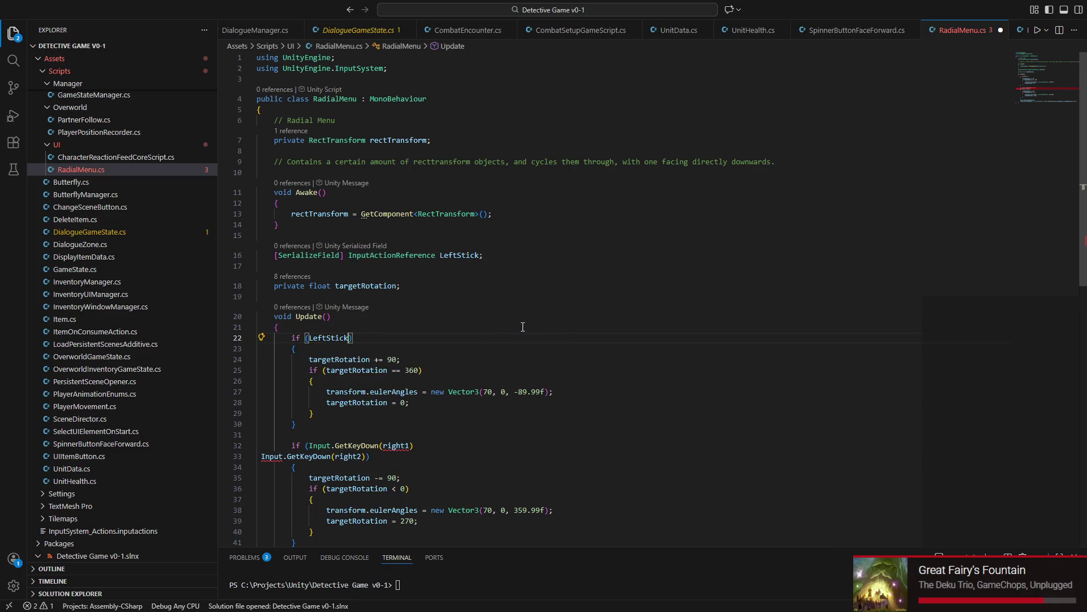
{"action": "type", "text": "."}
{"action": "type", "text": "A"}
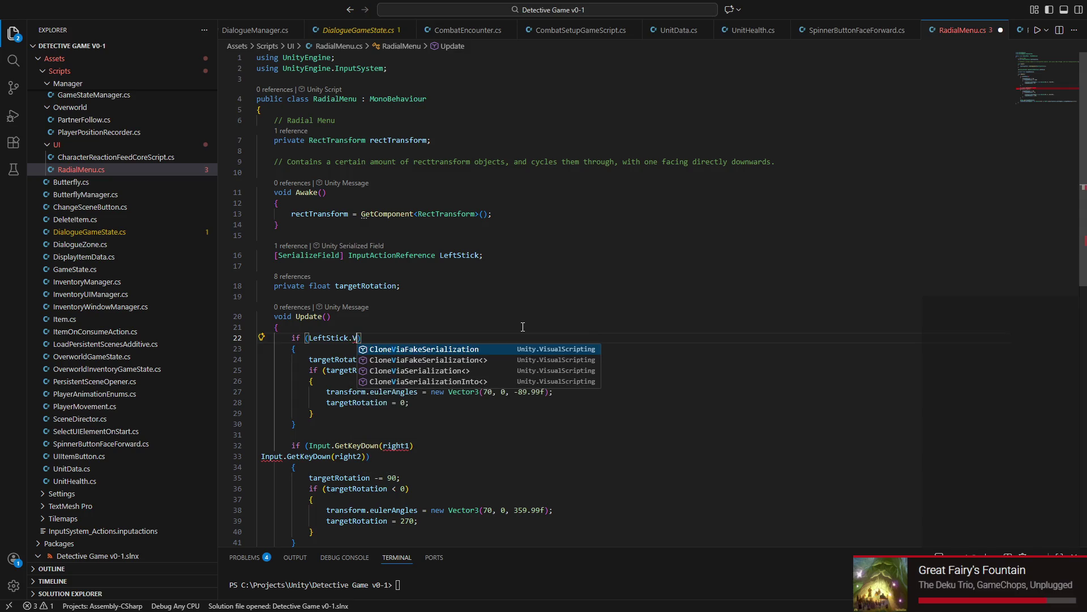
{"action": "type", "text": "ct"}
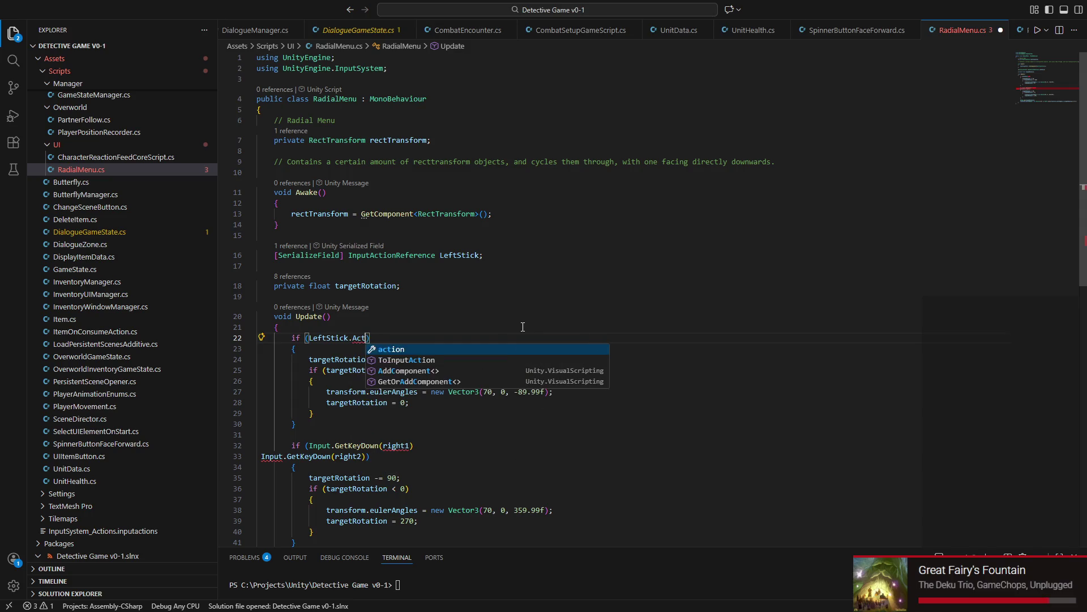
{"action": "type", "text": "ion.get"}
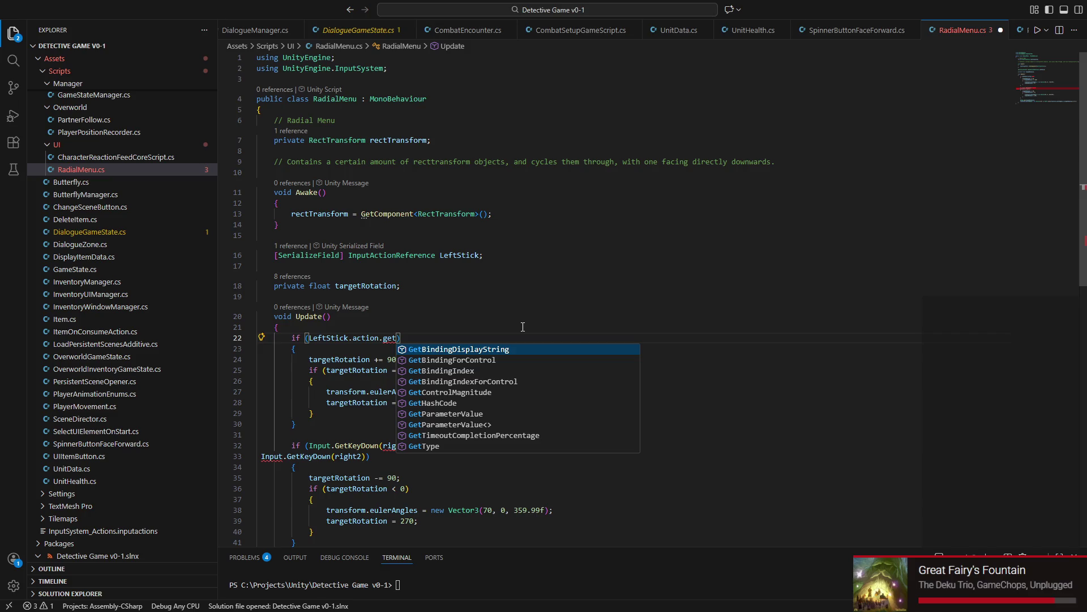
{"action": "key", "text": "BackSpace"}
{"action": "key", "text": "BackSpace"}
{"action": "key", "text": "BackSpace"}
{"action": "type", "text": "read"}
{"action": "key", "text": "Tab"}
{"action": "type", "text": "<Vec"}
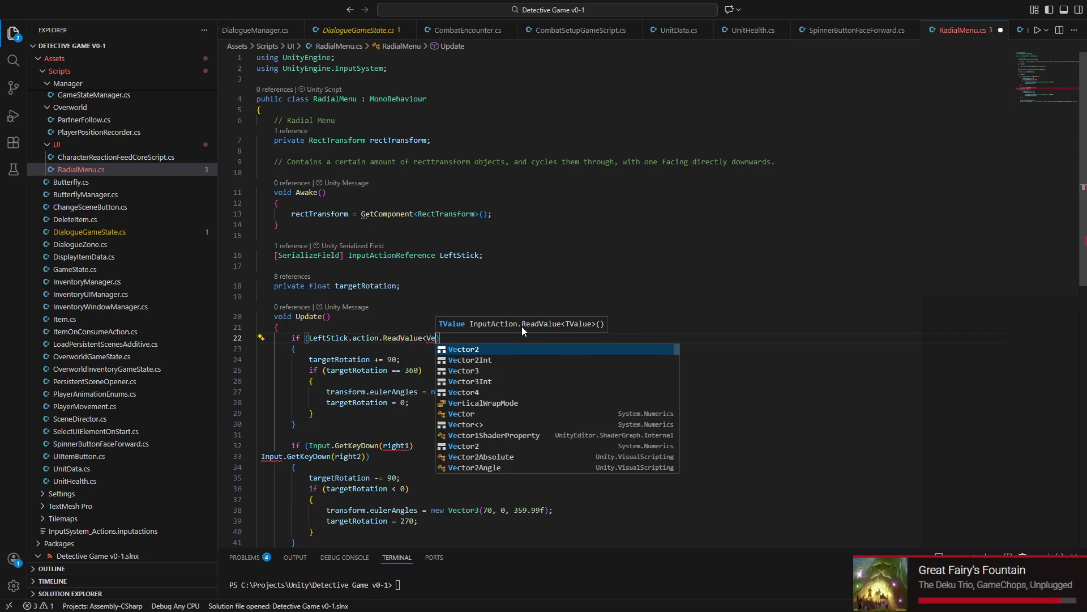
{"action": "key", "text": "Tab"}
{"action": "type", "text": ">()"}
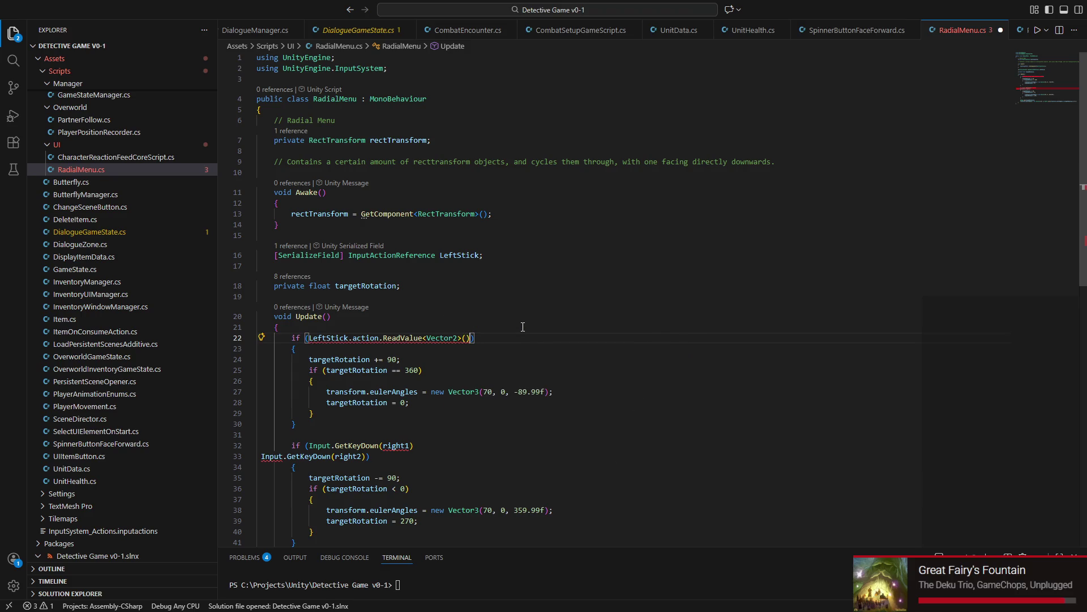
{"action": "type", "text": ".x<"}
{"action": "key", "text": "BackSpace"}
{"action": "type", "text": "< 0"}
{"action": "scroll", "coordinate": [523, 326], "scroll_direction": "down", "scroll_amount": 2}
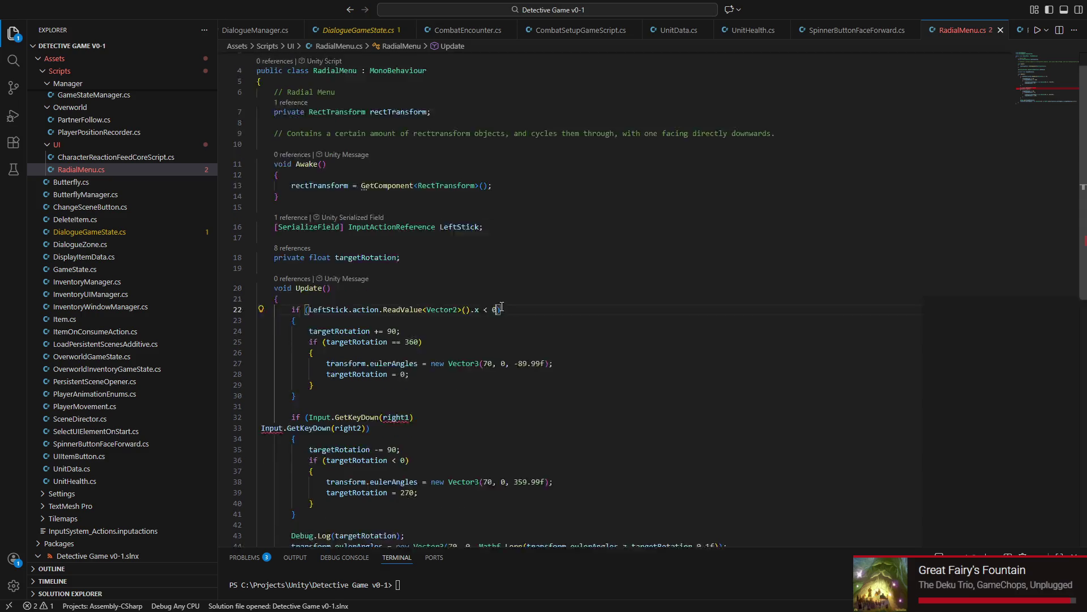
Step: Replace line 32's key check with the left-stick condition using x > 0
{"action": "double_click", "coordinate": [398, 390]}
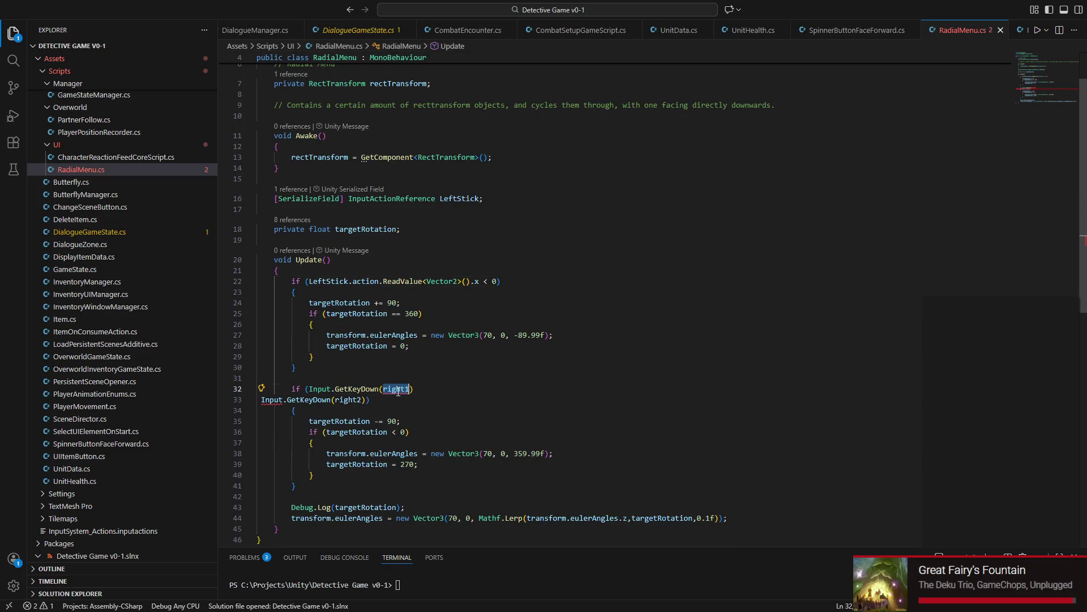
{"action": "left_click_drag", "start_coordinate": [308, 281], "coordinate": [496, 283]}
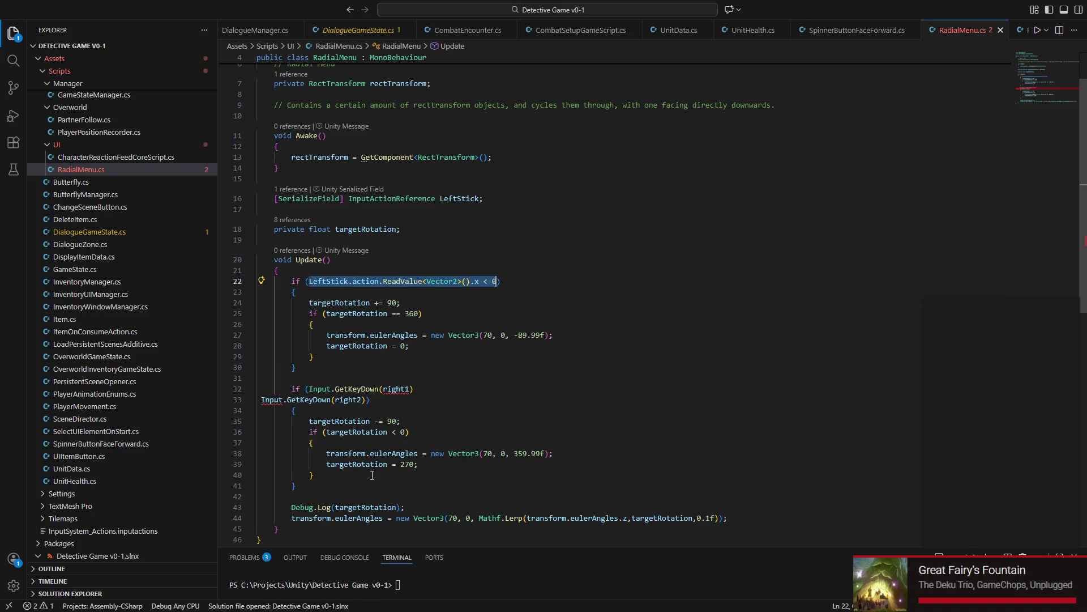
{"action": "key", "text": "ctrl+c"}
{"action": "left_click_drag", "start_coordinate": [309, 389], "coordinate": [414, 389]}
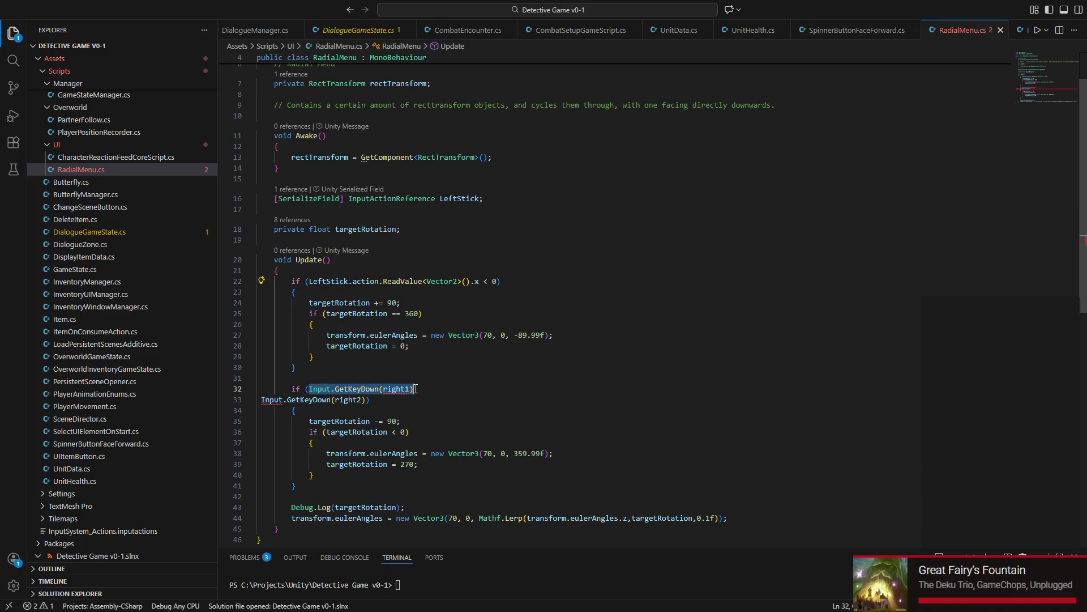
{"action": "key", "text": "ctrl+v"}
{"action": "key", "text": "Left"}
{"action": "key", "text": "Left"}
{"action": "key", "text": "BackSpace"}
{"action": "type", "text": ">"}
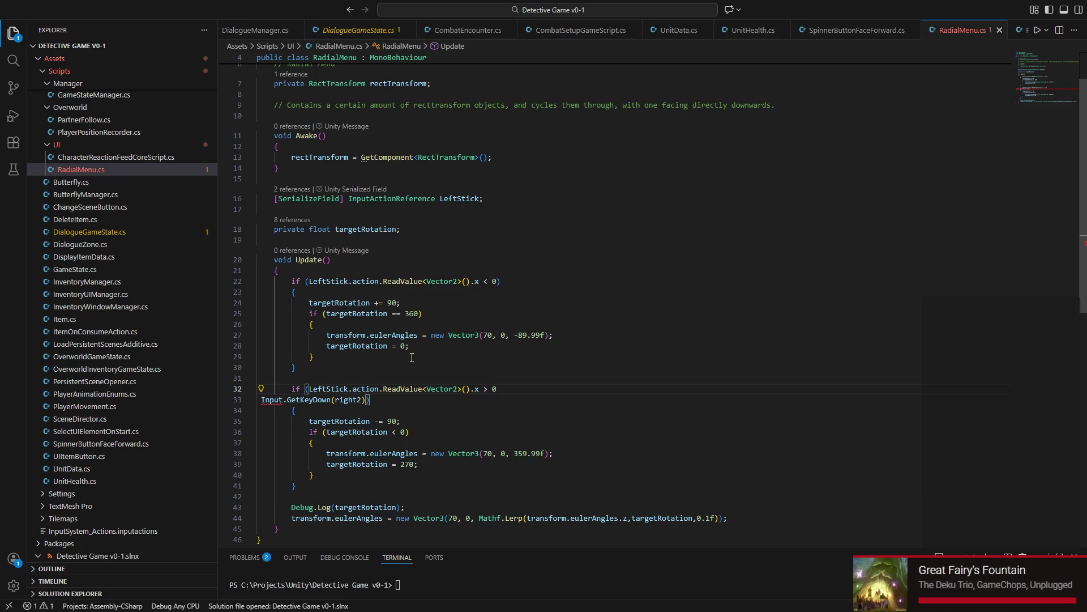
Step: Delete the leftover right2 check and the Debug.Log line, then return to Unity
{"action": "left_click_drag", "start_coordinate": [261, 399], "coordinate": [366, 403]}
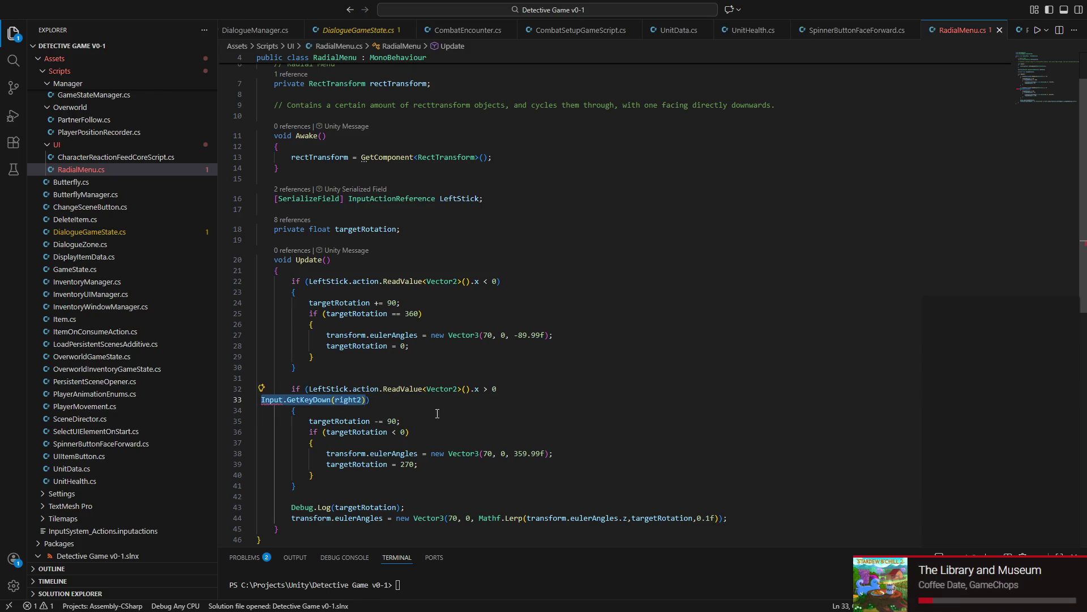
{"action": "key", "text": "BackSpace"}
{"action": "key", "text": "BackSpace"}
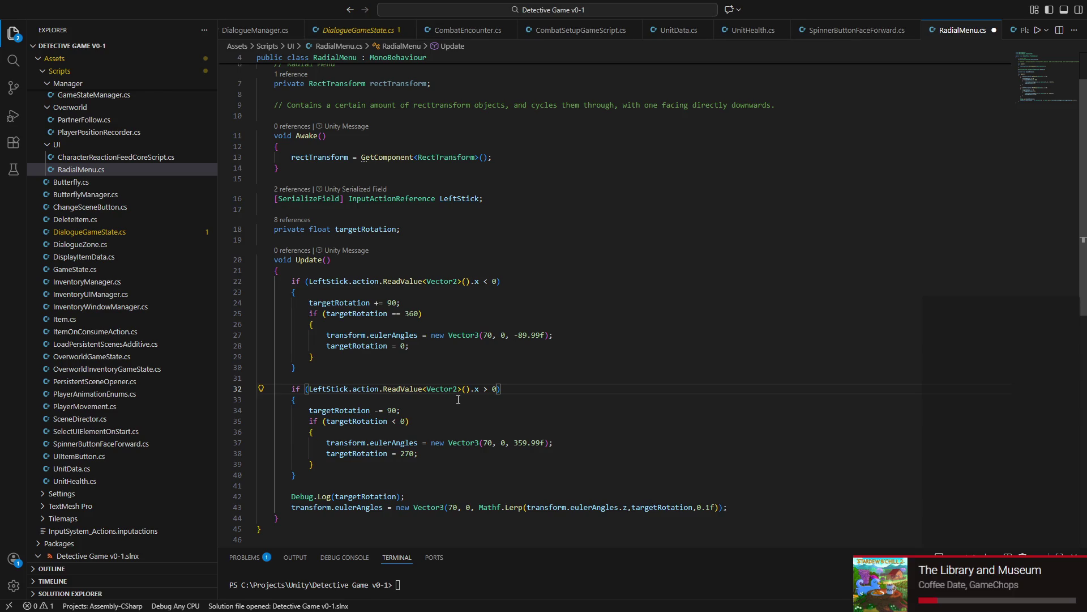
{"action": "scroll", "coordinate": [367, 389], "scroll_direction": "down", "scroll_amount": 1}
{"action": "triple_click", "coordinate": [381, 467]}
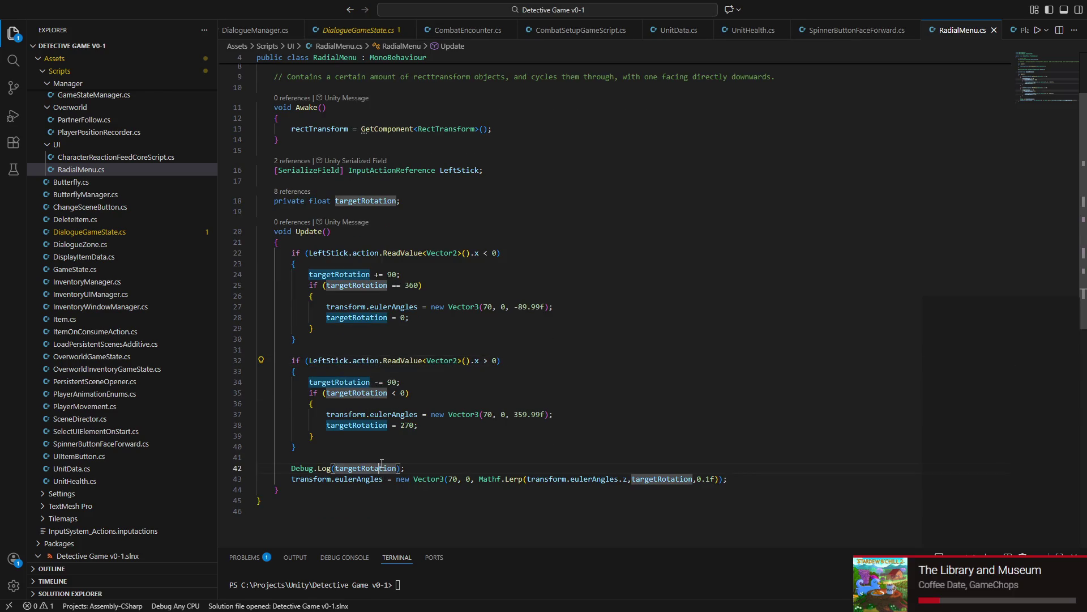
{"action": "key", "text": "BackSpace"}
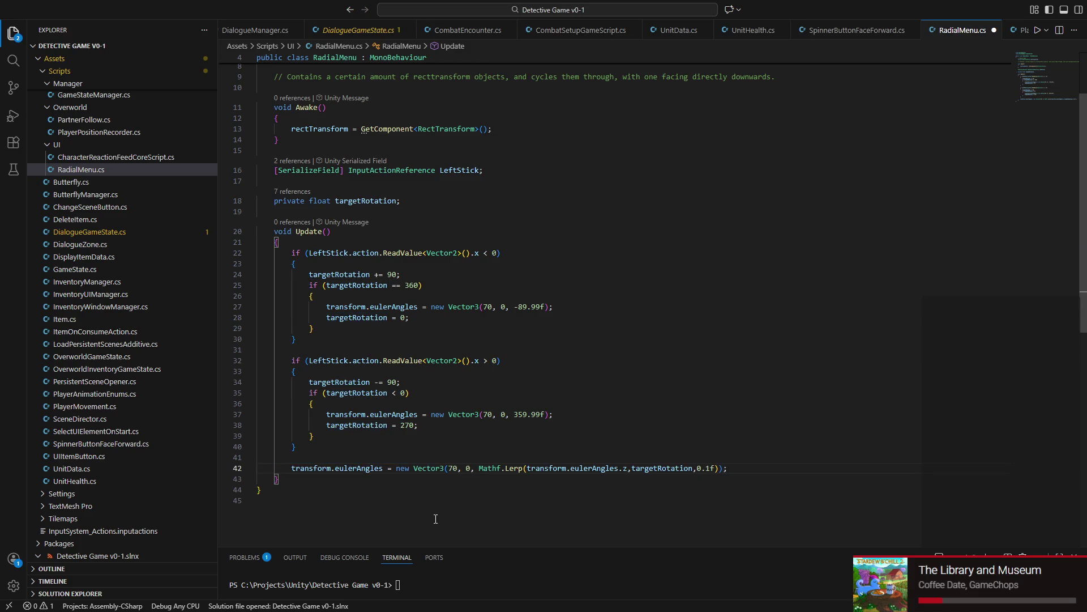
{"action": "scroll", "coordinate": [483, 485], "scroll_direction": "up", "scroll_amount": 3}
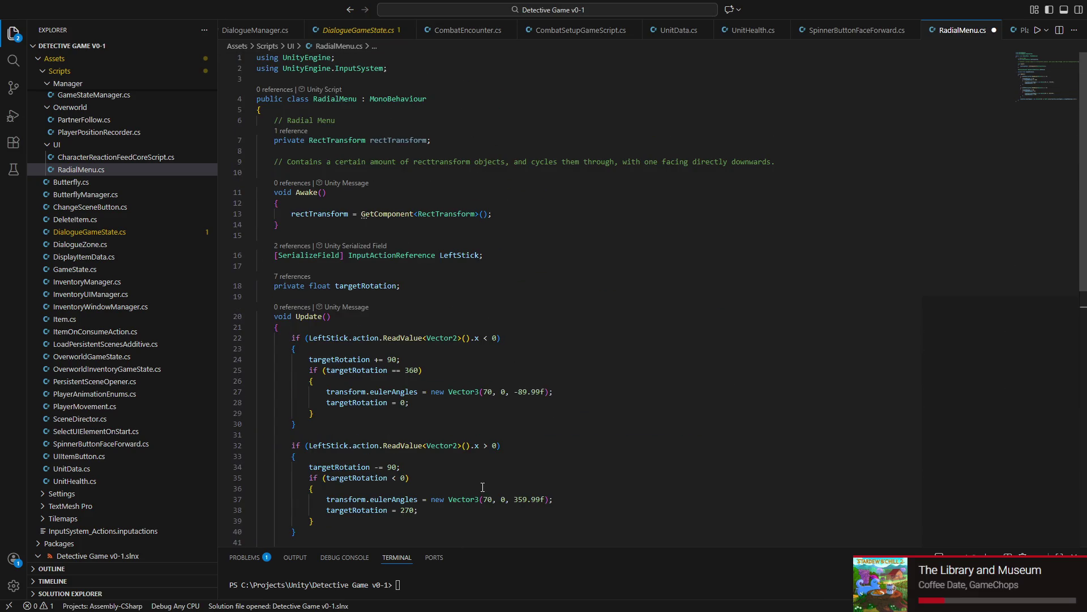
{"action": "scroll", "coordinate": [516, 463], "scroll_direction": "down", "scroll_amount": 3}
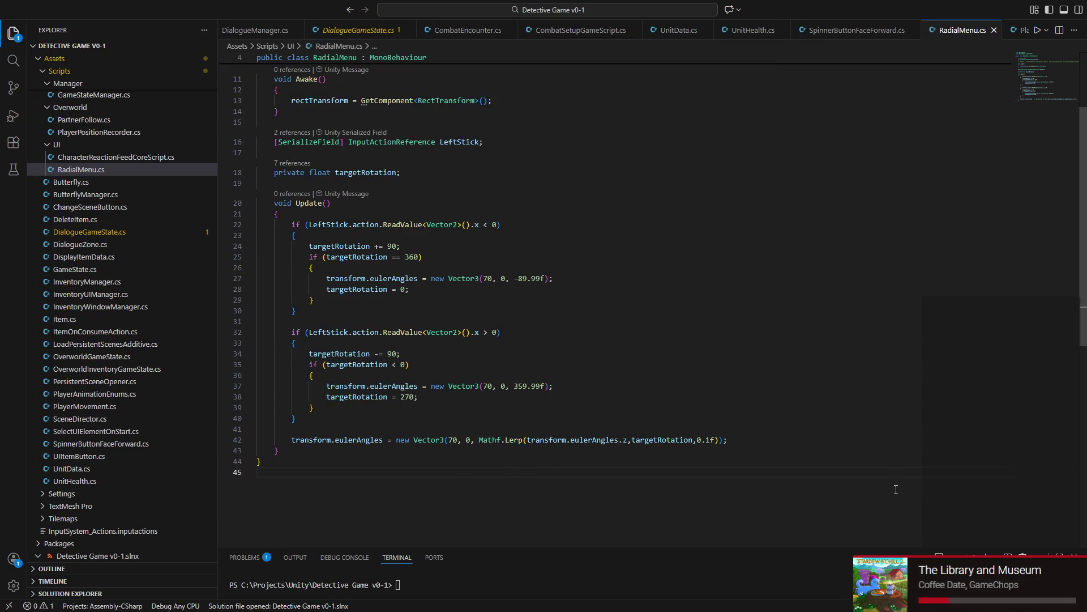
{"action": "key", "text": "super"}
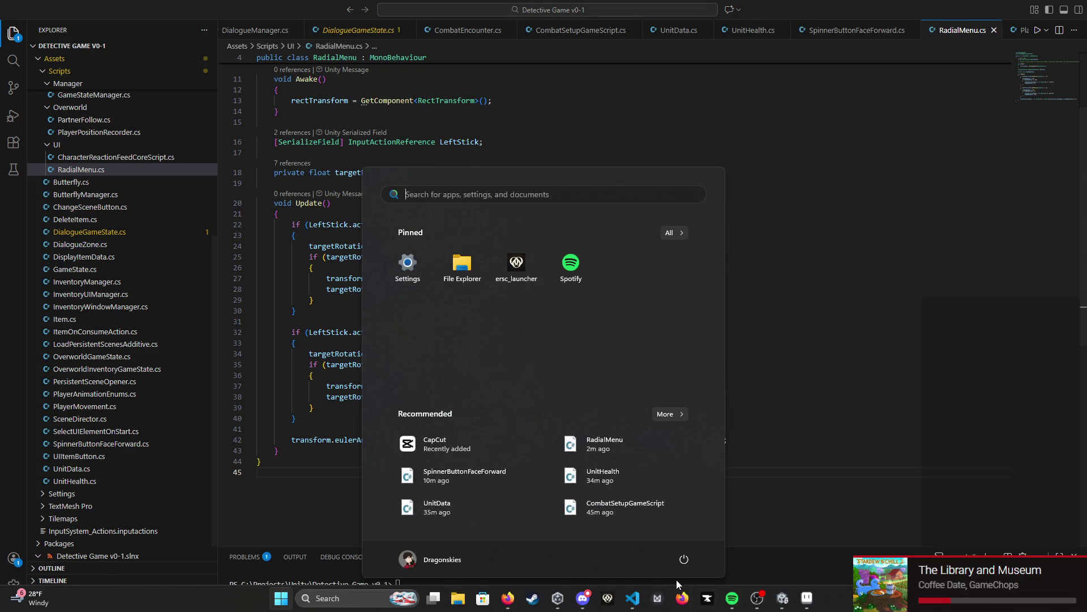
{"action": "left_click", "coordinate": [782, 598]}
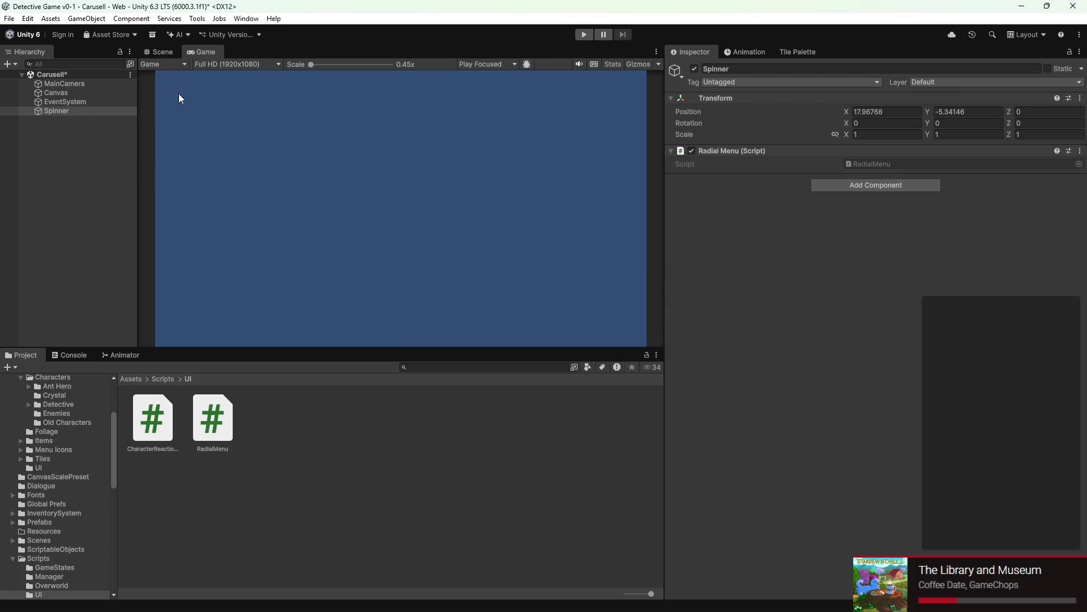
Step: Set the Game view's play mode to Play Unfocused
{"action": "left_click", "coordinate": [163, 51]}
{"action": "left_click", "coordinate": [210, 49]}
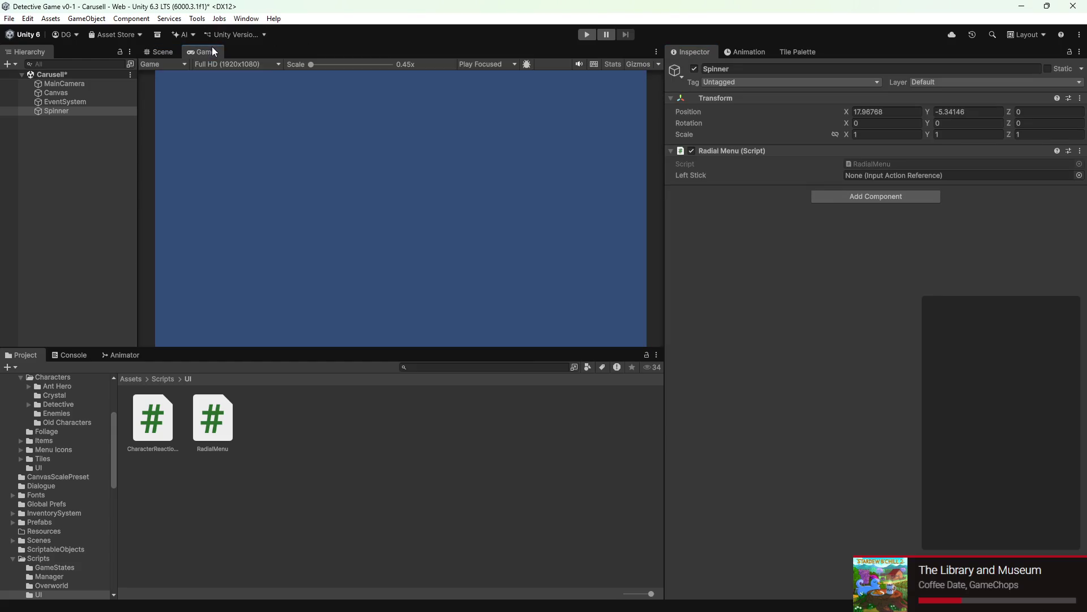
{"action": "left_click", "coordinate": [246, 63]}
{"action": "left_click", "coordinate": [473, 65]}
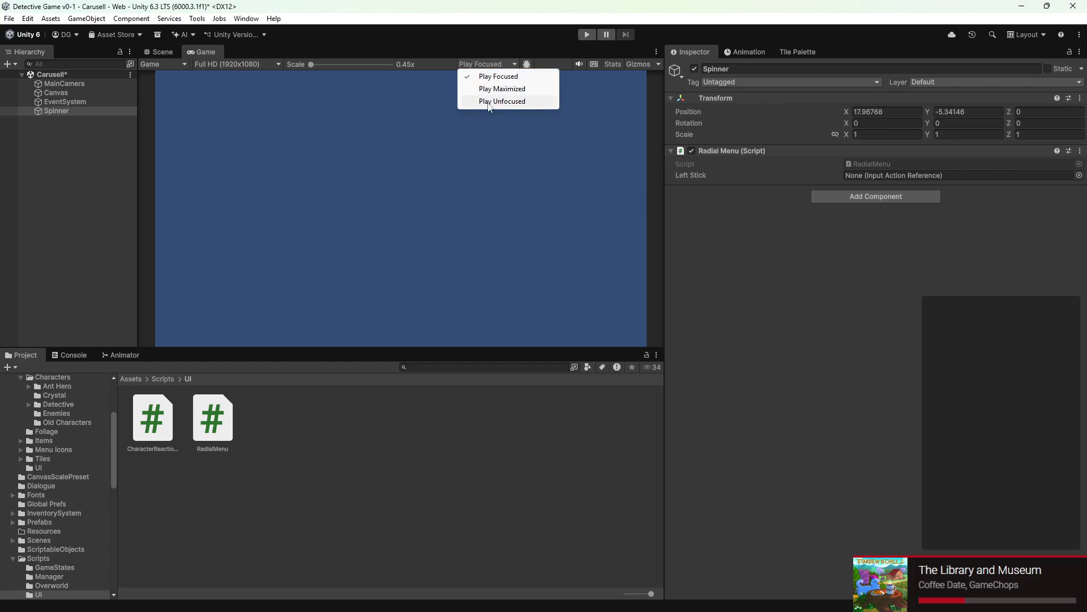
{"action": "left_click", "coordinate": [498, 100]}
Step: Back in the Scene view, give the Spinner object a red diamond icon
{"action": "left_click", "coordinate": [170, 53]}
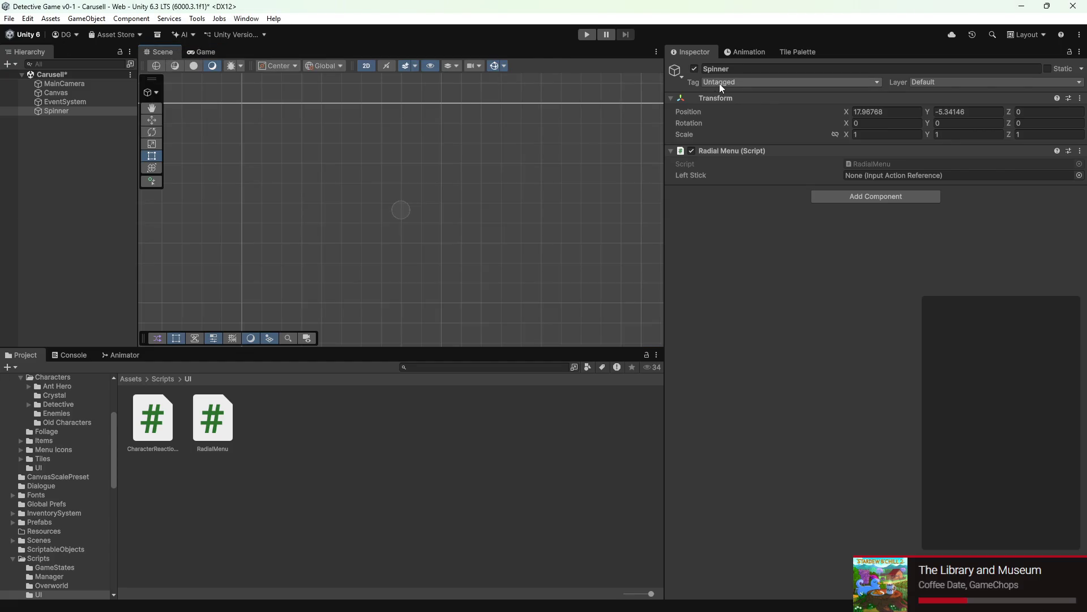
{"action": "left_click", "coordinate": [683, 72]}
{"action": "left_click", "coordinate": [728, 127]}
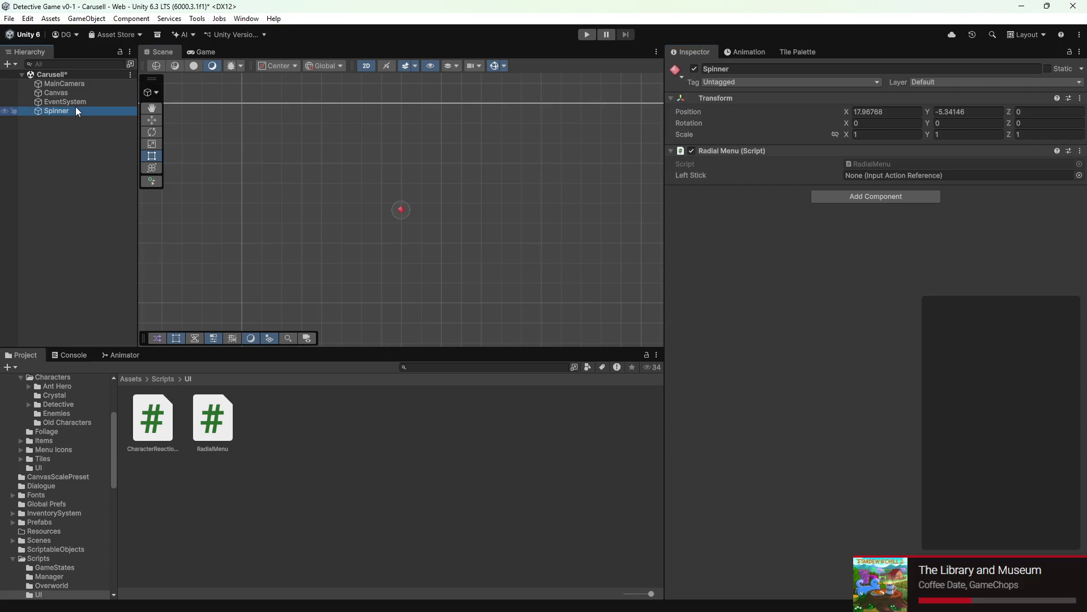
Step: Create child object 1 under Spinner with a red dot icon at X position 1
{"action": "right_click", "coordinate": [76, 109]}
{"action": "left_click", "coordinate": [141, 318]}
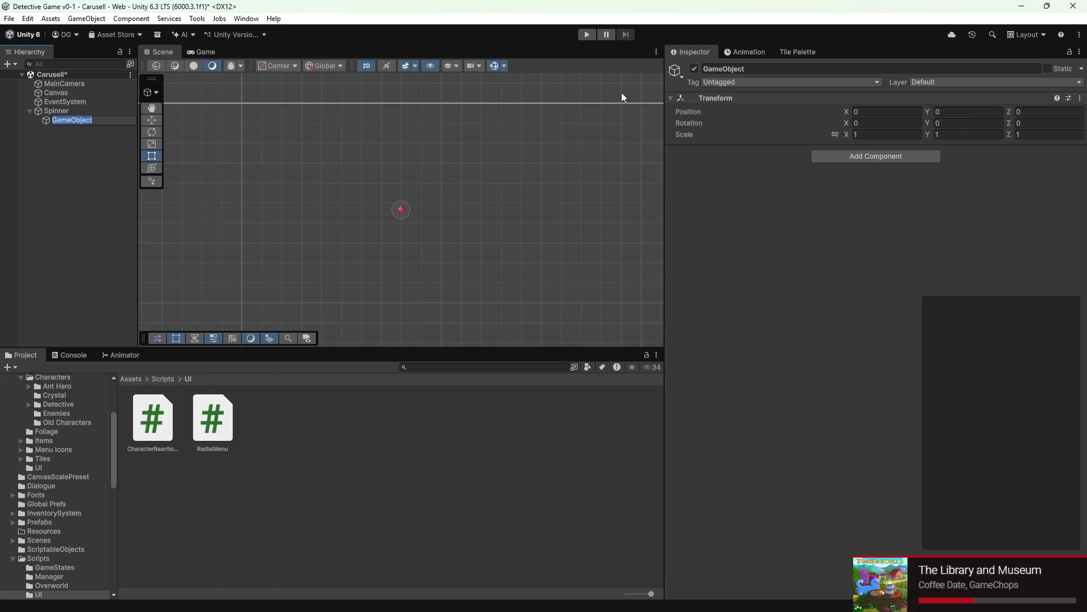
{"action": "type", "text": "P"}
{"action": "type", "text": "1"}
{"action": "key", "text": "Return"}
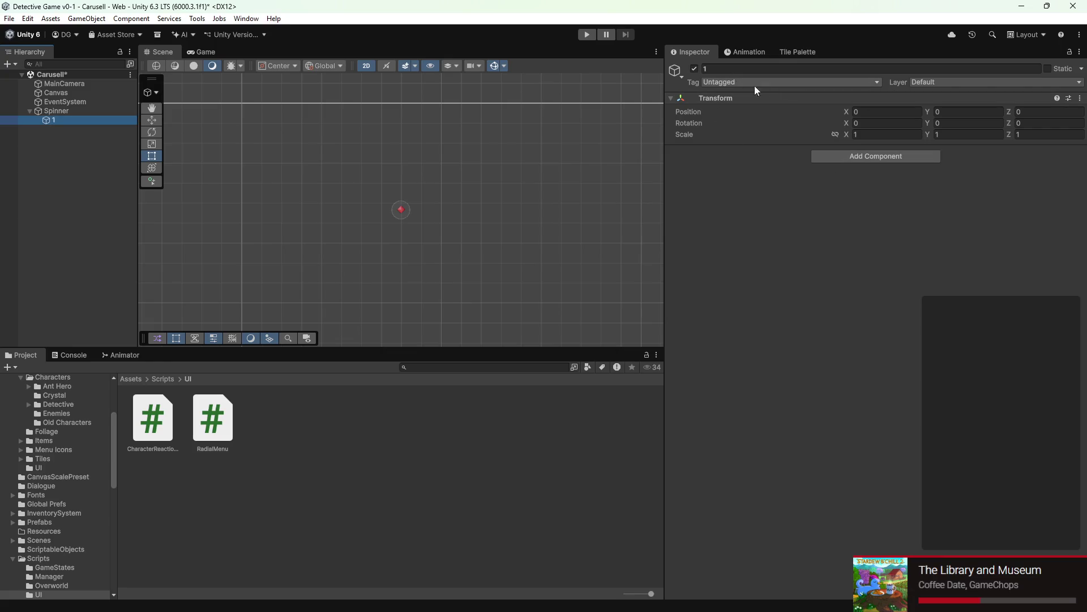
{"action": "left_click", "coordinate": [676, 72]}
{"action": "left_click", "coordinate": [729, 118]}
{"action": "left_click", "coordinate": [896, 114]}
{"action": "type", "text": "1"}
{"action": "key", "text": "Return"}
Step: Duplicate it as child 2 positioned at X 0, Z 1
{"action": "right_click", "coordinate": [73, 120]}
{"action": "left_click", "coordinate": [120, 188]}
{"action": "left_click", "coordinate": [86, 121]}
{"action": "right_click", "coordinate": [83, 126]}
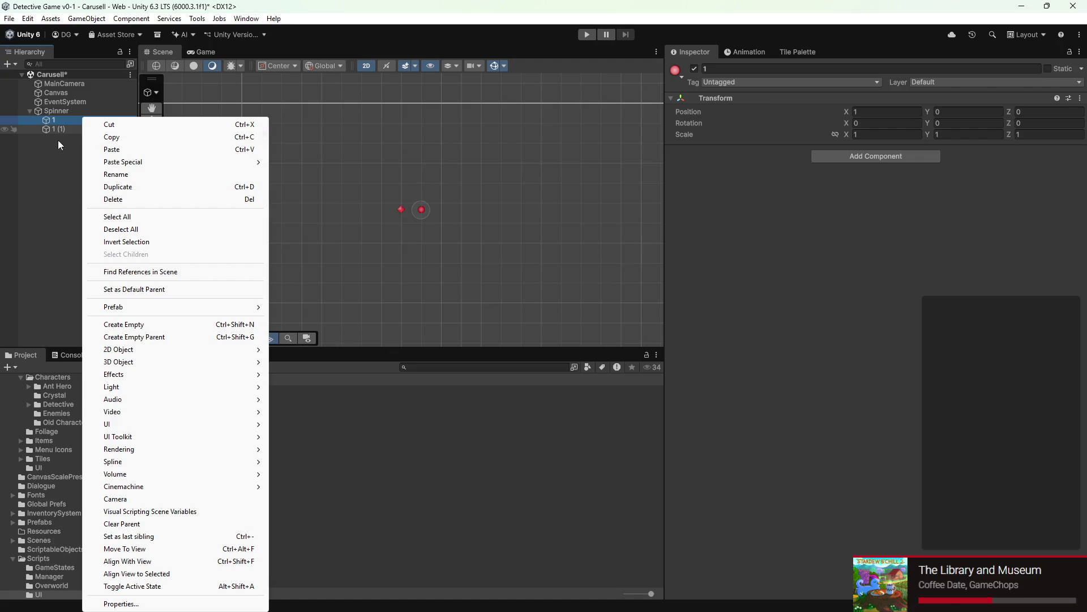
{"action": "left_click", "coordinate": [61, 129]}
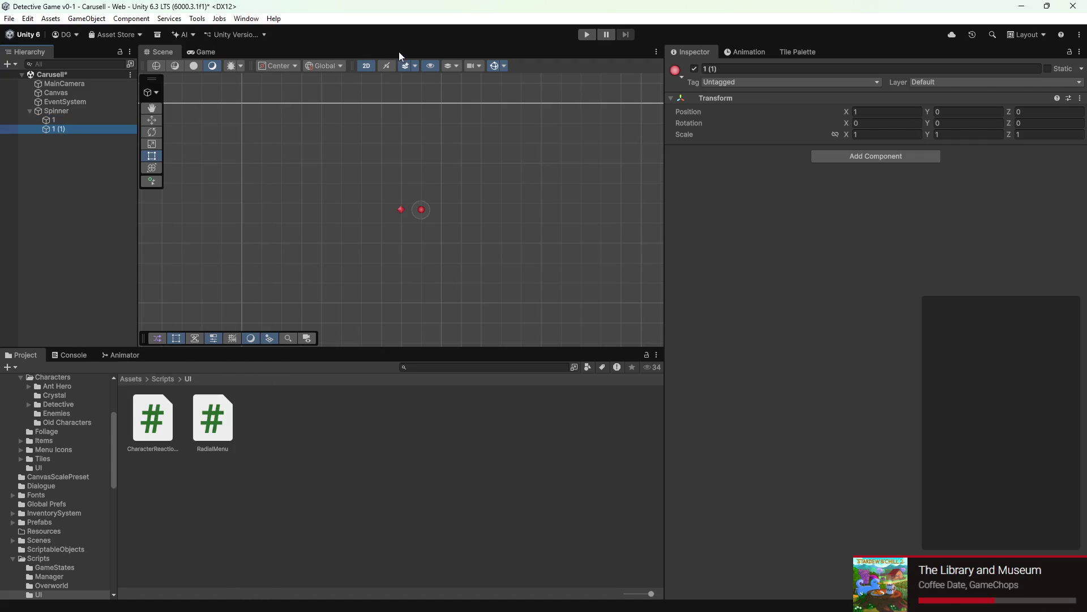
{"action": "left_click", "coordinate": [720, 69]}
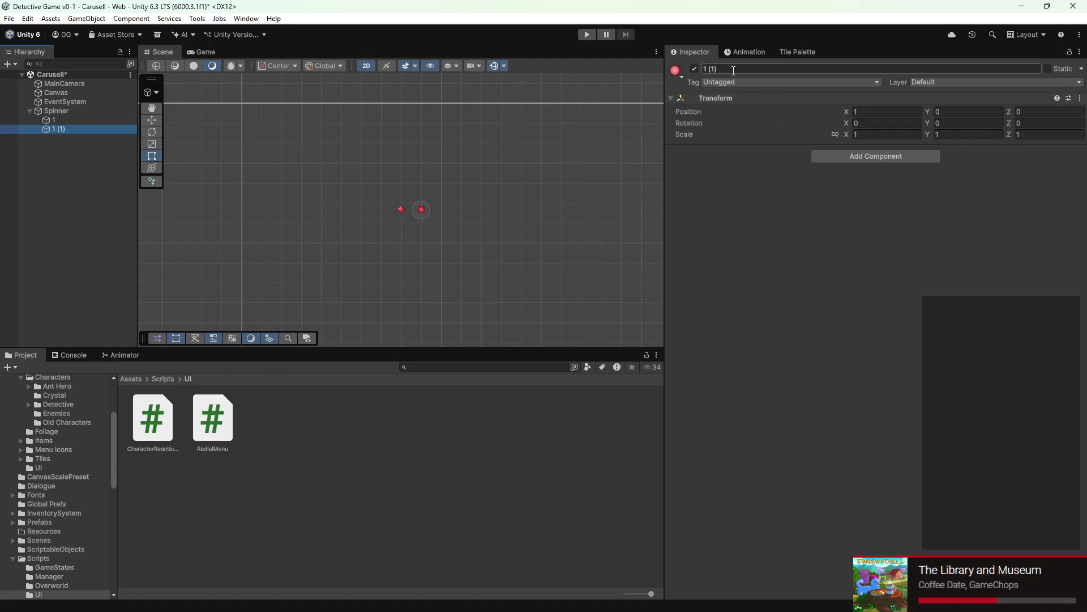
{"action": "type", "text": "2"}
{"action": "key", "text": "Return"}
{"action": "left_click", "coordinate": [858, 113]}
{"action": "type", "text": "0"}
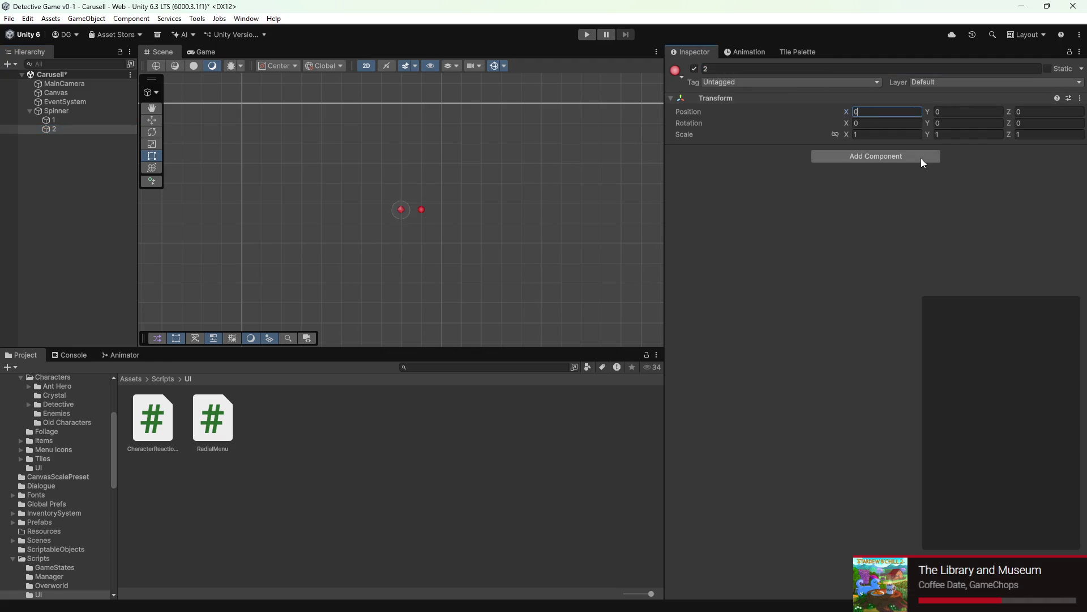
{"action": "left_click", "coordinate": [1018, 112]}
{"action": "type", "text": "1"}
{"action": "key", "text": "Return"}
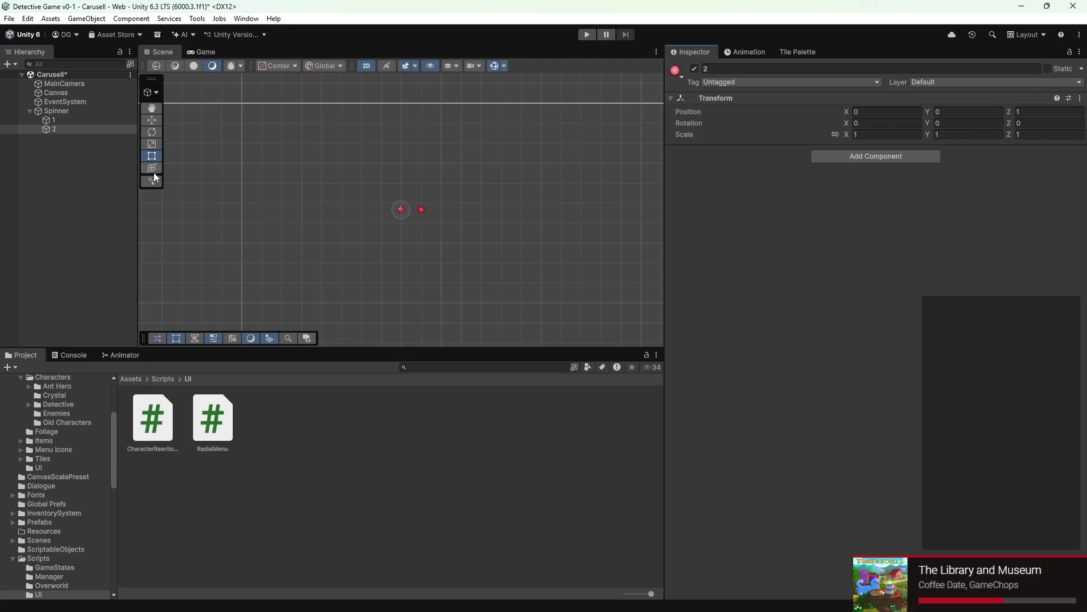
Step: Duplicate again to make child 3 at X −1 and child 4 at X 0, Z −1
{"action": "right_click", "coordinate": [54, 129]}
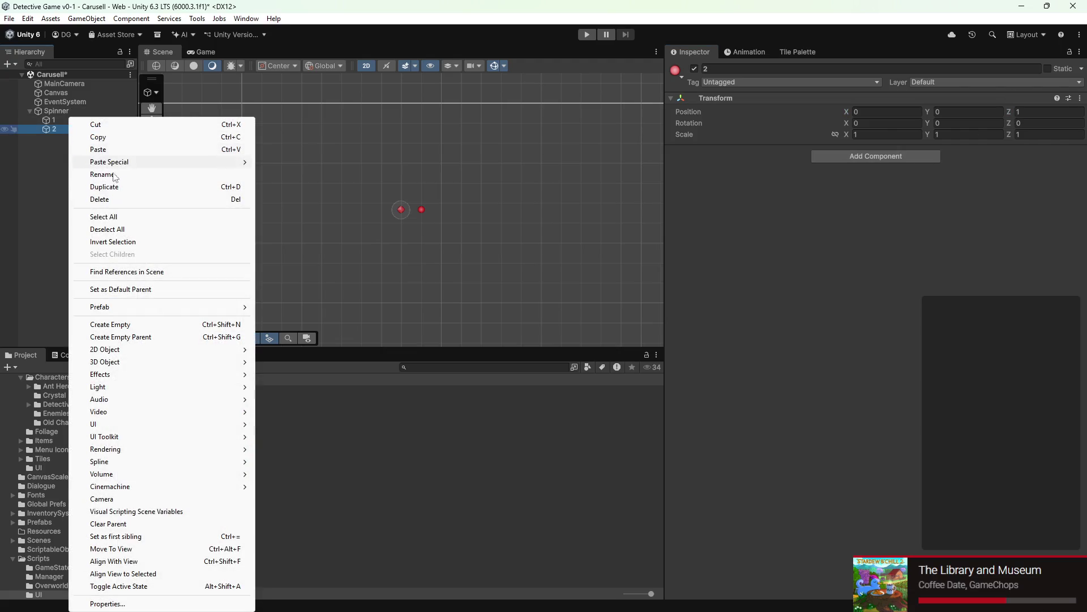
{"action": "left_click", "coordinate": [104, 187]}
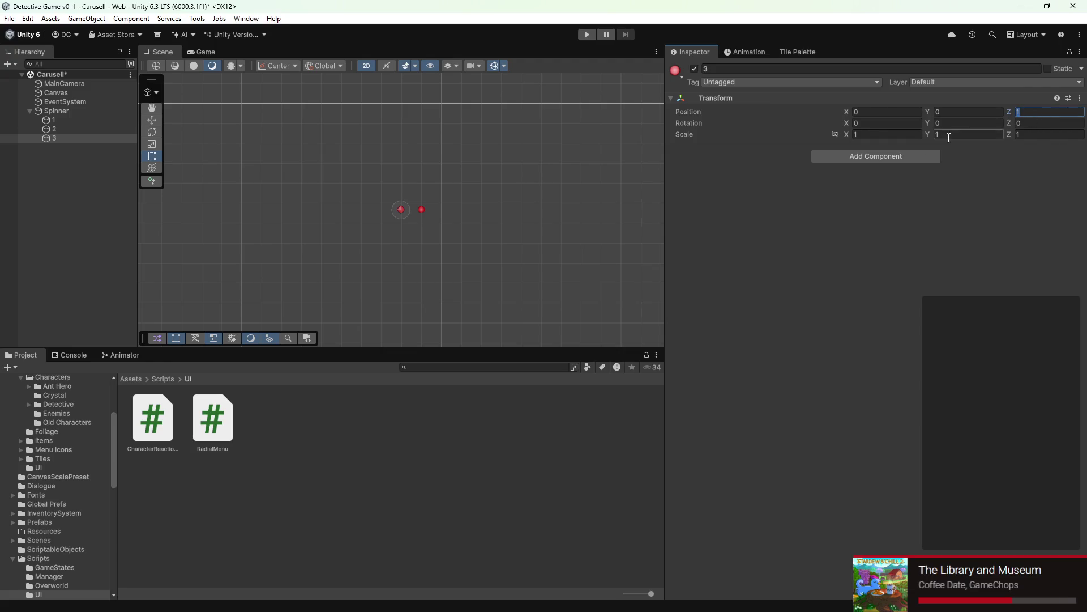
{"action": "type", "text": "0"}
{"action": "left_click", "coordinate": [875, 111]}
{"action": "type", "text": "1"}
{"action": "key", "text": "Return"}
{"action": "right_click", "coordinate": [50, 139]}
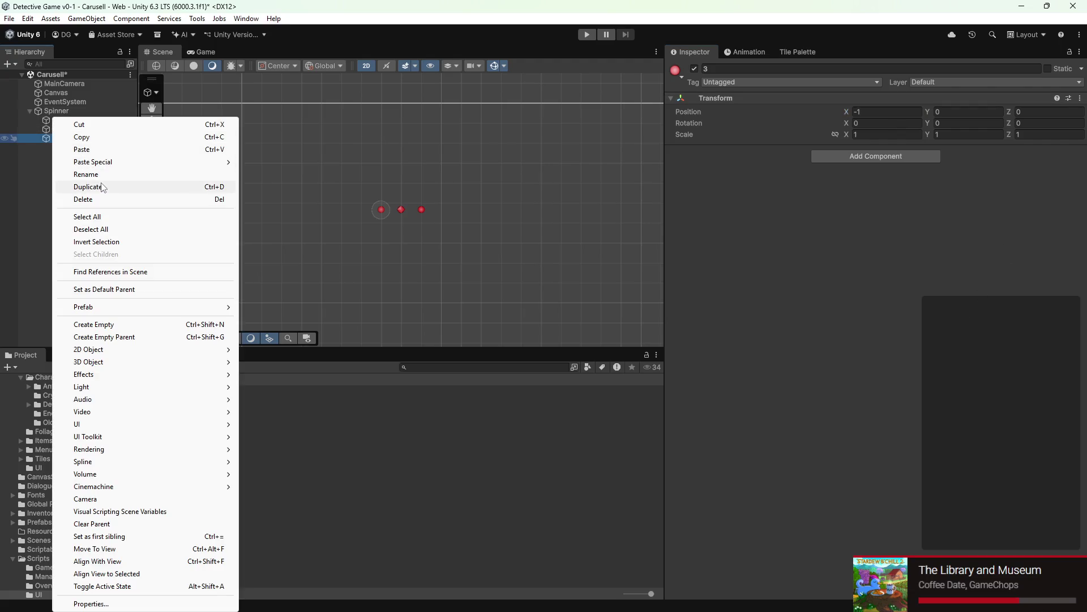
{"action": "left_click", "coordinate": [87, 186]}
{"action": "left_click", "coordinate": [884, 112]}
{"action": "type", "text": "0"}
{"action": "left_click", "coordinate": [1043, 111]}
{"action": "type", "text": "-1"}
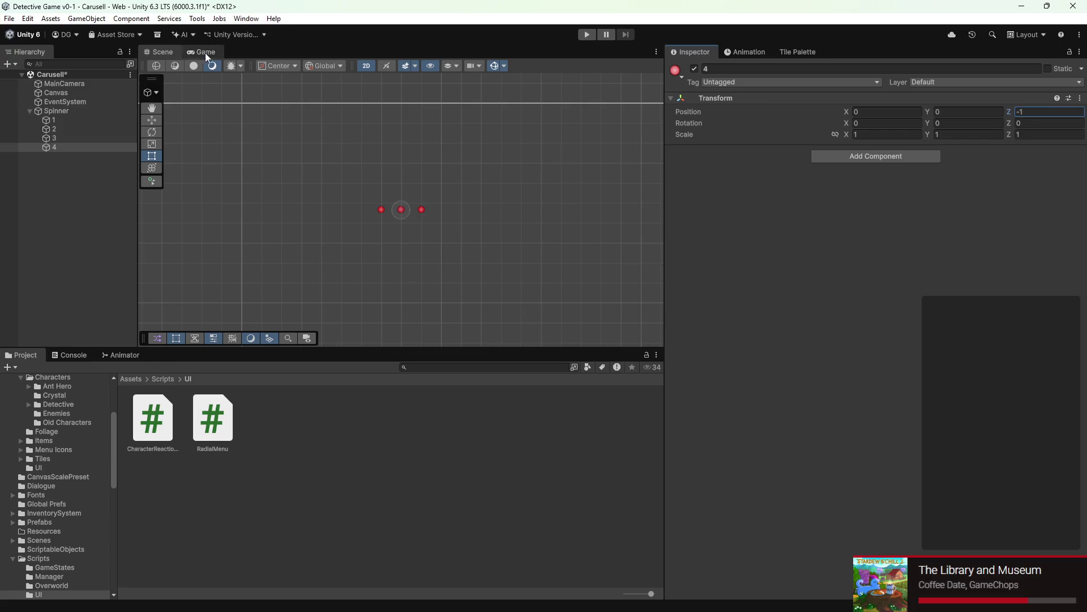
Step: Switch the scene view to 3D perspective and frame object 1
{"action": "left_click", "coordinate": [365, 66]}
{"action": "key", "text": "w"}
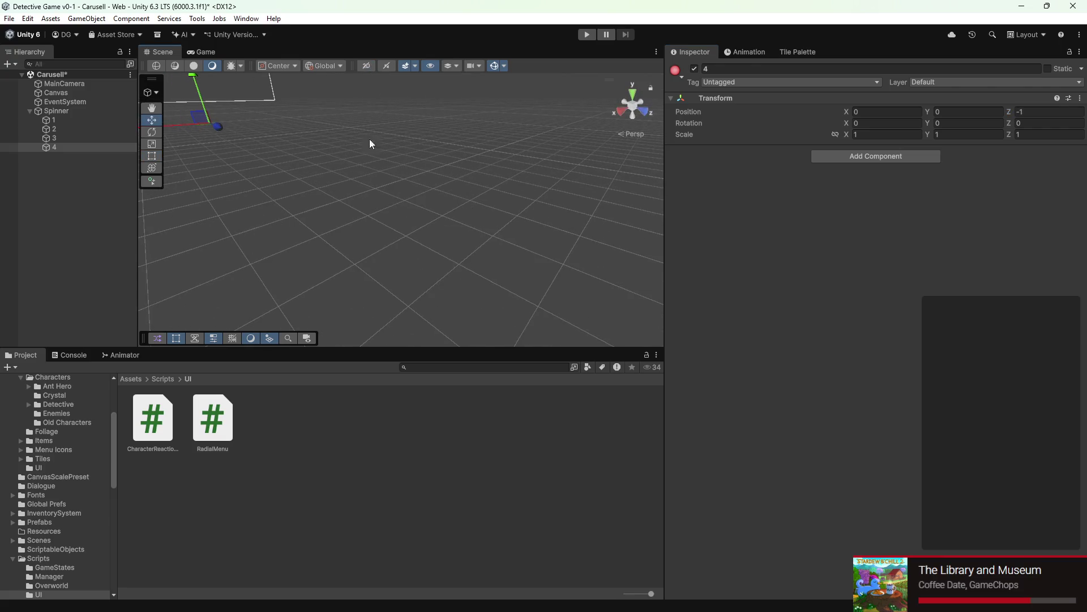
{"action": "double_click", "coordinate": [83, 121]}
{"action": "key", "text": "q"}
Step: Play-test the scene with the spinner children in view, then stop it
{"action": "mouse_move", "coordinate": [283, 189]}
{"action": "left_mouse_down"}
{"action": "mouse_move", "coordinate": [392, 312]}
{"action": "mouse_move", "coordinate": [332, 235]}
{"action": "mouse_move", "coordinate": [343, 195]}
{"action": "mouse_move", "coordinate": [397, 282]}
{"action": "mouse_move", "coordinate": [347, 261]}
{"action": "mouse_move", "coordinate": [411, 284]}
{"action": "mouse_move", "coordinate": [541, 87]}
{"action": "left_mouse_up"}
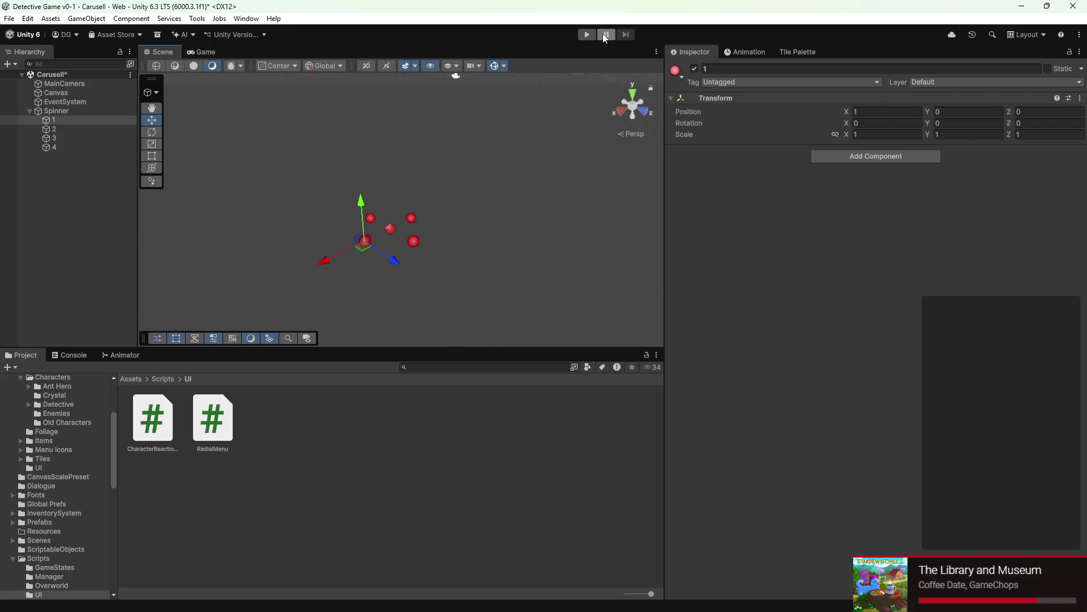
{"action": "left_click", "coordinate": [589, 34]}
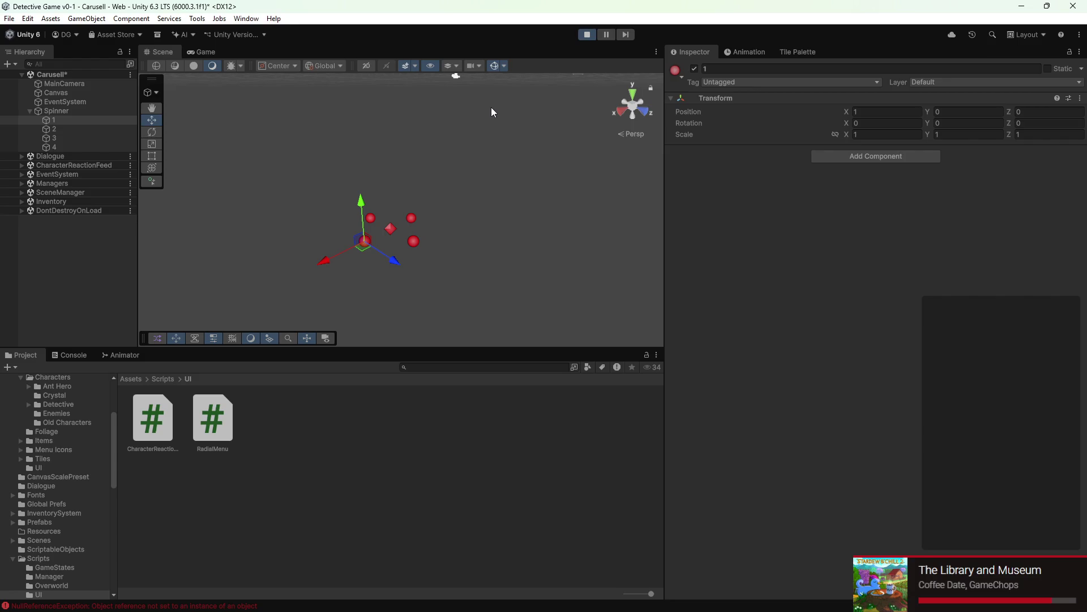
{"action": "left_click", "coordinate": [587, 34]}
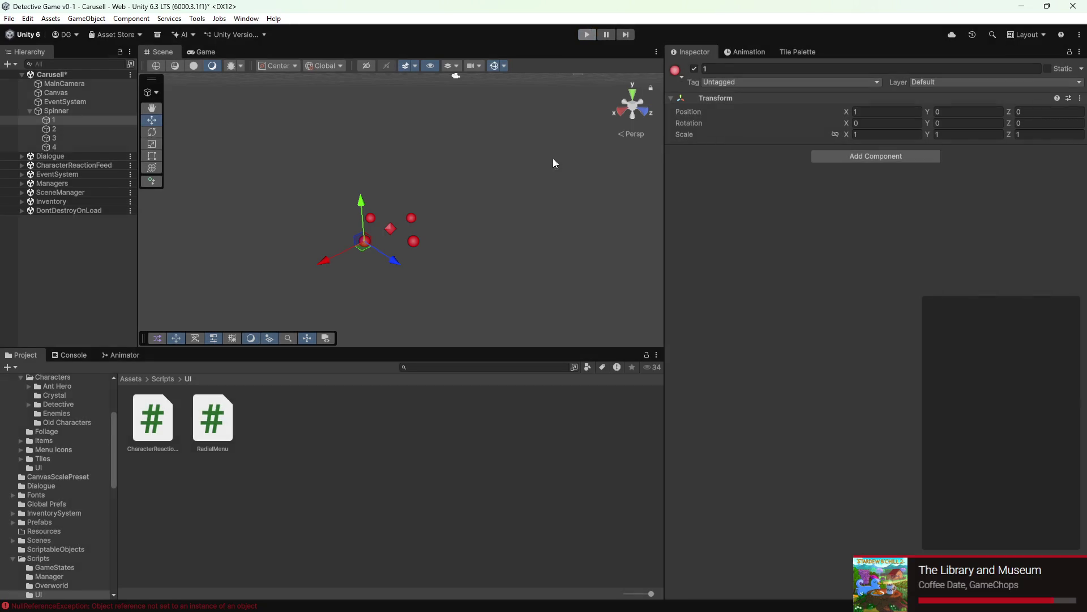
Step: Open the Console's RadialMenu line 22 null reference error in the editor and return to Unity
{"action": "left_click", "coordinate": [73, 354]}
{"action": "double_click", "coordinate": [91, 446]}
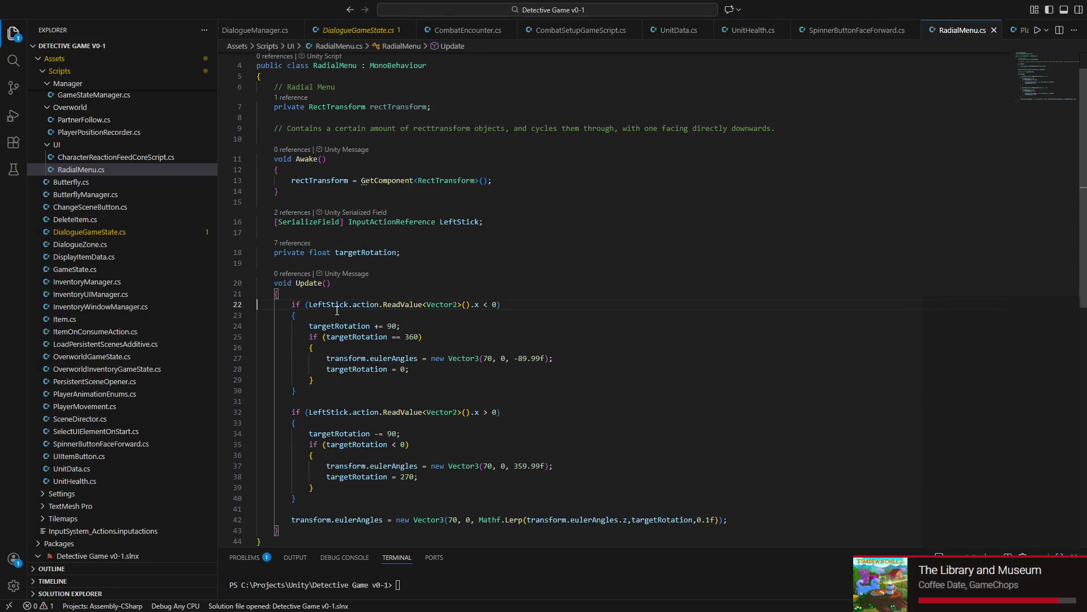
{"action": "key", "text": "super"}
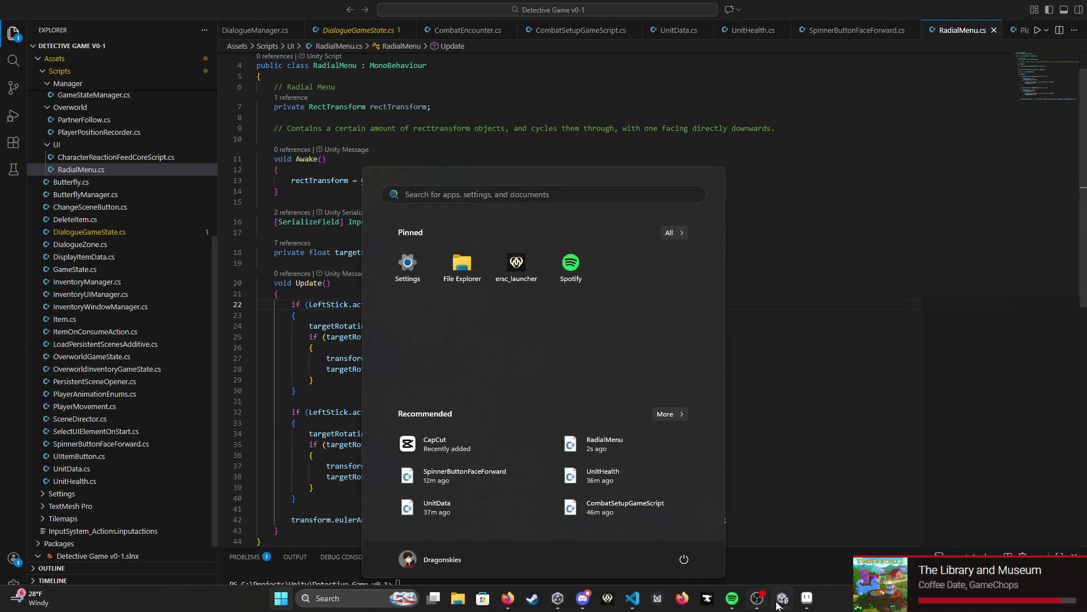
{"action": "left_click", "coordinate": [780, 599]}
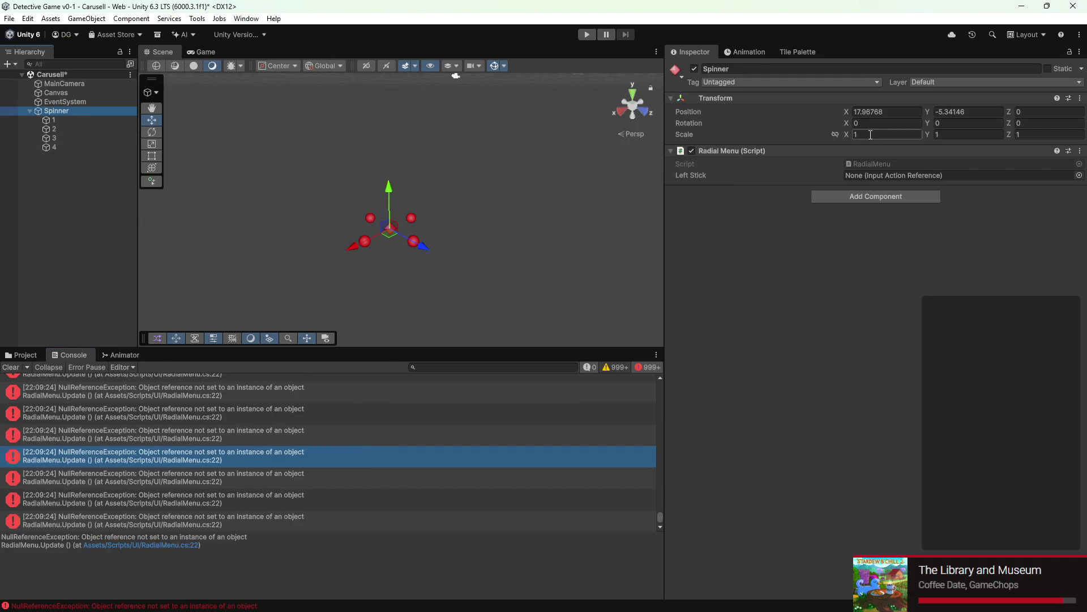
Step: Assign the Player/Move input action to Spinner's Left Stick field
{"action": "left_click", "coordinate": [1079, 175]}
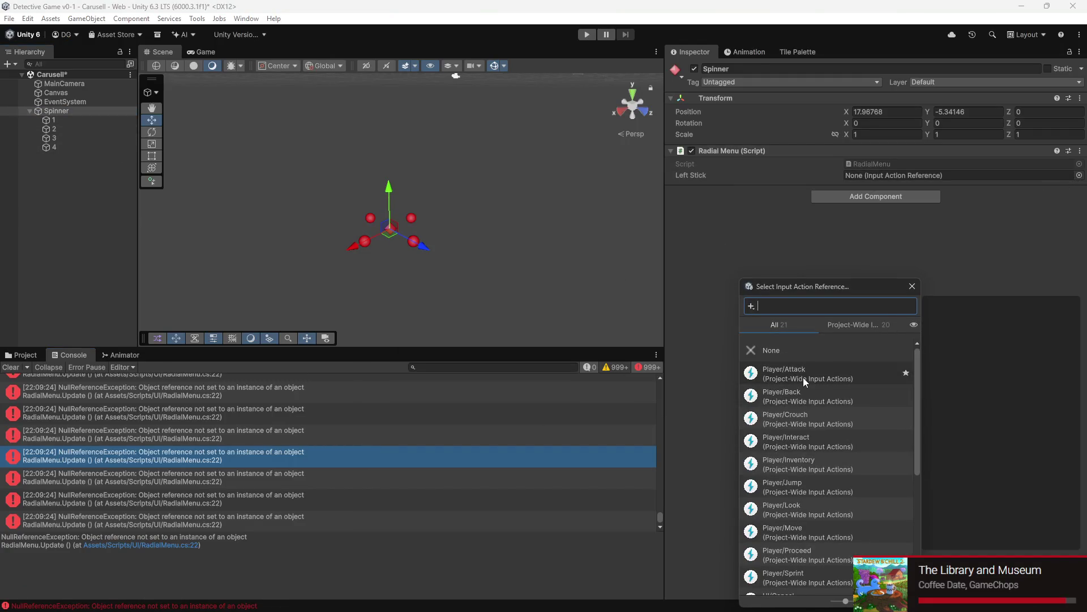
{"action": "scroll", "coordinate": [803, 378], "scroll_direction": "down", "scroll_amount": 1}
{"action": "scroll", "coordinate": [802, 431], "scroll_direction": "down", "scroll_amount": 2}
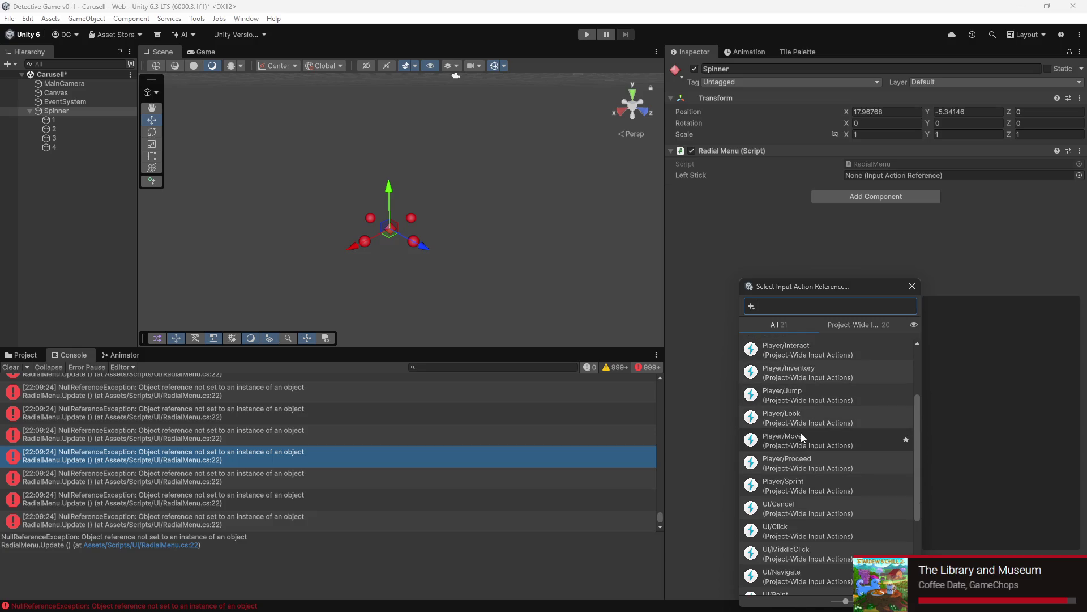
{"action": "double_click", "coordinate": [801, 435]}
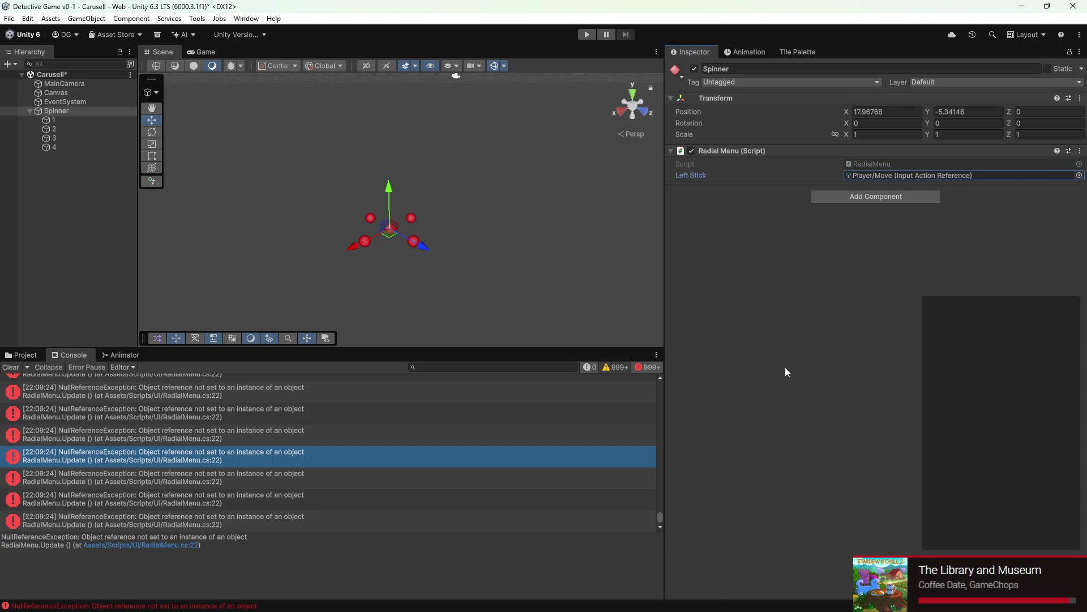
Step: Play the scene to confirm the Spinner rotates without new errors, stop, and return to the editor
{"action": "left_click", "coordinate": [586, 35]}
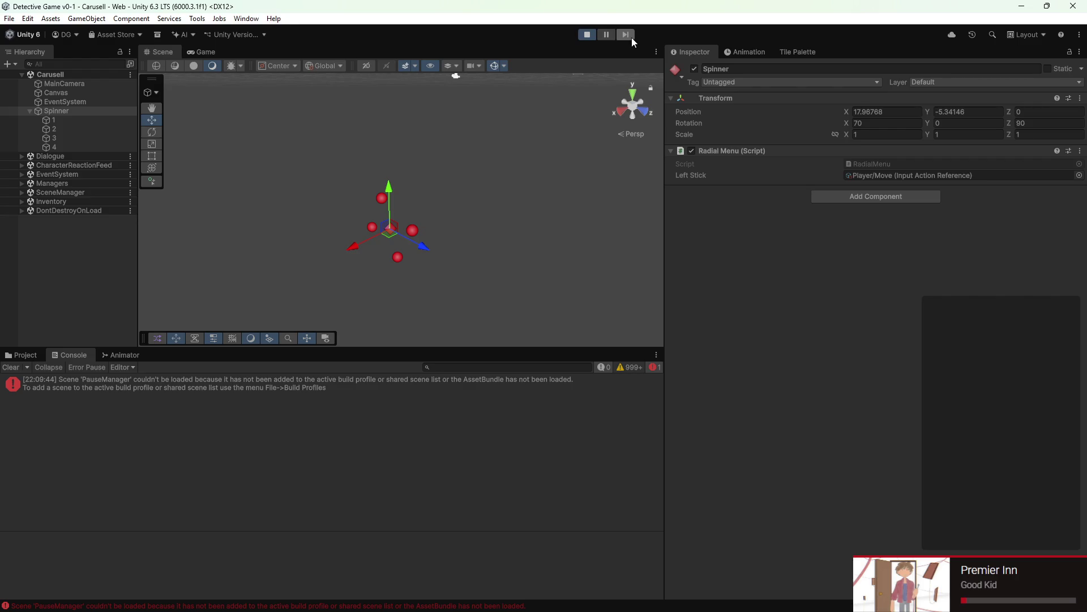
{"action": "left_click", "coordinate": [585, 35]}
{"action": "key", "text": "super"}
{"action": "key", "text": "super"}
{"action": "key", "text": "super"}
{"action": "key", "text": "super"}
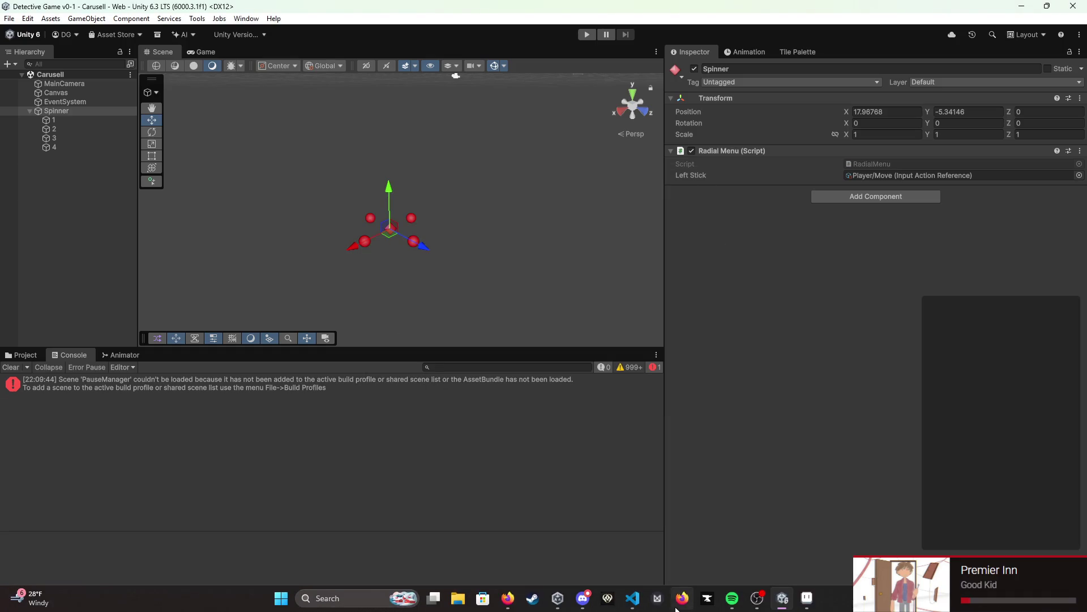
{"action": "left_click", "coordinate": [635, 599]}
{"action": "scroll", "coordinate": [553, 331], "scroll_direction": "down", "scroll_amount": 3}
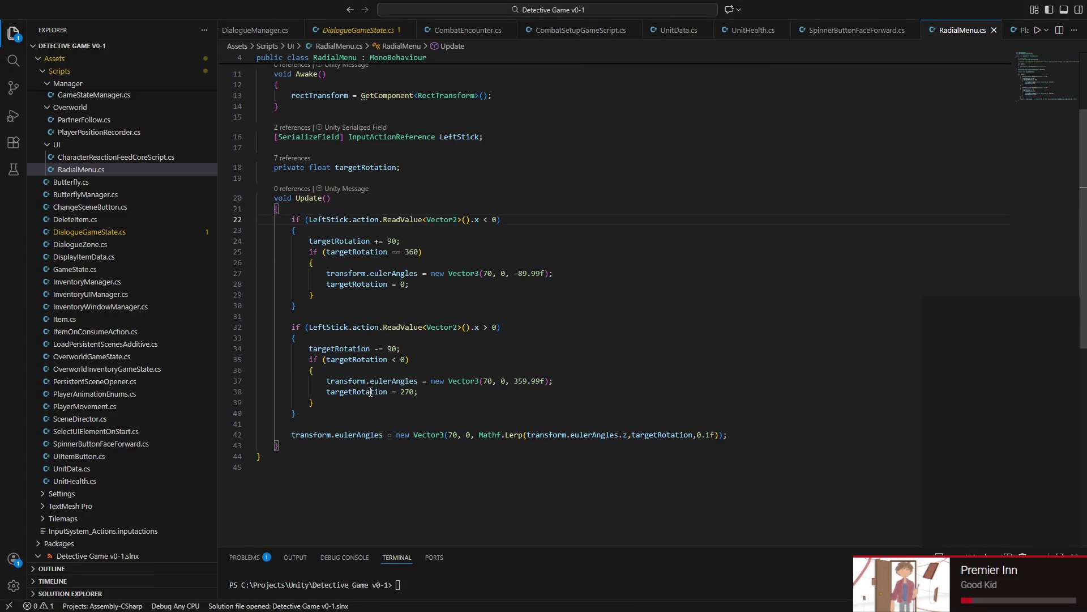
{"action": "scroll", "coordinate": [373, 392], "scroll_direction": "down", "scroll_amount": 2}
Step: Add blank lines after the Update body on line 42 and clean up a stray character
{"action": "left_click", "coordinate": [303, 392]}
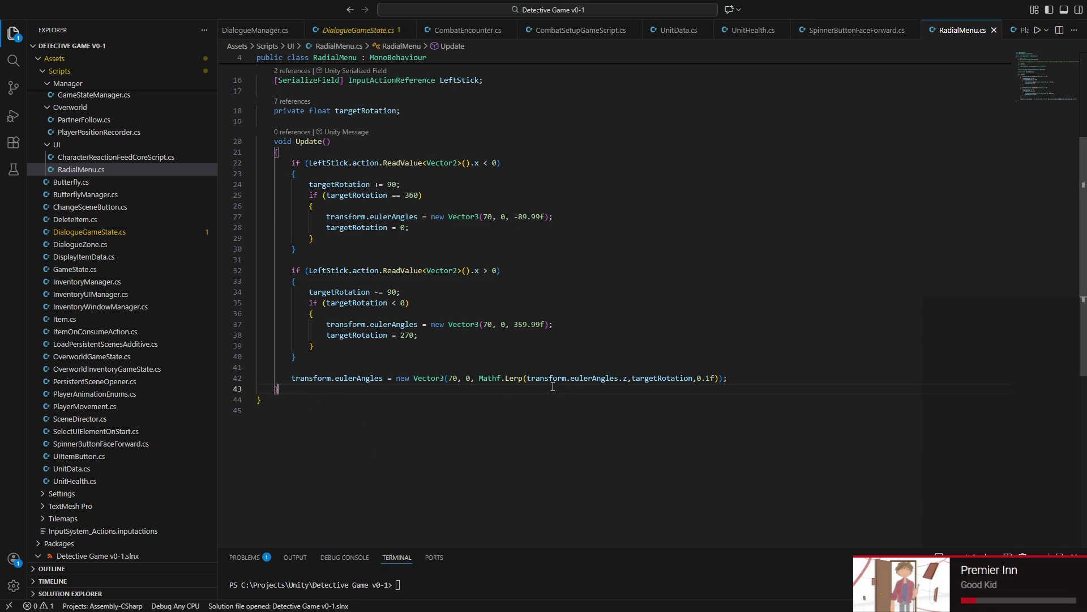
{"action": "left_click", "coordinate": [760, 379]}
{"action": "key", "text": "Return"}
{"action": "key", "text": "Return"}
{"action": "key", "text": "Return"}
{"action": "key", "text": "Return"}
{"action": "key", "text": "Return"}
{"action": "key", "text": "Return"}
{"action": "key", "text": "Return"}
{"action": "key", "text": "Return"}
{"action": "key", "text": "Up"}
{"action": "key", "text": "Up"}
{"action": "key", "text": "Up"}
{"action": "key", "text": "Up"}
{"action": "key", "text": "Up"}
{"action": "key", "text": "Up"}
{"action": "key", "text": "Up"}
{"action": "key", "text": "Down"}
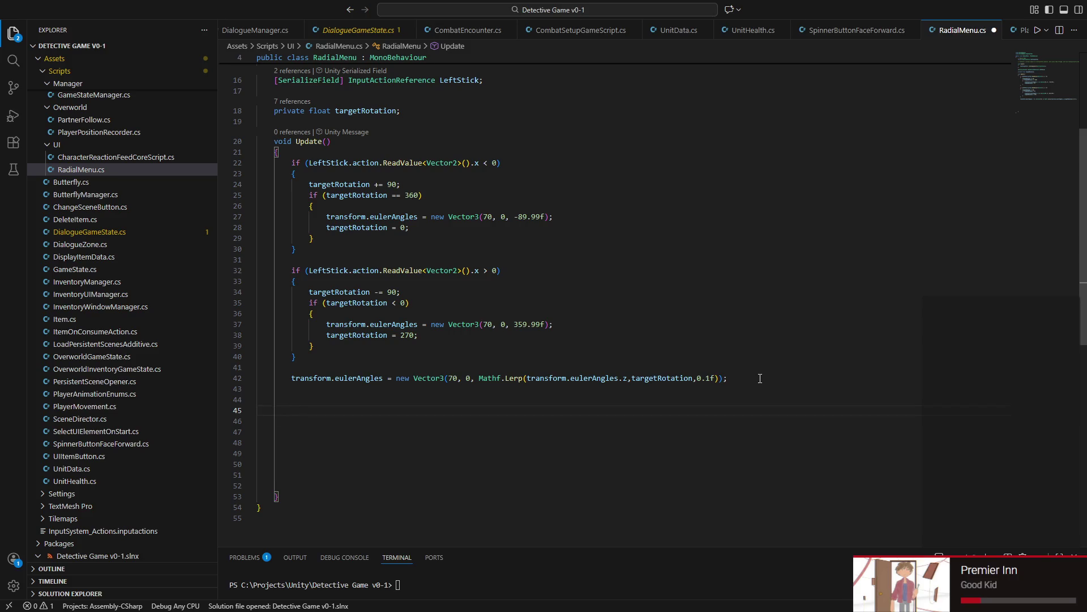
{"action": "type", "text": "f"}
{"action": "key", "text": "BackSpace"}
{"action": "type", "text": "f"}
{"action": "key", "text": "BackSpace"}
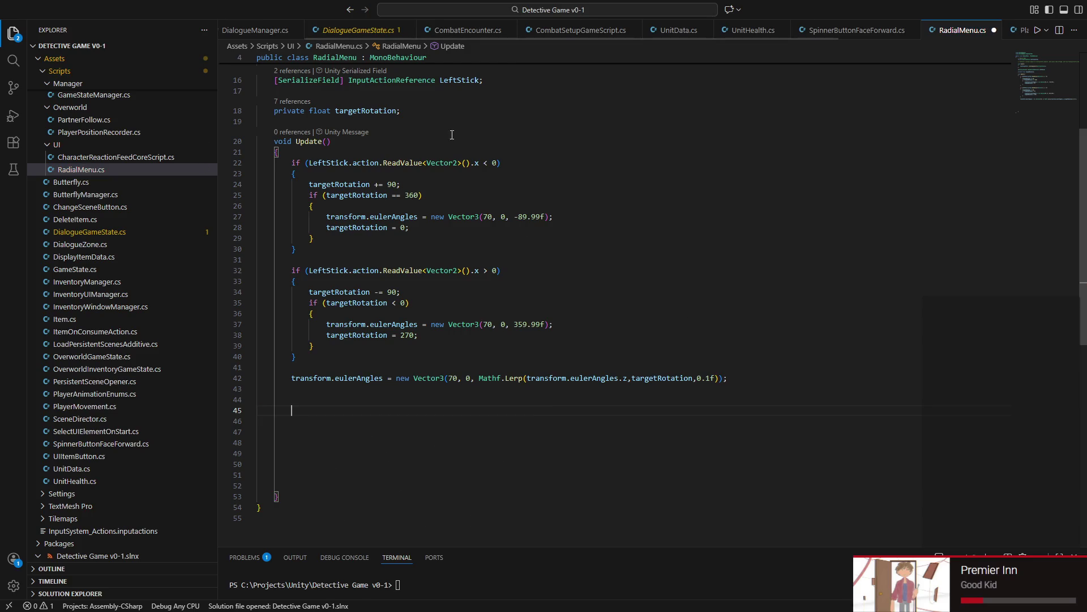
Step: Declare private bool stickFlicked = false; above Update and save
{"action": "left_click", "coordinate": [349, 120]}
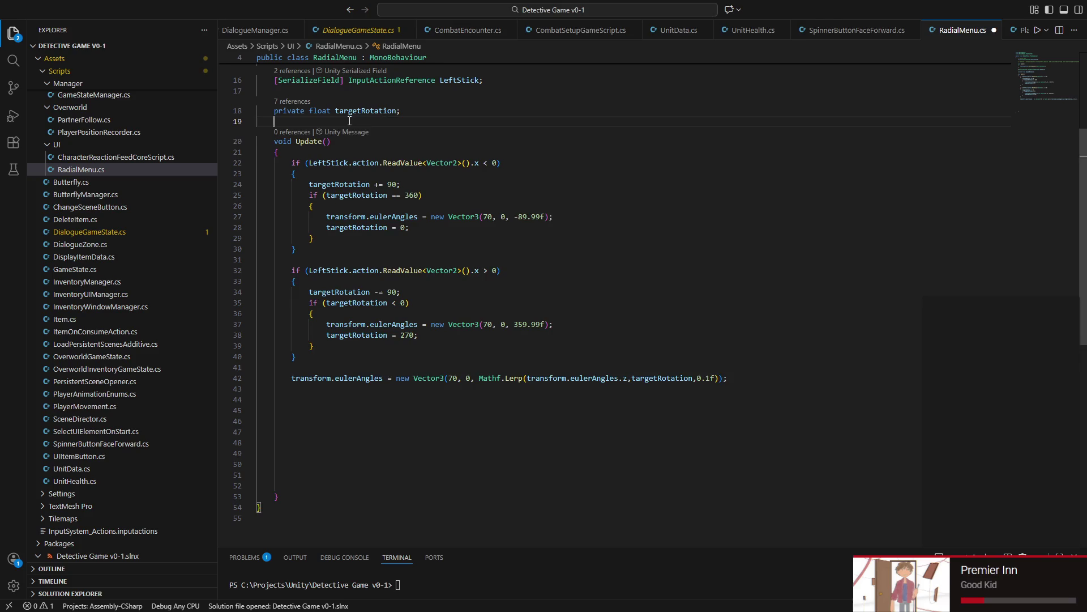
{"action": "key", "text": "Return"}
{"action": "key", "text": "Return"}
{"action": "key", "text": "Up"}
{"action": "key", "text": "Up"}
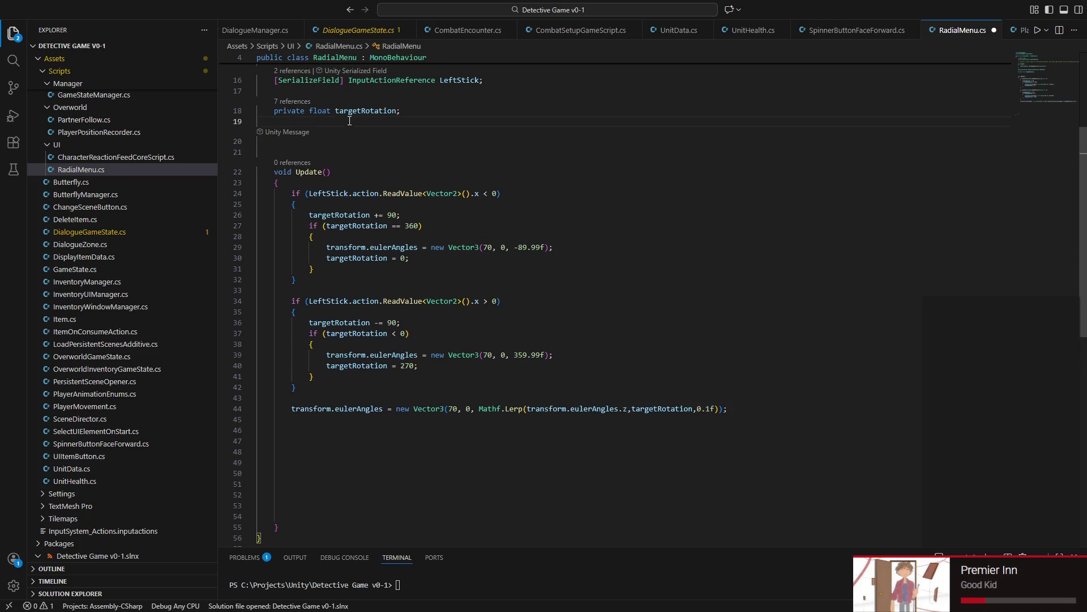
{"action": "key", "text": "Return"}
{"action": "type", "text": "private bool"}
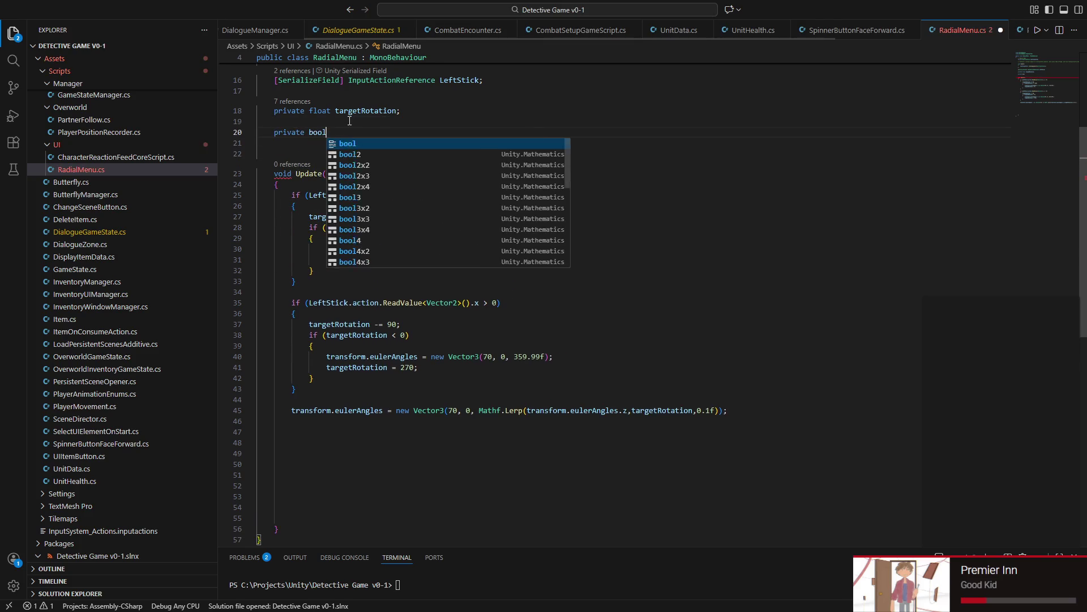
{"action": "type", "text": " stickFlicked;"}
{"action": "key", "text": "ctrl+s"}
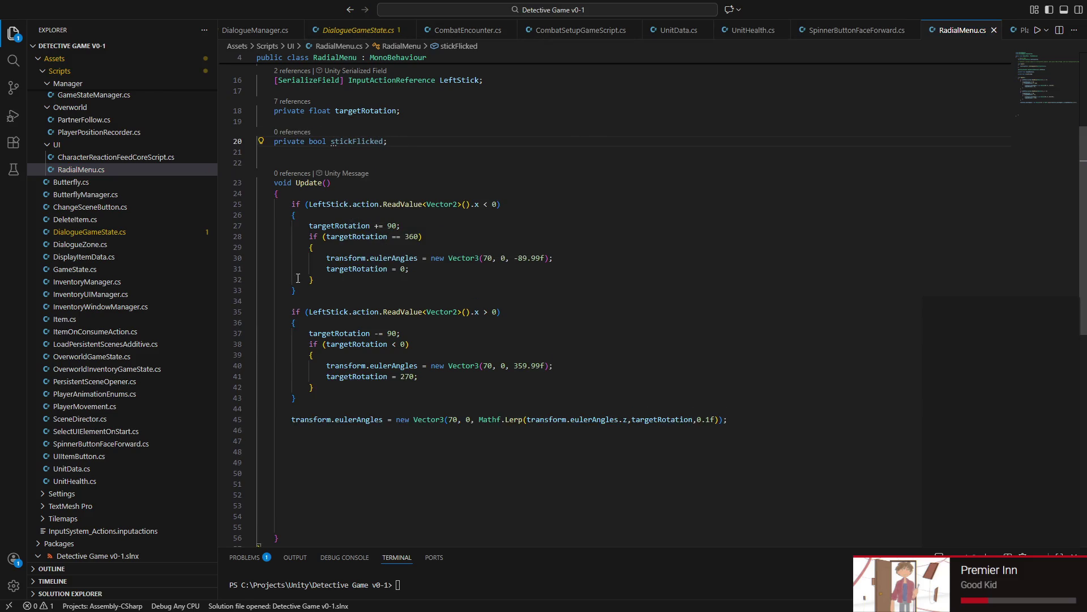
{"action": "key", "text": "Left"}
{"action": "type", "text": "= false"}
{"action": "key", "text": "BackSpace"}
Step: End Update with if (stickFlicked) { stickFlicked = false; } and start a second bool field
{"action": "left_click", "coordinate": [310, 451]}
{"action": "type", "text": "if "}
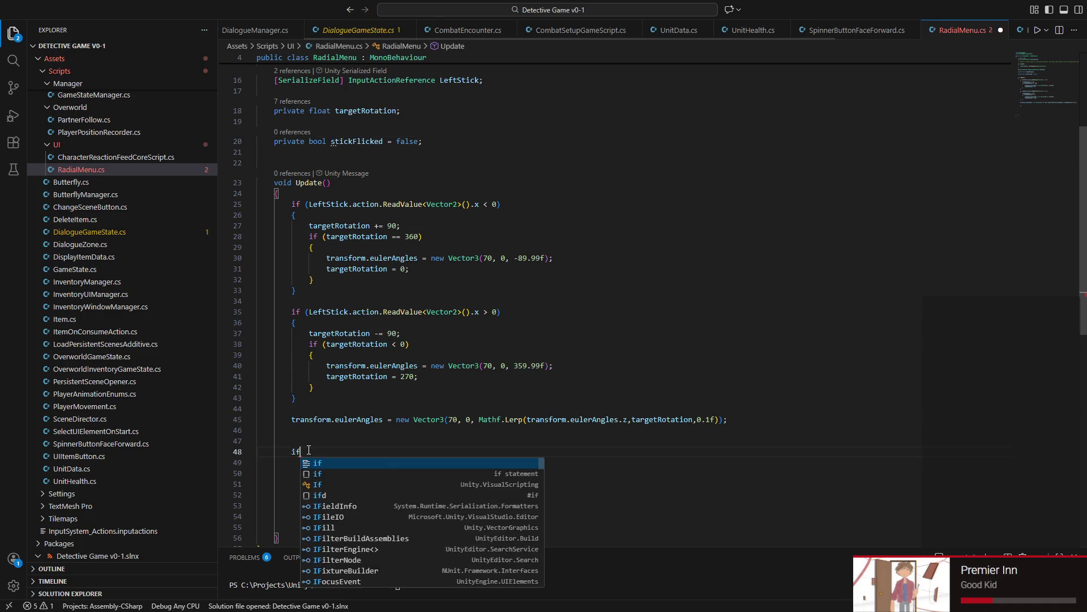
{"action": "type", "text": "(stick"}
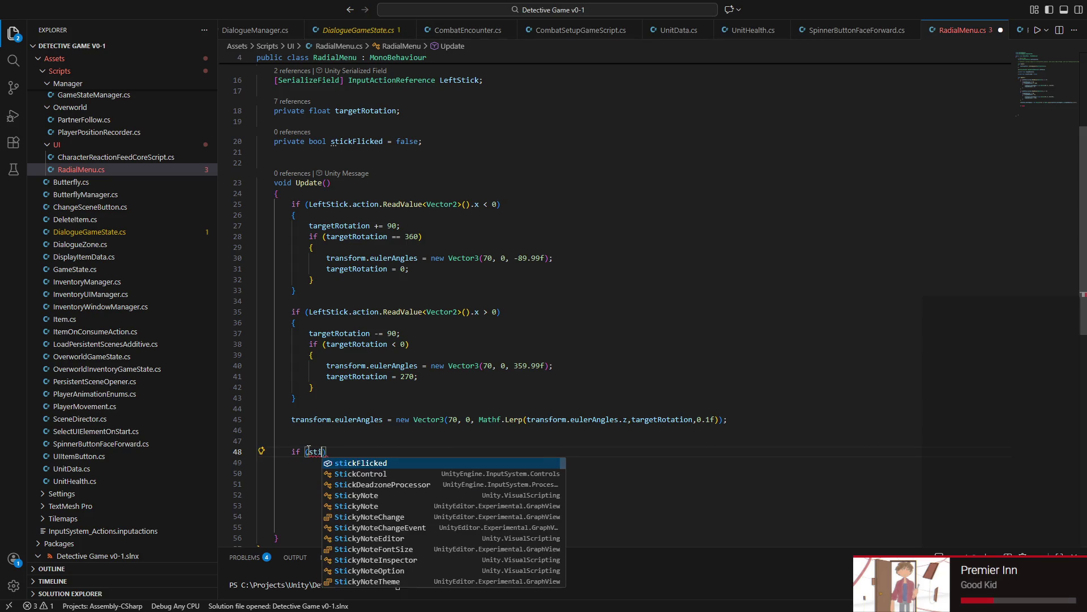
{"action": "key", "text": "Tab"}
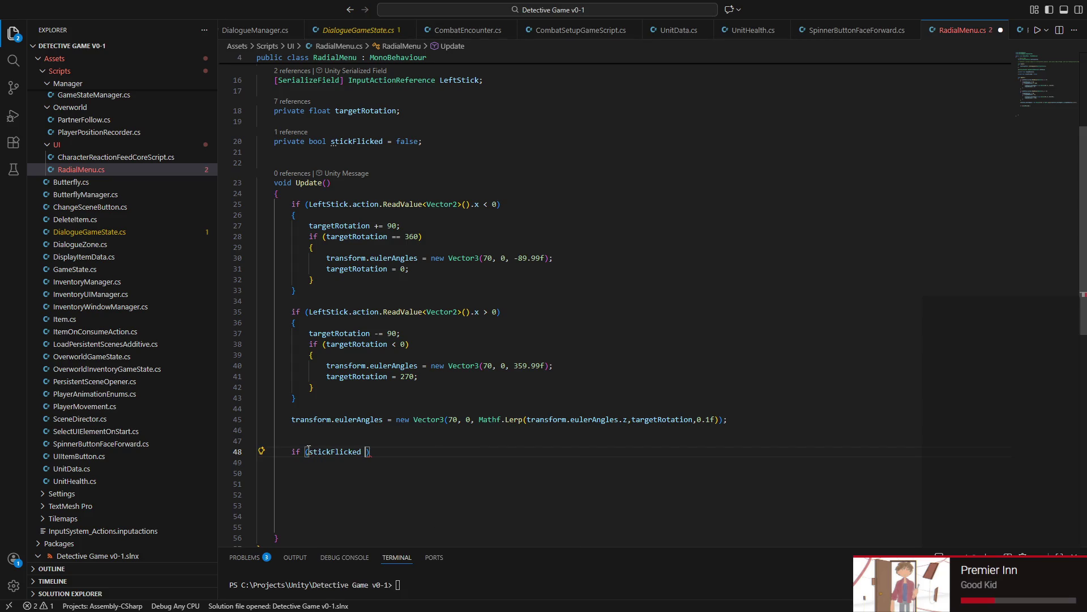
{"action": "type", "text": "&&"}
{"action": "key", "text": "BackSpace"}
{"action": "key", "text": "BackSpace"}
{"action": "key", "text": "BackSpace"}
{"action": "key", "text": "BackSpace"}
{"action": "key", "text": "Return"}
{"action": "type", "text": "{"}
{"action": "key", "text": "Return"}
{"action": "type", "text": "st"}
{"action": "key", "text": "Tab"}
{"action": "type", "text": "= false;"}
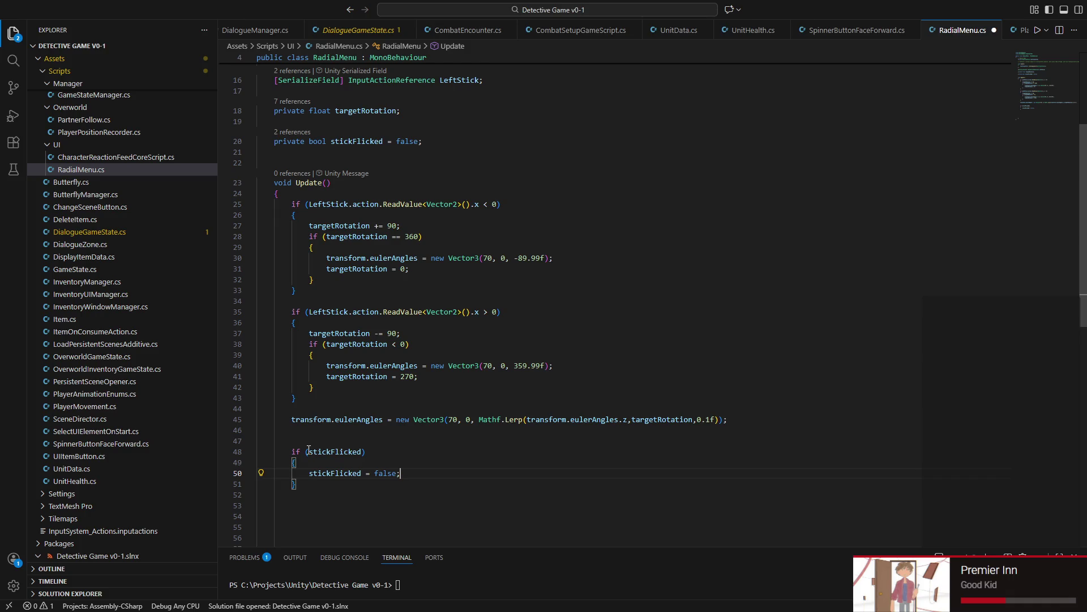
{"action": "left_click", "coordinate": [439, 152]}
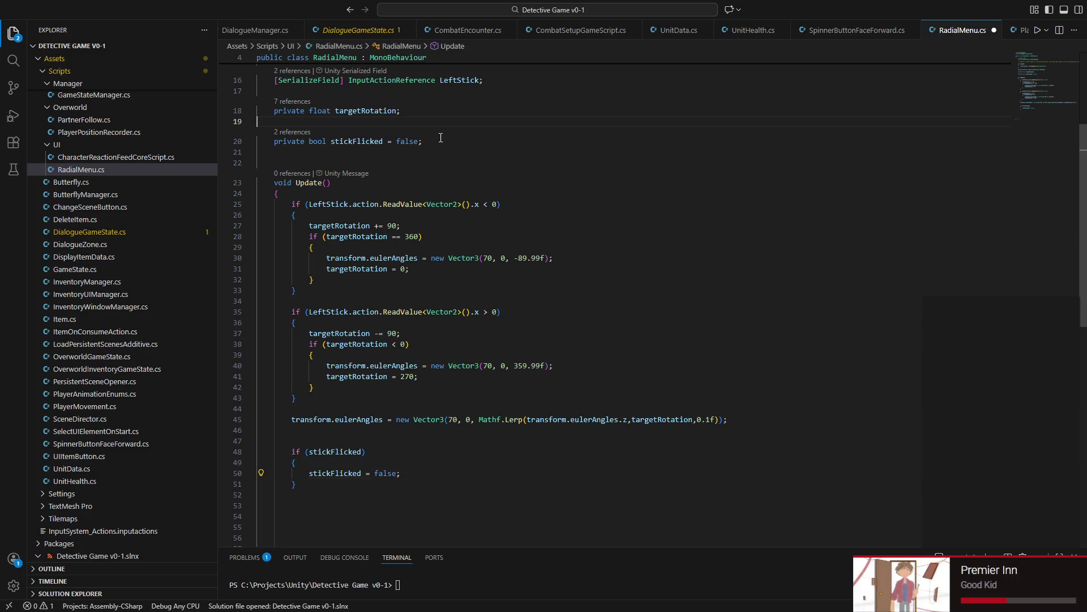
{"action": "type", "text": "private bool zeroedLastFrame = false;"}
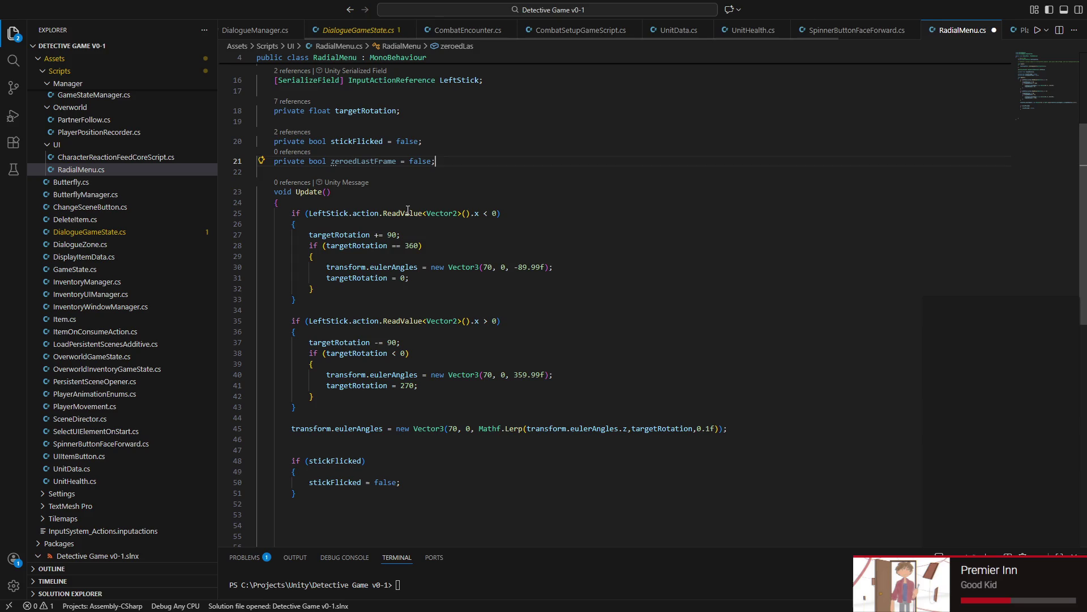
Step: Start an if on line 47 testing LeftStick.action.ReadValue<Vector2>().x != 0, pasted from line 35, and save
{"action": "left_click", "coordinate": [303, 450]}
{"action": "key", "text": "Tab"}
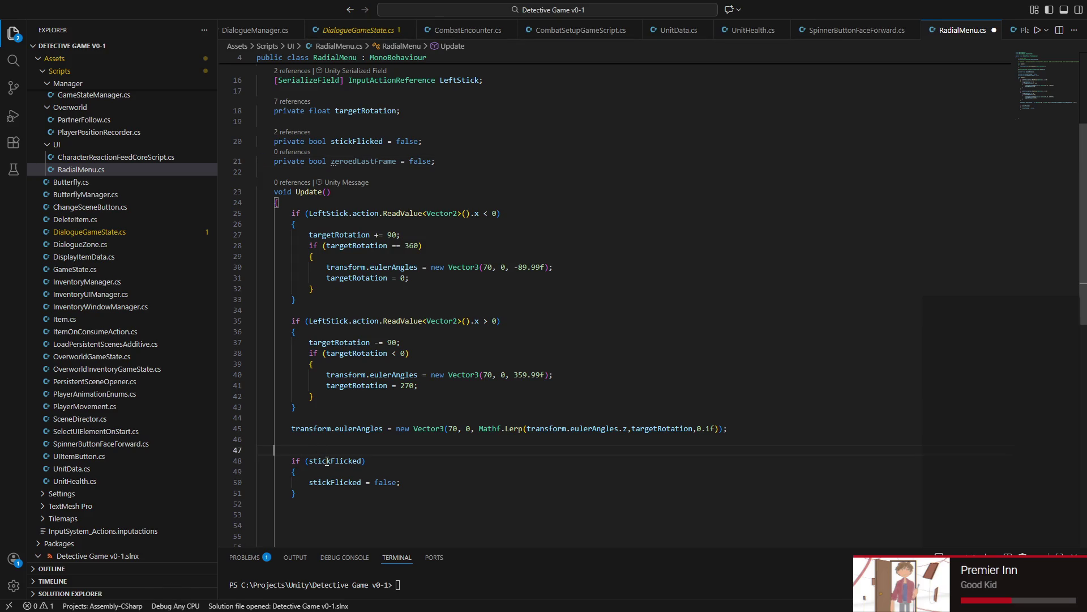
{"action": "key", "text": "Return"}
{"action": "key", "text": "Return"}
{"action": "key", "text": "Up"}
{"action": "key", "text": "Up"}
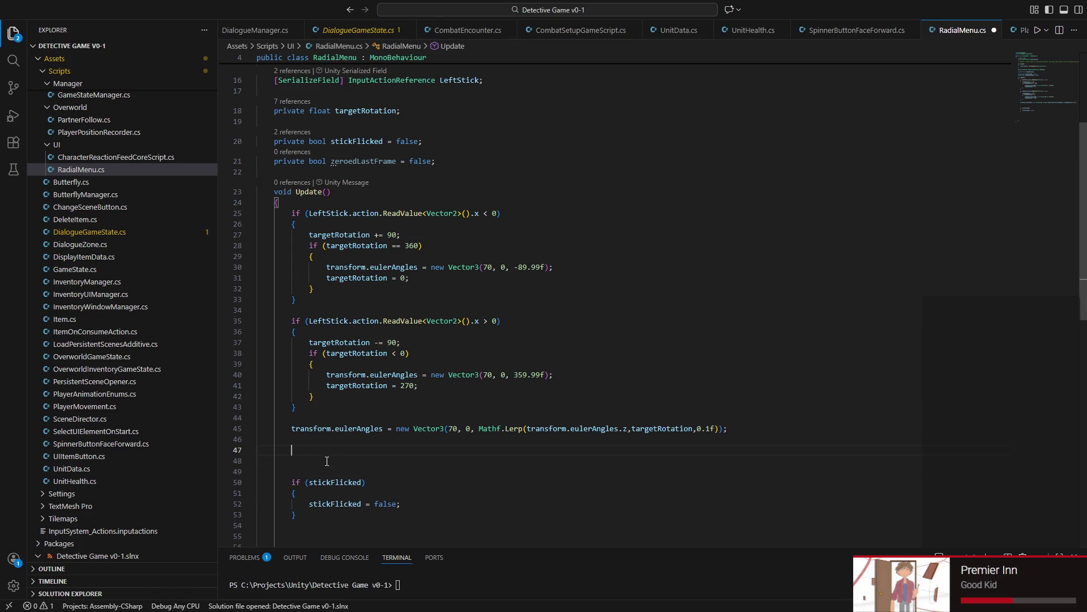
{"action": "type", "text": "if ("}
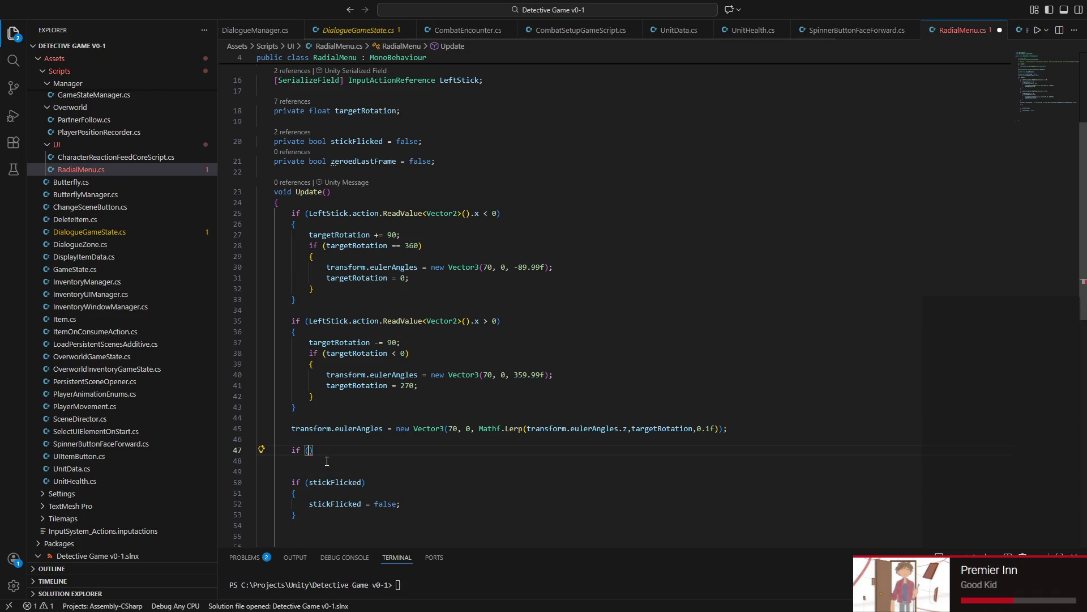
{"action": "left_click_drag", "start_coordinate": [307, 320], "coordinate": [479, 321]}
{"action": "key", "text": "ctrl+c"}
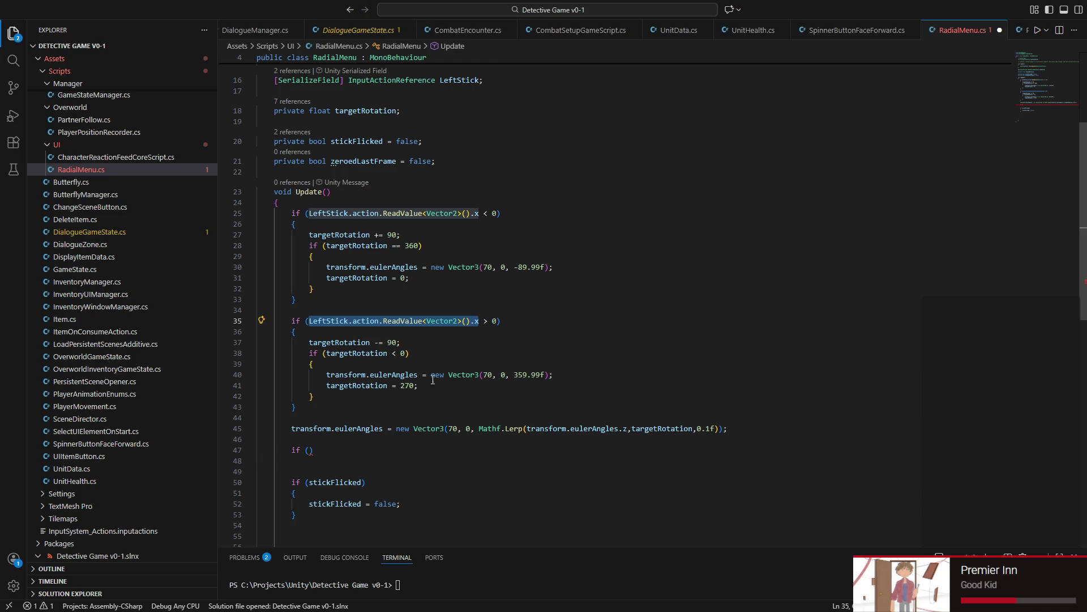
{"action": "left_click", "coordinate": [309, 449]}
{"action": "key", "text": "ctrl+v"}
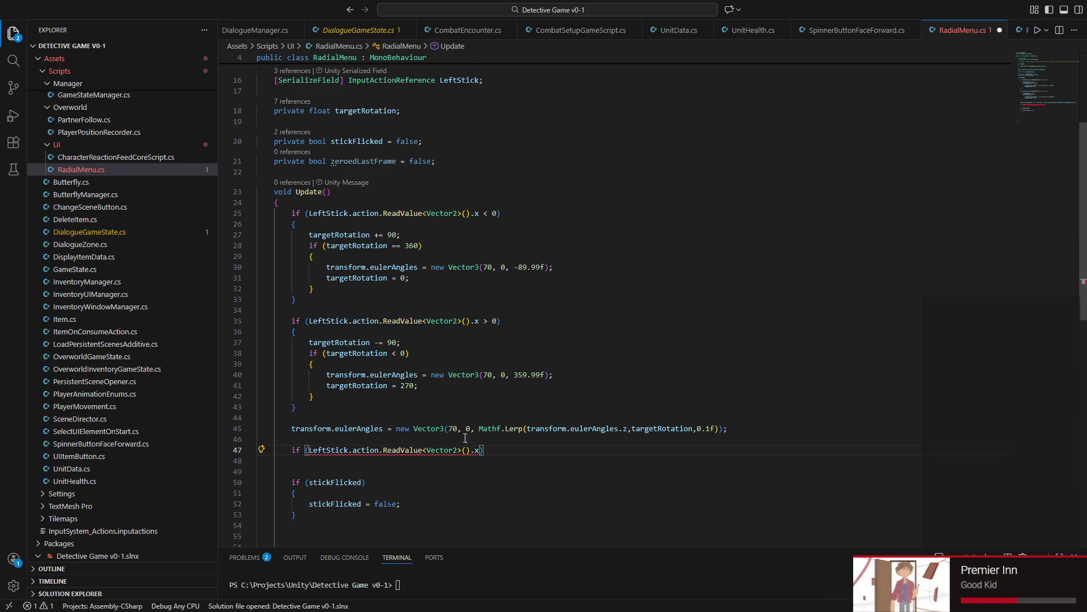
{"action": "type", "text": "!= -"}
{"action": "key", "text": "BackSpace"}
{"action": "type", "text": "0"}
{"action": "key", "text": "ctrl+s"}
{"action": "scroll", "coordinate": [371, 458], "scroll_direction": "down", "scroll_amount": 1}
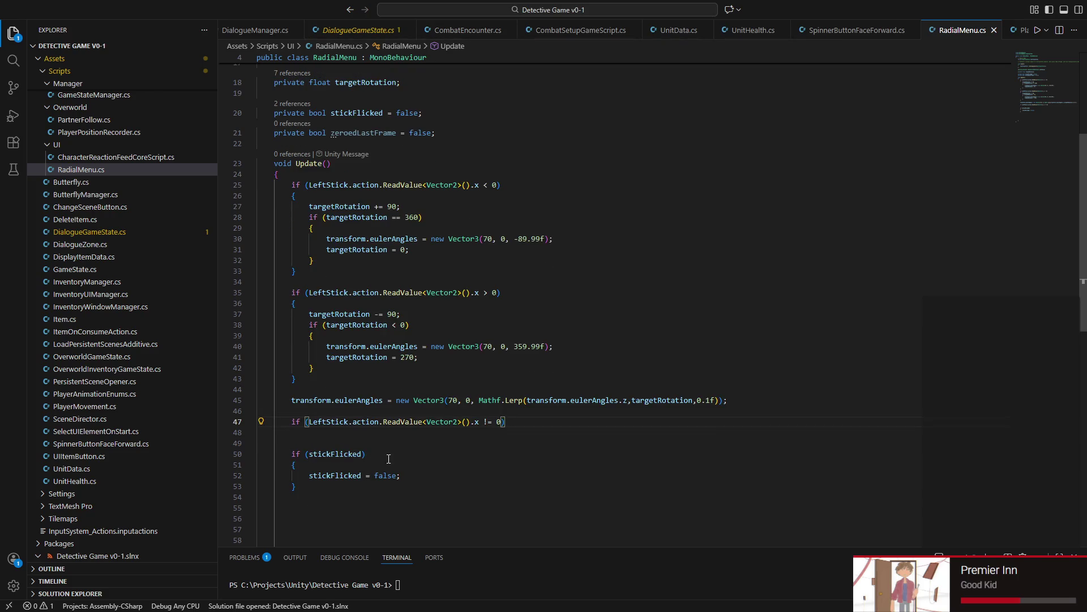
{"action": "type", "text": ") z"}
{"action": "type", "text": "er"}
Step: Make that check set zeroedLastFrame = false, then begin if (!stickFlicked && below the stickFlicked block
{"action": "key", "text": "Tab"}
{"action": "type", "text": "."}
{"action": "key", "text": "Escape"}
{"action": "type", "text": "= true;"}
{"action": "key", "text": "BackSpace"}
{"action": "key", "text": "BackSpace"}
{"action": "key", "text": "BackSpace"}
{"action": "key", "text": "BackSpace"}
{"action": "type", "text": "false"}
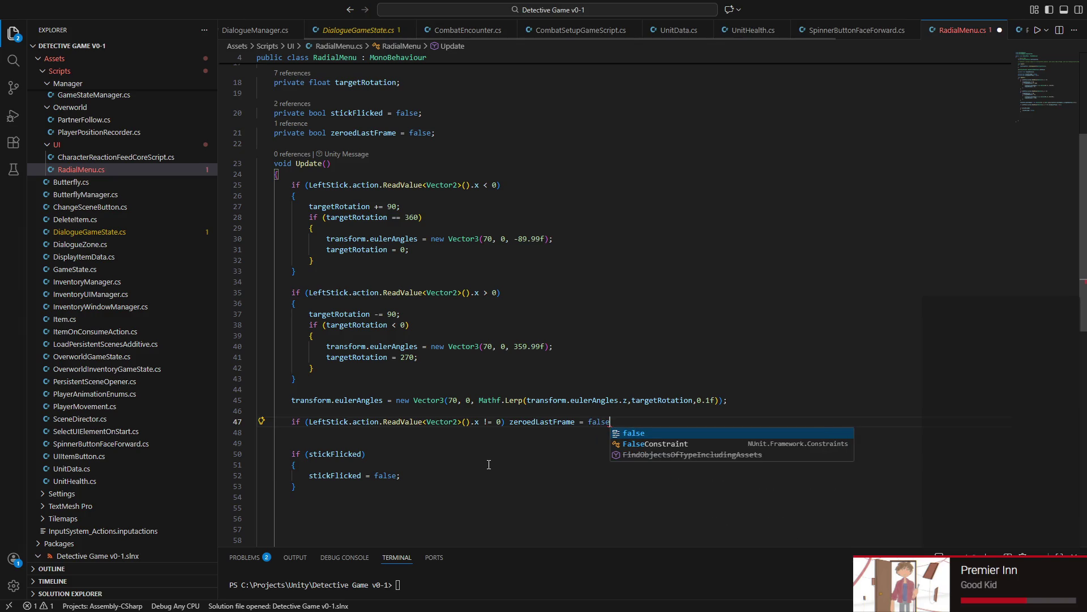
{"action": "type", "text": ";"}
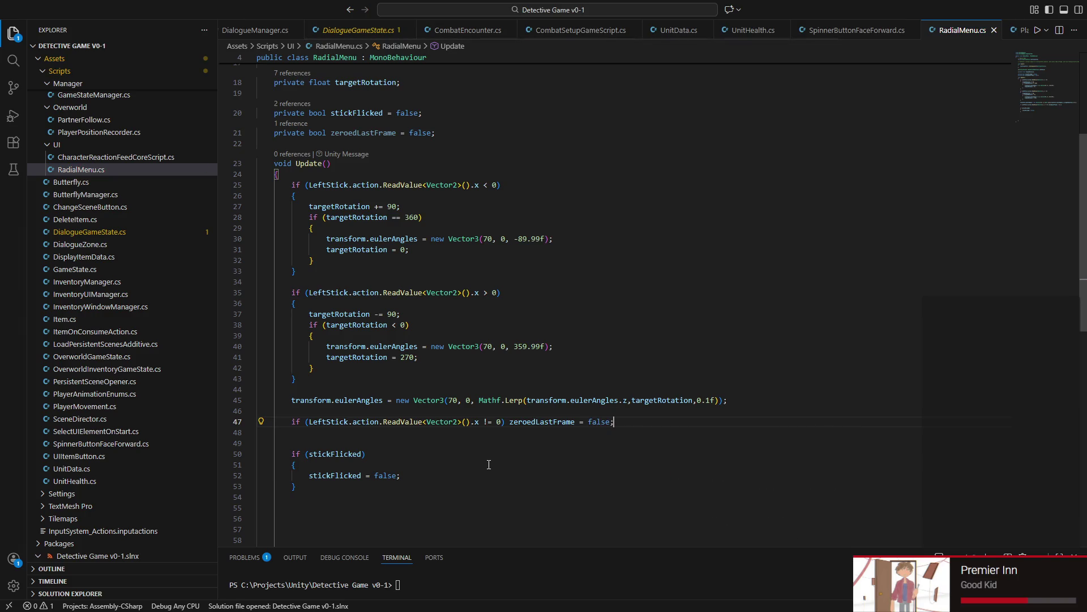
{"action": "left_click", "coordinate": [403, 482]}
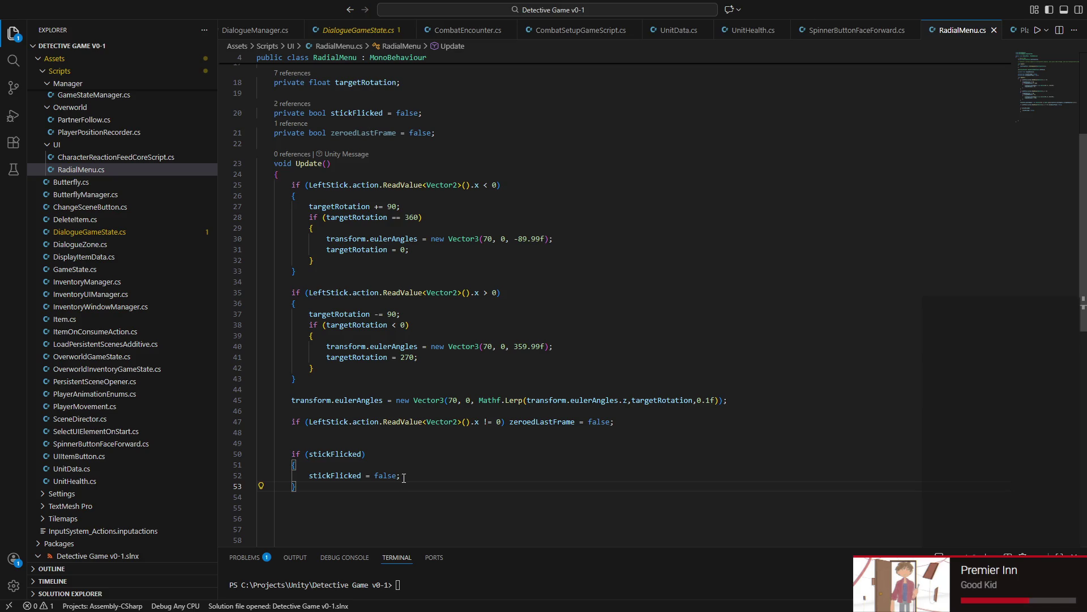
{"action": "key", "text": "Return"}
{"action": "key", "text": "Return"}
{"action": "type", "text": "if ("}
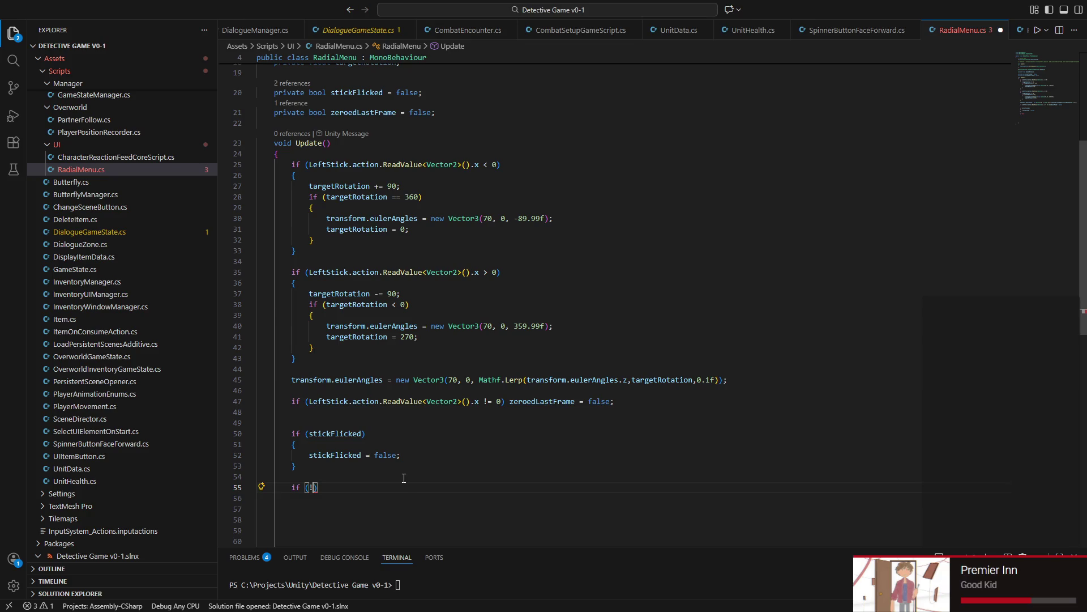
{"action": "type", "text": "!stick"}
{"action": "key", "text": "Tab"}
{"action": "type", "text": "&& "}
{"action": "type", "text": "zeroe"}
Step: Finish the condition with zeroedLastFrame) { stickFlicked = true; }
{"action": "key", "text": "Tab"}
{"action": "key", "text": "Return"}
{"action": "type", "text": "{"}
{"action": "key", "text": "Return"}
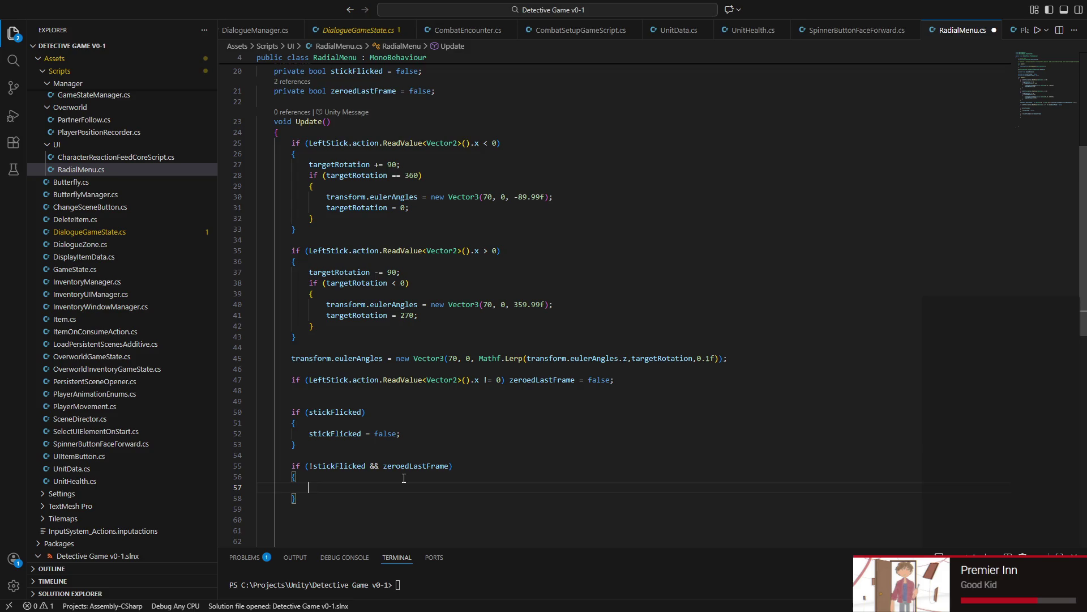
{"action": "type", "text": "stick"}
{"action": "key", "text": "Tab"}
{"action": "type", "text": "= t"}
{"action": "key", "text": "Tab"}
{"action": "type", "text": ";"}
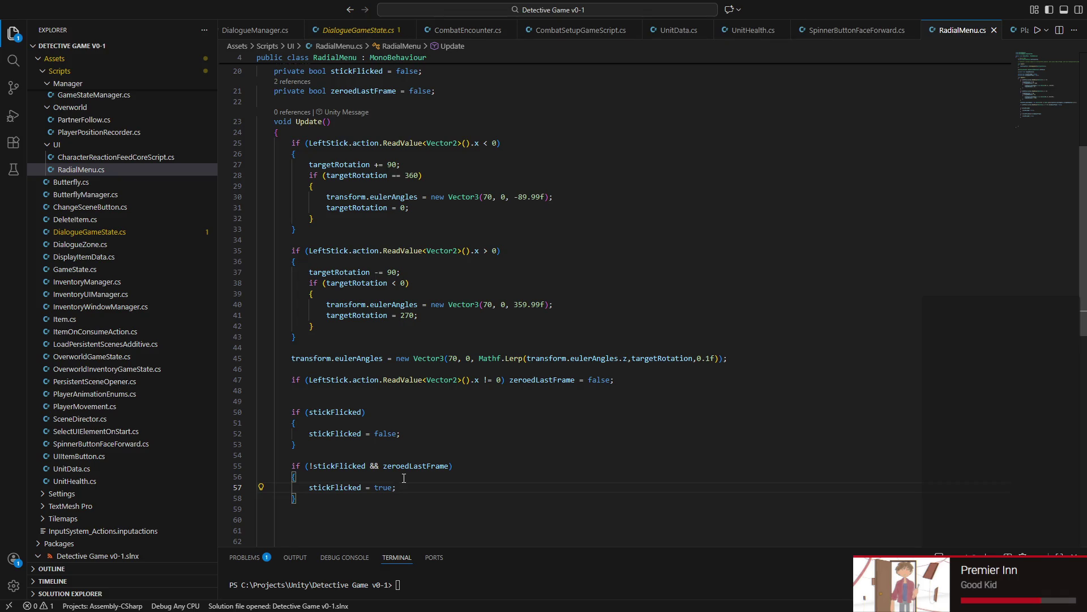
Step: Append && stickFlicked to line 25's condition, copy it into line 35, and bring Unity forward
{"action": "left_click", "coordinate": [495, 142]}
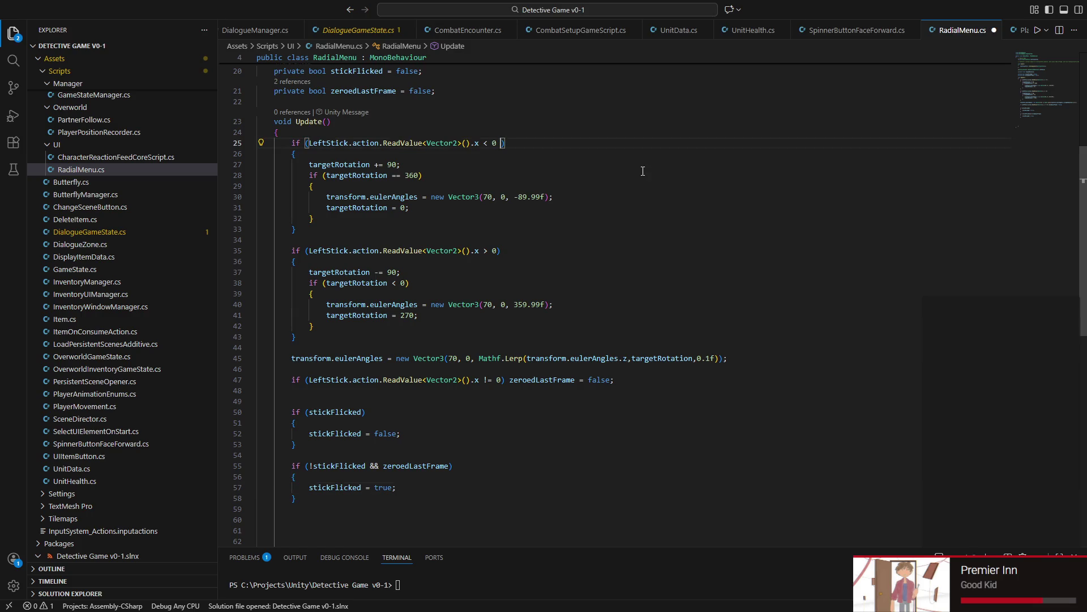
{"action": "type", "text": "&& stickFlicked"}
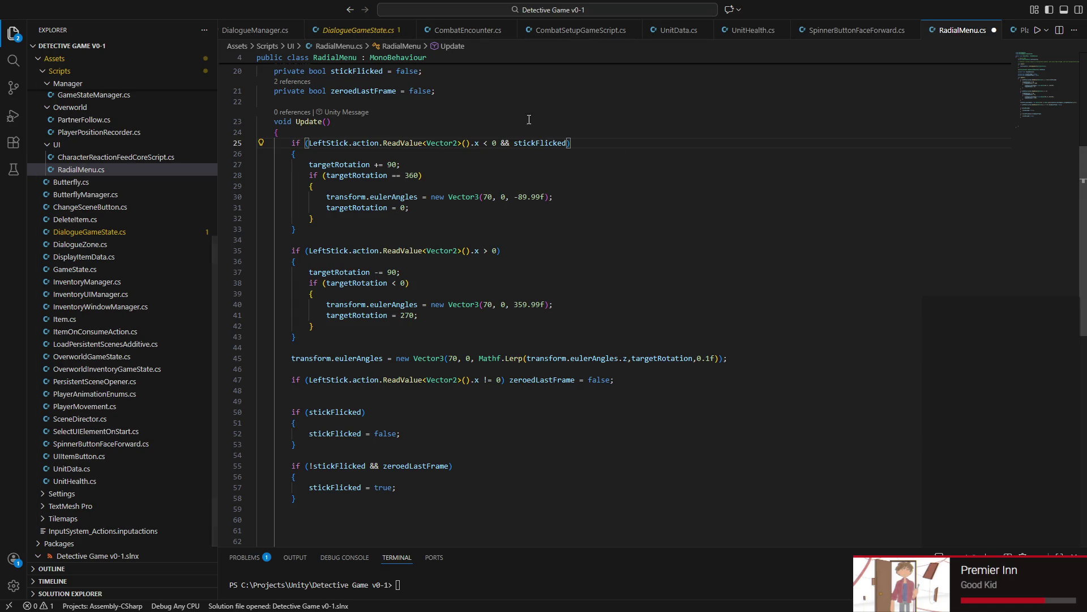
{"action": "left_click_drag", "start_coordinate": [501, 143], "coordinate": [567, 145]}
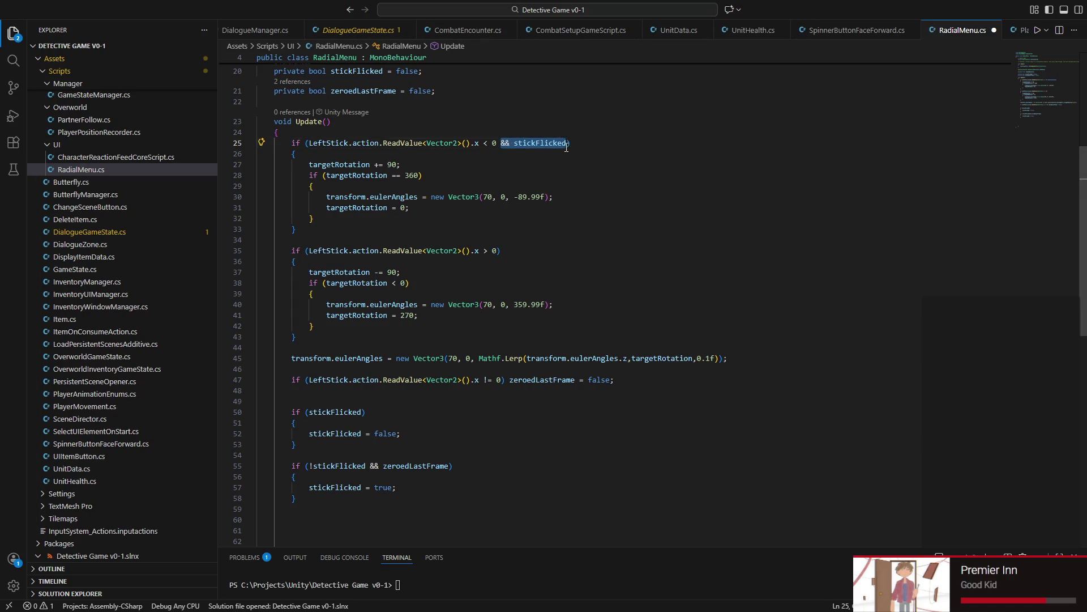
{"action": "key", "text": "ctrl+c"}
{"action": "left_click", "coordinate": [498, 250]}
{"action": "key", "text": "ctrl+v"}
{"action": "left_click", "coordinate": [498, 249]}
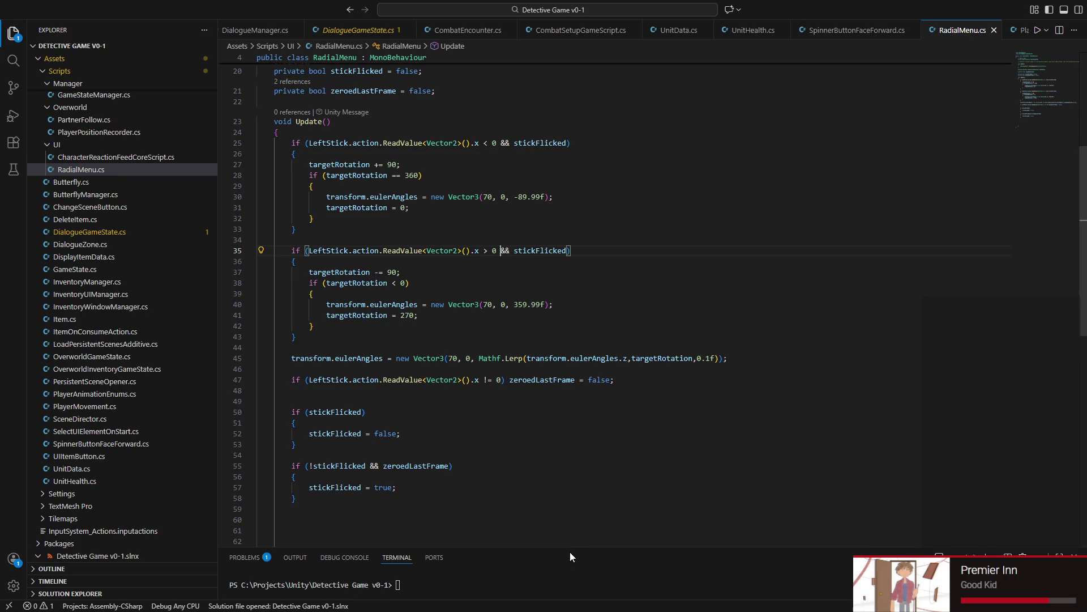
{"action": "key", "text": "super"}
{"action": "left_click", "coordinate": [793, 599]}
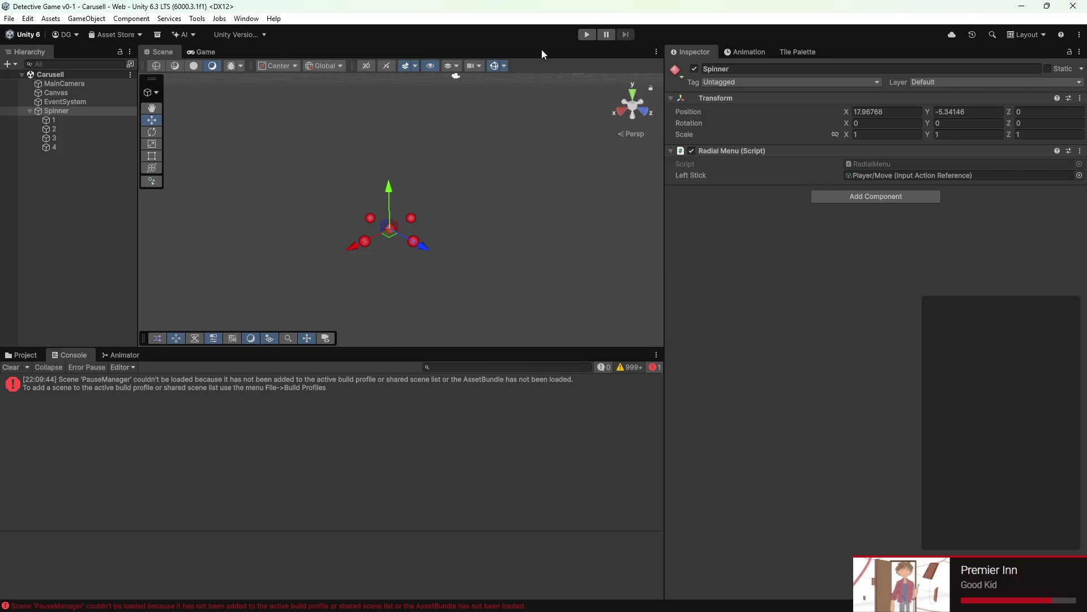
Step: Play the spinner scene, inspect the duplicate EventSystem warnings in the console, and stop
{"action": "left_click", "coordinate": [587, 34]}
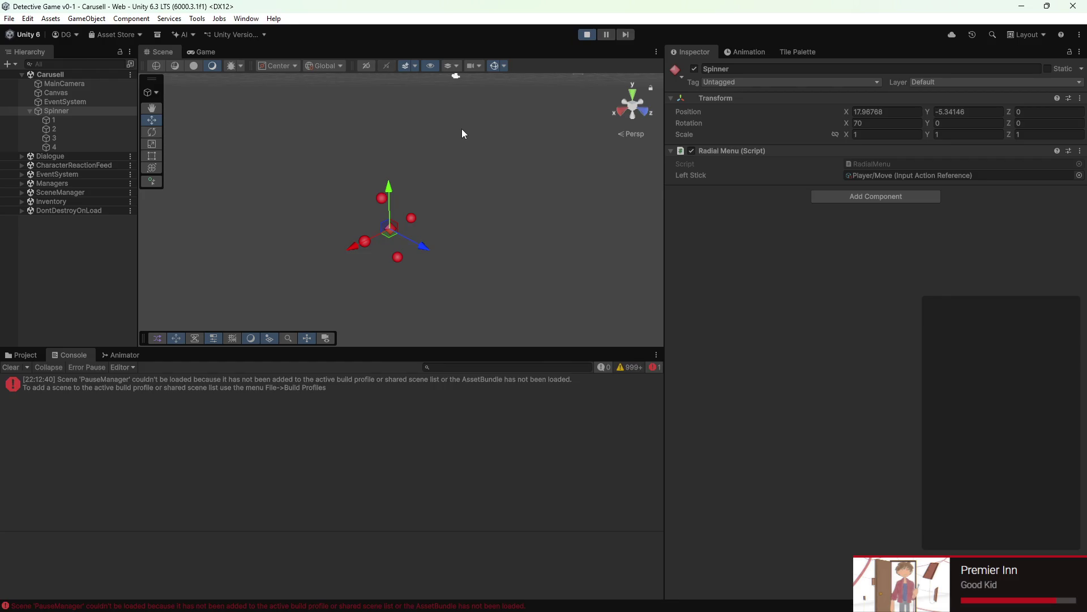
{"action": "left_click", "coordinate": [631, 369]}
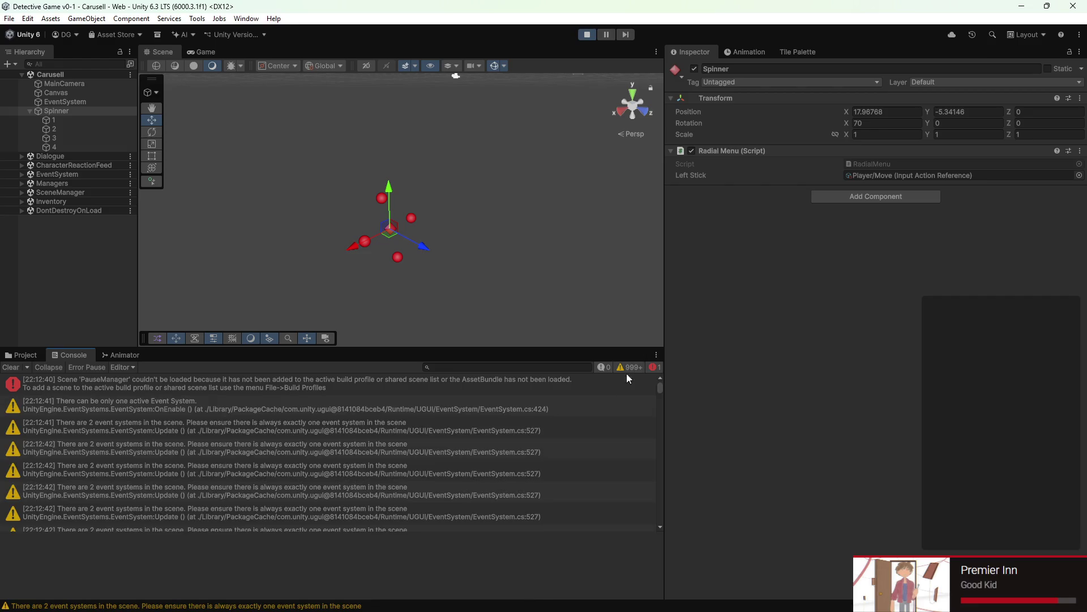
{"action": "left_click", "coordinate": [117, 411]}
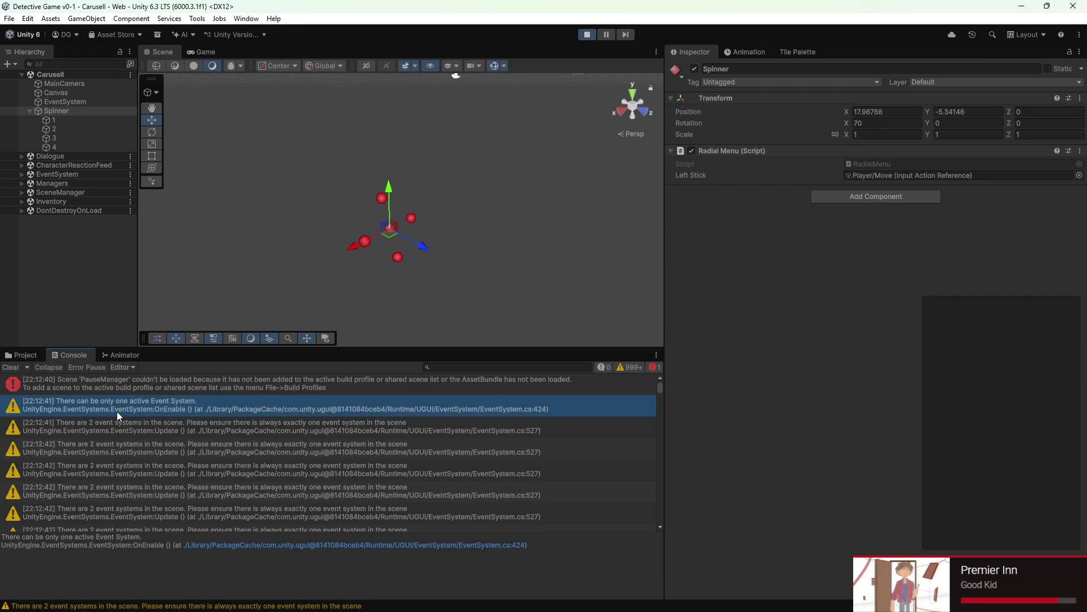
{"action": "left_click", "coordinate": [435, 200]}
{"action": "left_click", "coordinate": [201, 53]}
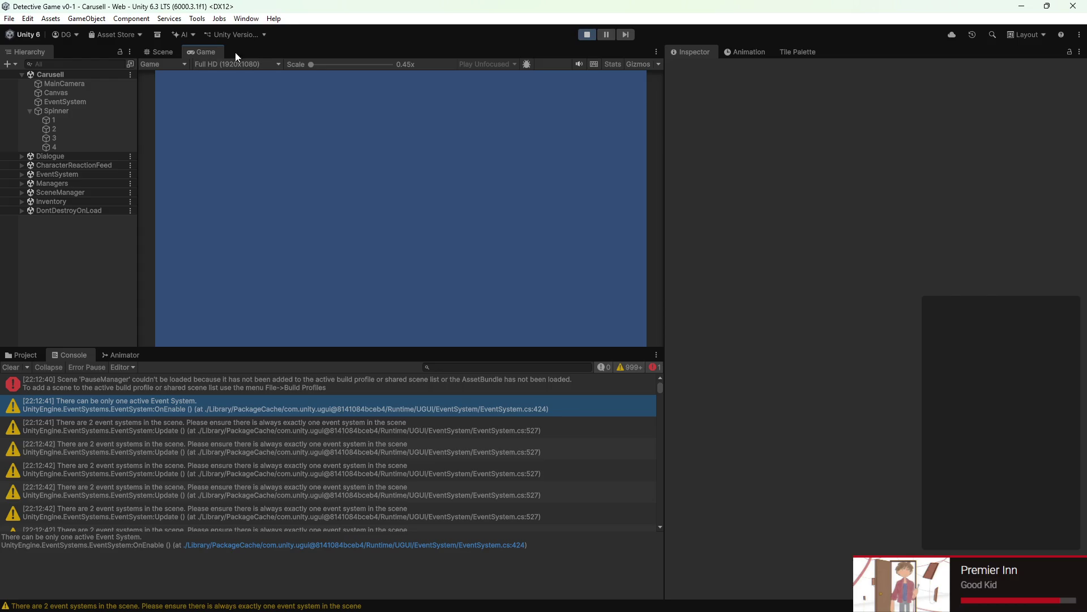
{"action": "left_click", "coordinate": [154, 52]}
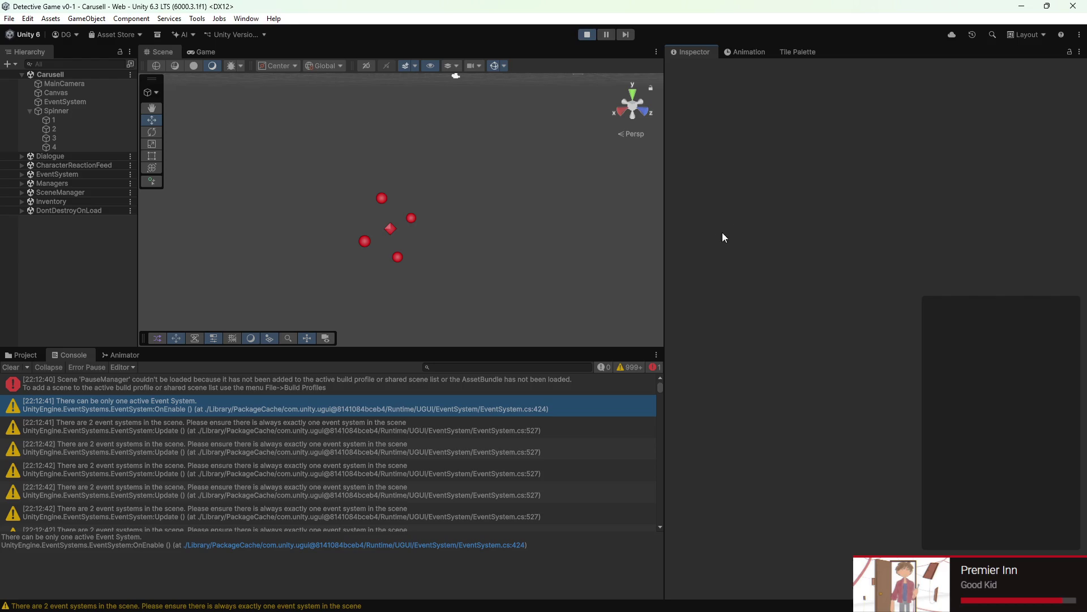
{"action": "left_click", "coordinate": [586, 34]}
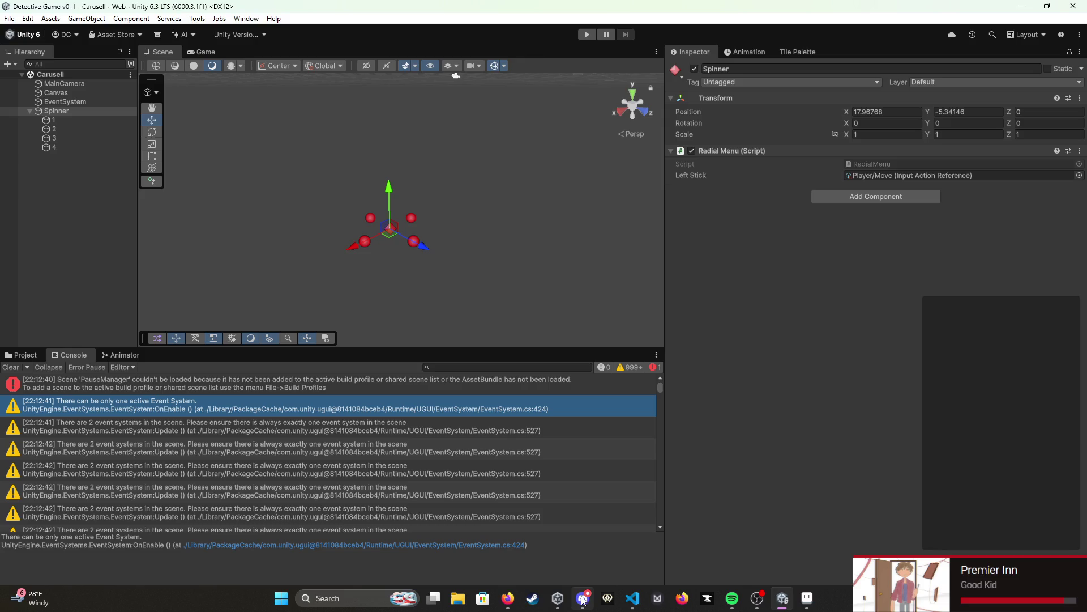
Step: Glance at Discord messages and return to the RadialMenu script in VS Code
{"action": "left_click", "coordinate": [582, 598]}
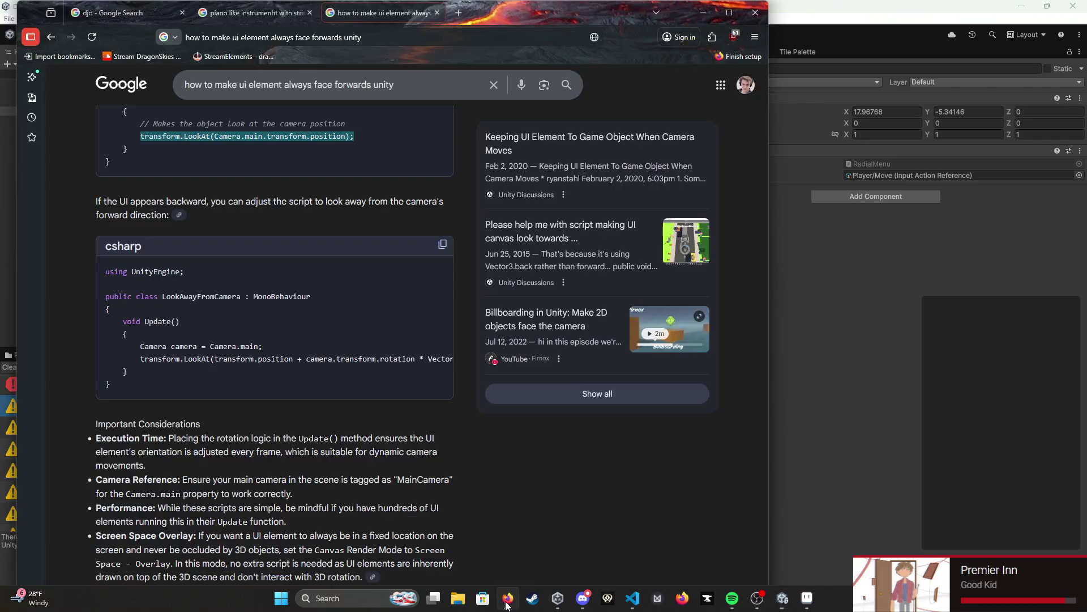
{"action": "mouse_move", "coordinate": [733, 598]}
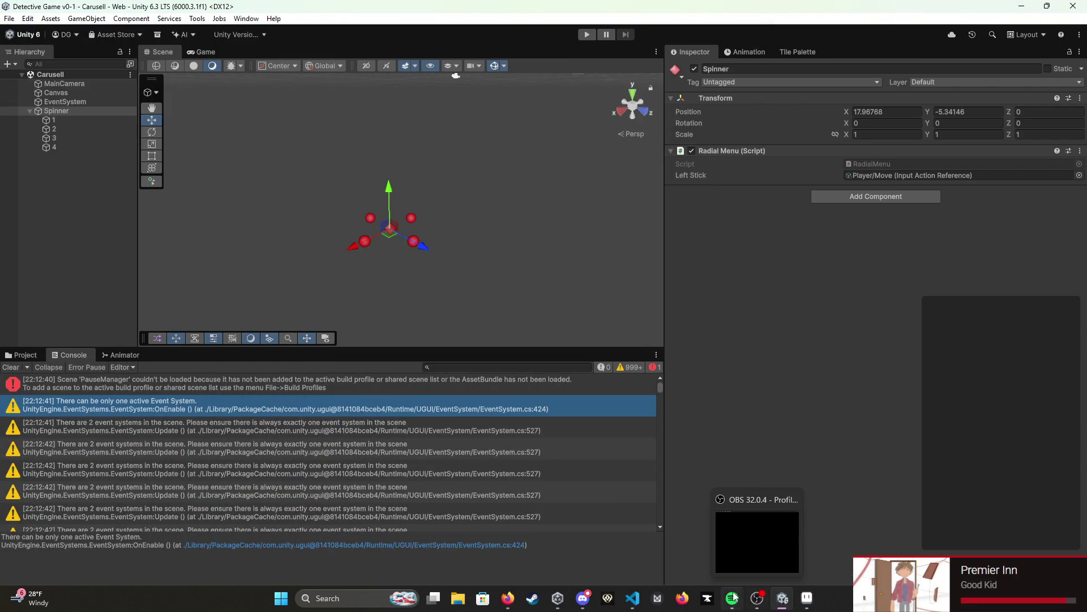
{"action": "left_click", "coordinate": [632, 597]}
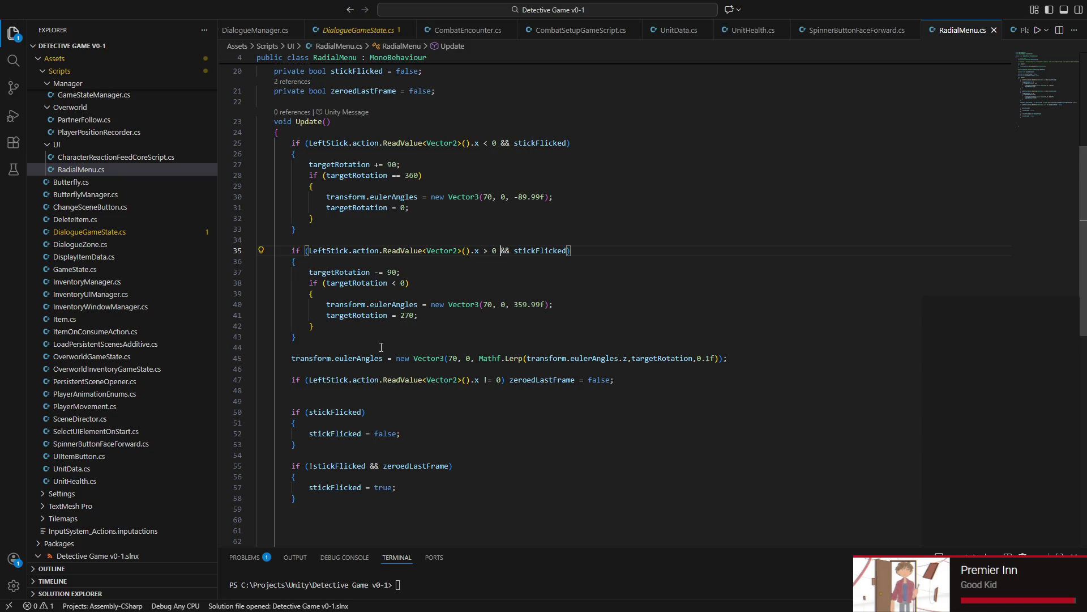
Step: Append an unfinished && ! term after zeroedLastFrame on line 55, then switch back to Unity
{"action": "left_click", "coordinate": [445, 468]}
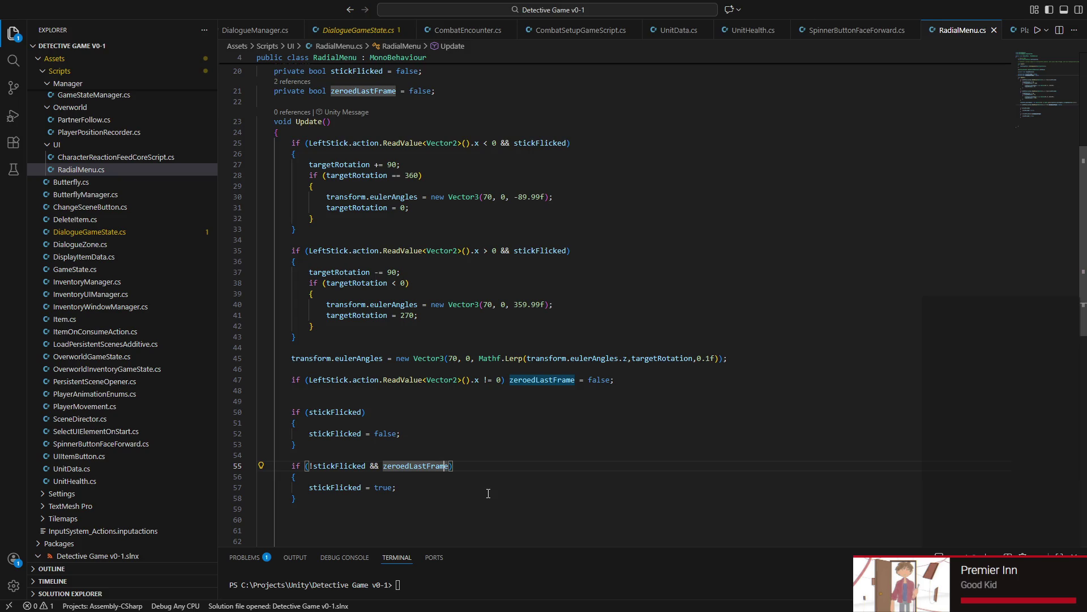
{"action": "type", "text": "&&"}
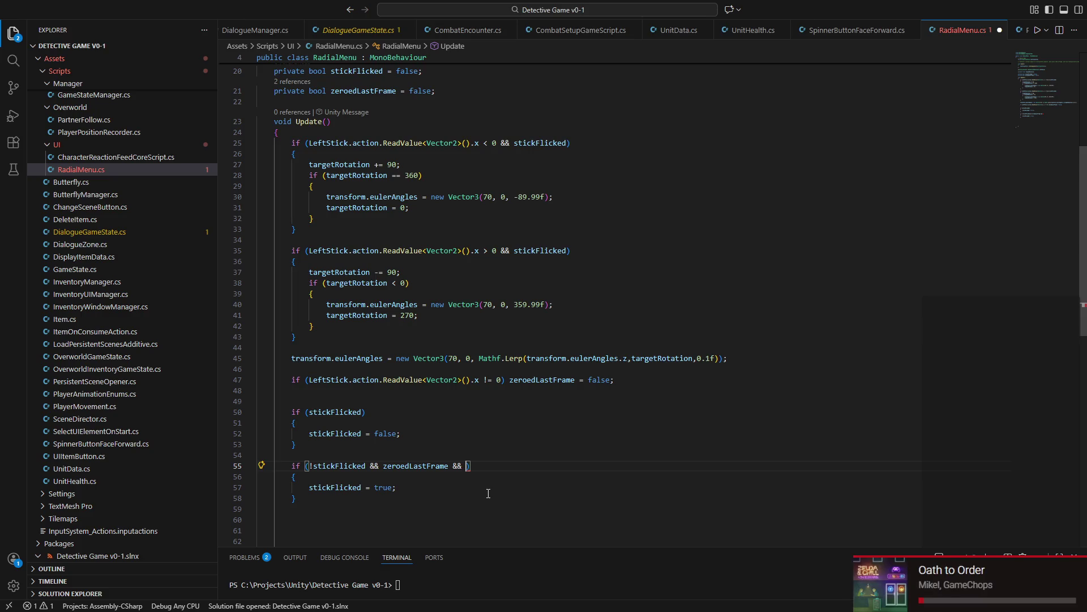
{"action": "type", "text": "!"}
{"action": "key", "text": "shift"}
{"action": "key", "text": "shift"}
{"action": "key", "text": "shift"}
{"action": "key", "text": "Escape"}
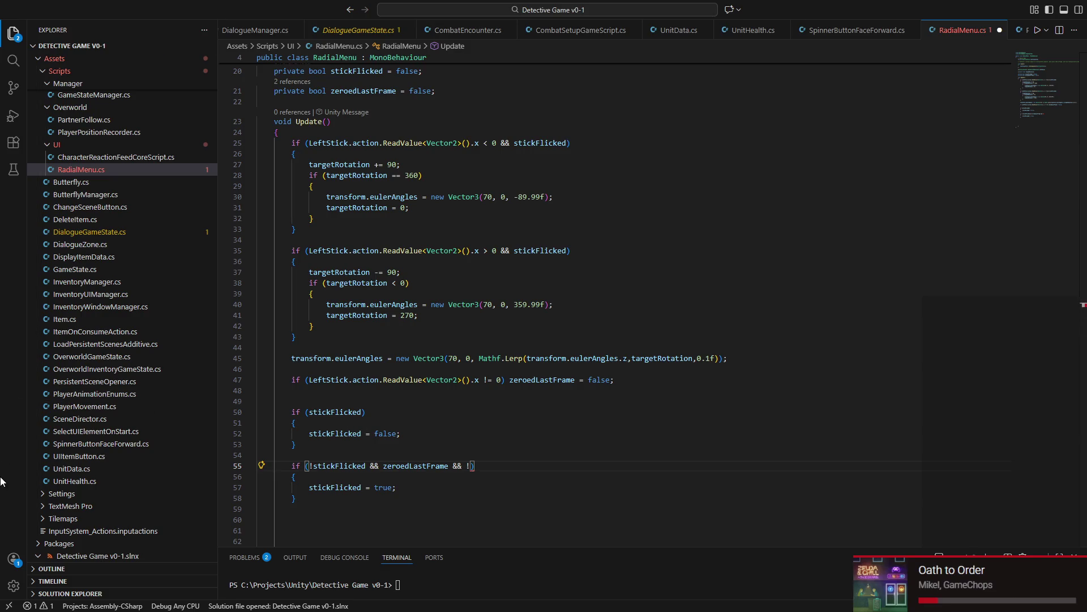
{"action": "key", "text": "alt+Tab"}
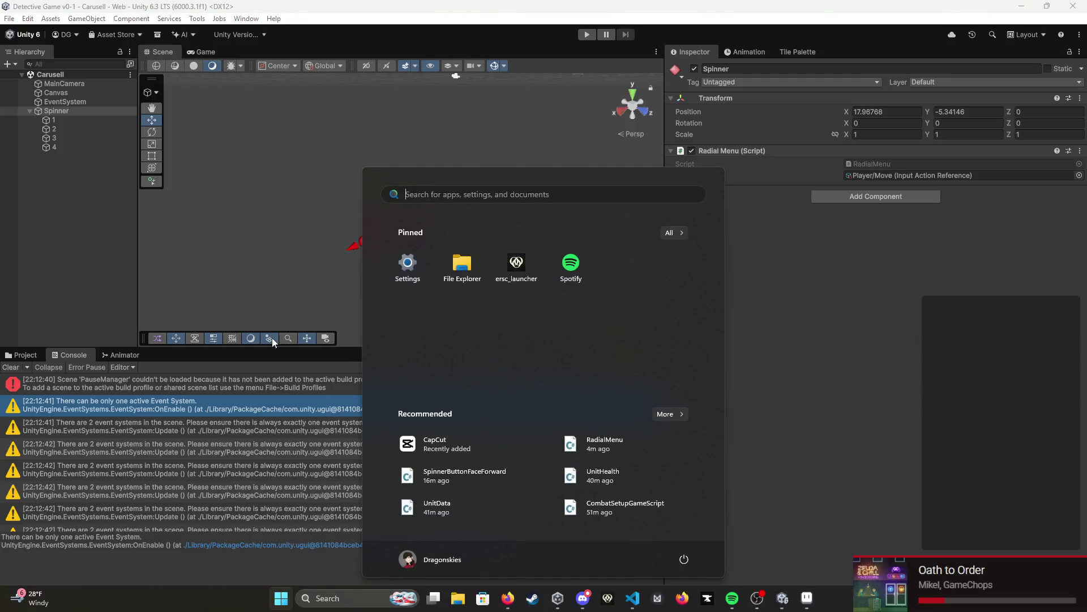
Step: Open the World 0 scene from Assets > Scenes in the Project window
{"action": "left_click", "coordinate": [37, 357]}
{"action": "scroll", "coordinate": [35, 459], "scroll_direction": "up", "scroll_amount": 5}
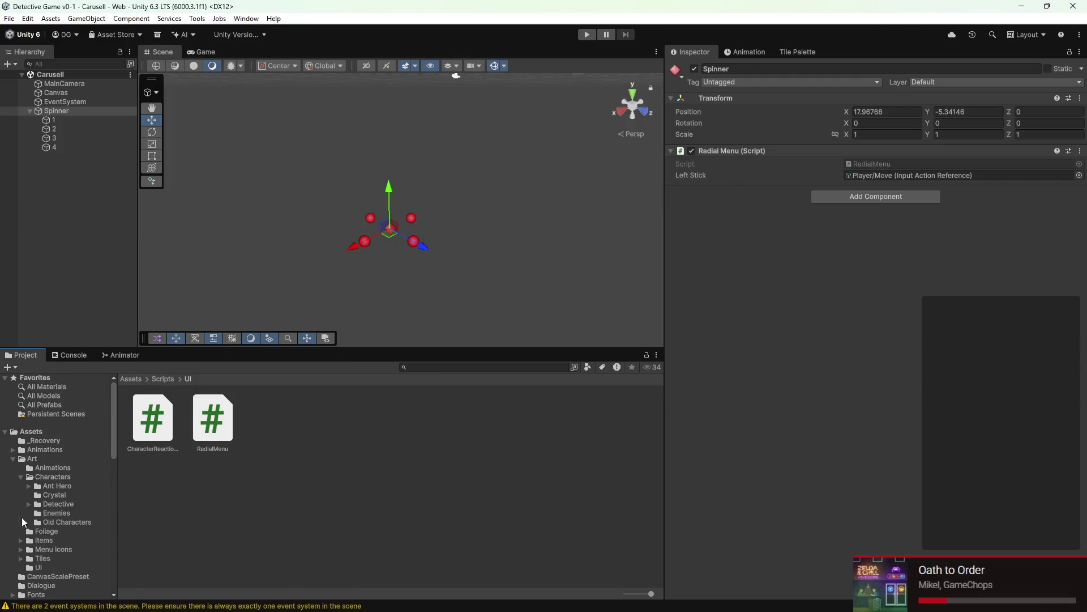
{"action": "left_click", "coordinate": [31, 432]}
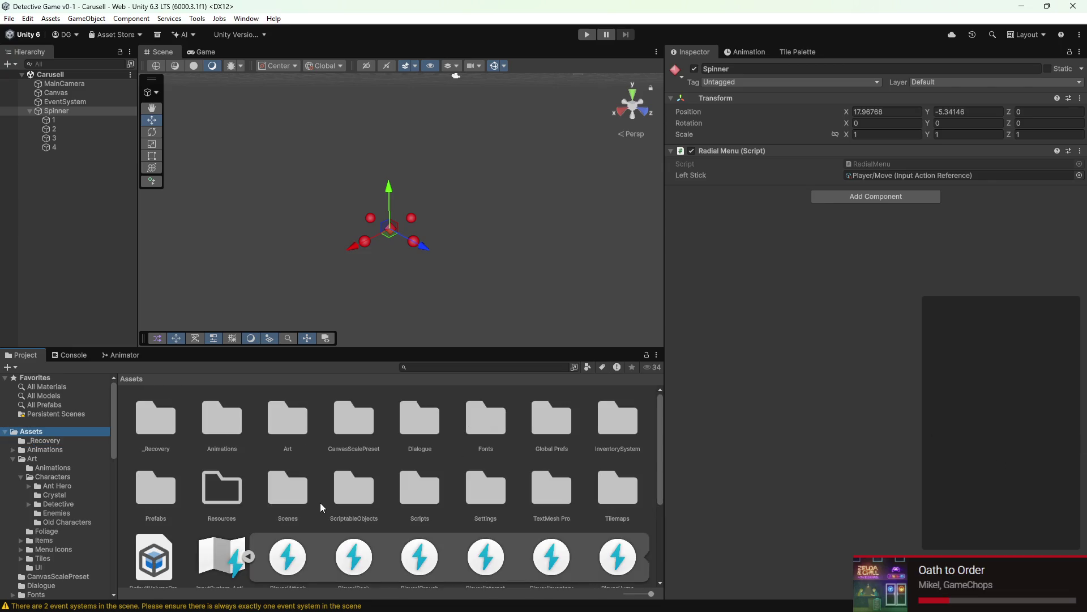
{"action": "double_click", "coordinate": [288, 492]}
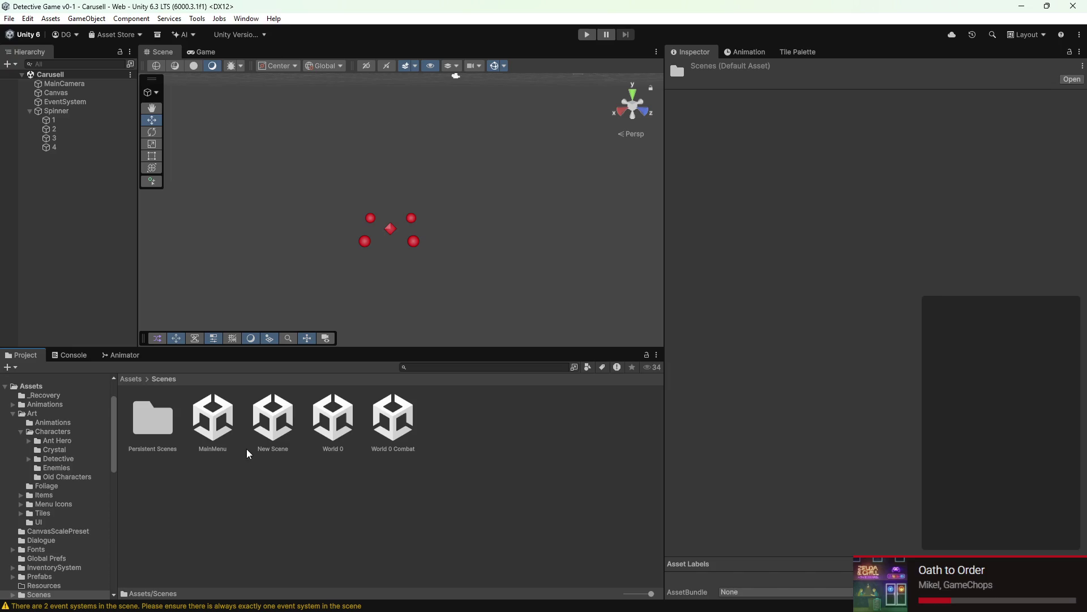
{"action": "double_click", "coordinate": [333, 419]}
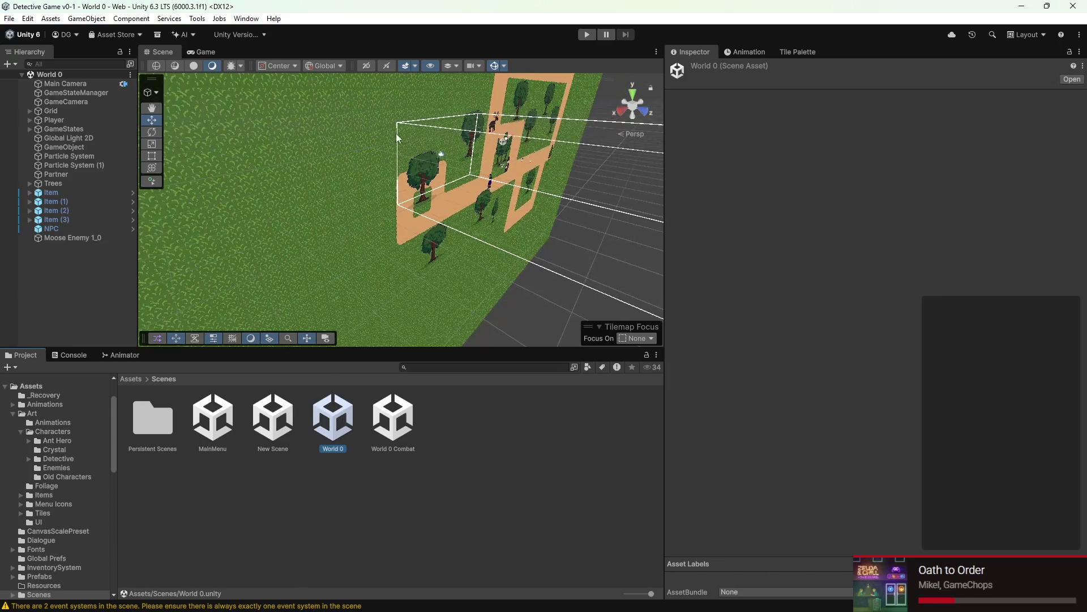
Step: View the World 0 map flat in 2D, pan across it, and start the game
{"action": "left_click", "coordinate": [372, 67]}
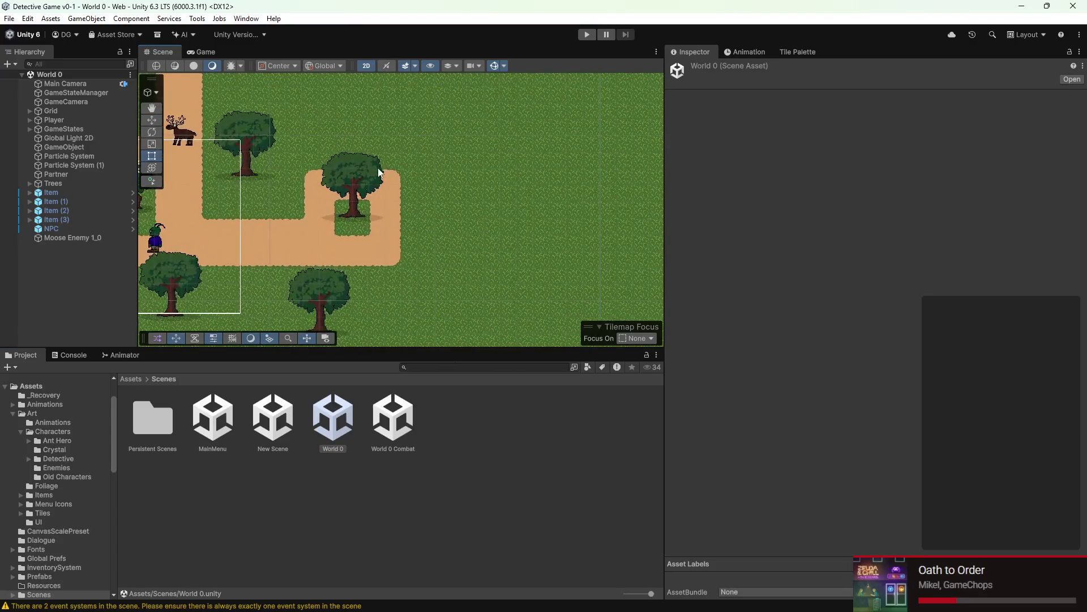
{"action": "left_click_drag", "start_coordinate": [387, 195], "coordinate": [449, 199]}
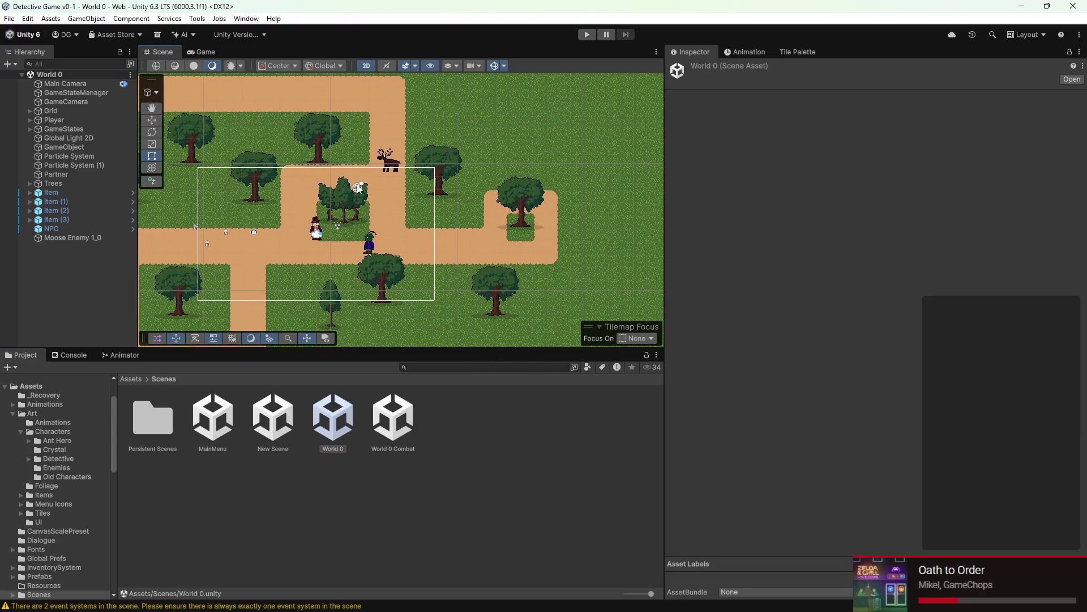
{"action": "left_click_drag", "start_coordinate": [360, 189], "coordinate": [383, 214]}
{"action": "mouse_move", "coordinate": [429, 178]}
{"action": "left_mouse_down"}
{"action": "mouse_move", "coordinate": [370, 168]}
{"action": "mouse_move", "coordinate": [336, 236]}
{"action": "left_mouse_up"}
{"action": "scroll", "coordinate": [370, 169], "scroll_direction": "down", "scroll_amount": 3}
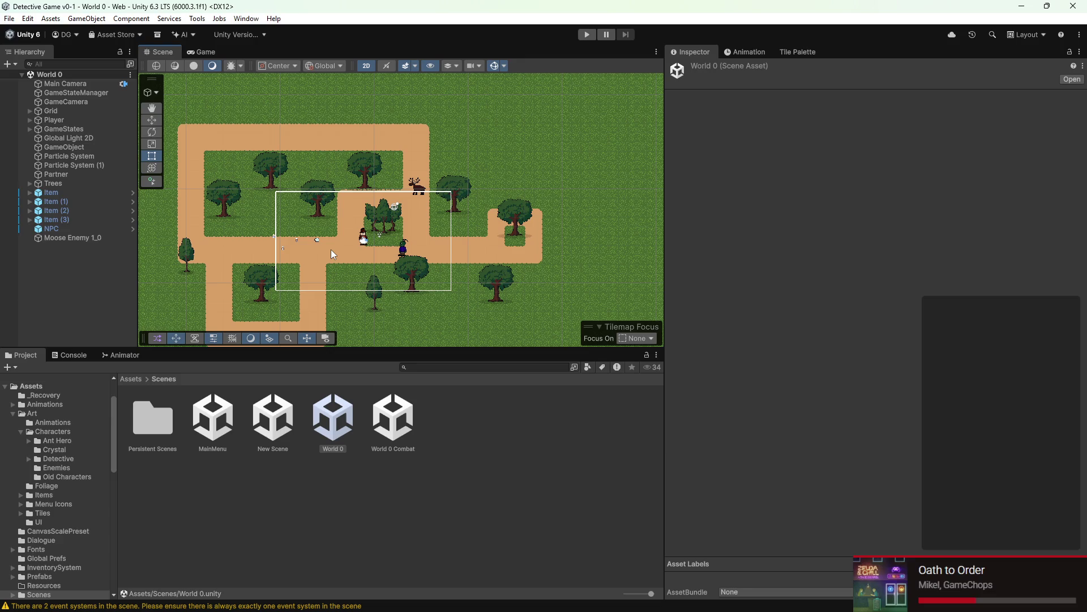
{"action": "left_click", "coordinate": [587, 34]}
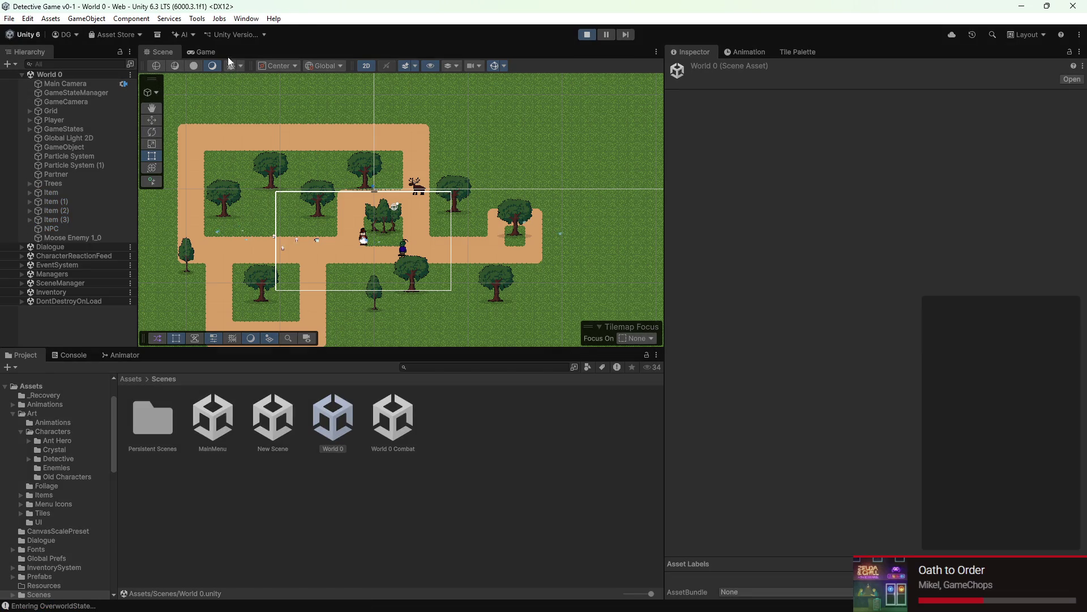
Step: Walk the player around the World 0 map in the Game view, collecting a Black Coffee near the moose
{"action": "left_click", "coordinate": [213, 50]}
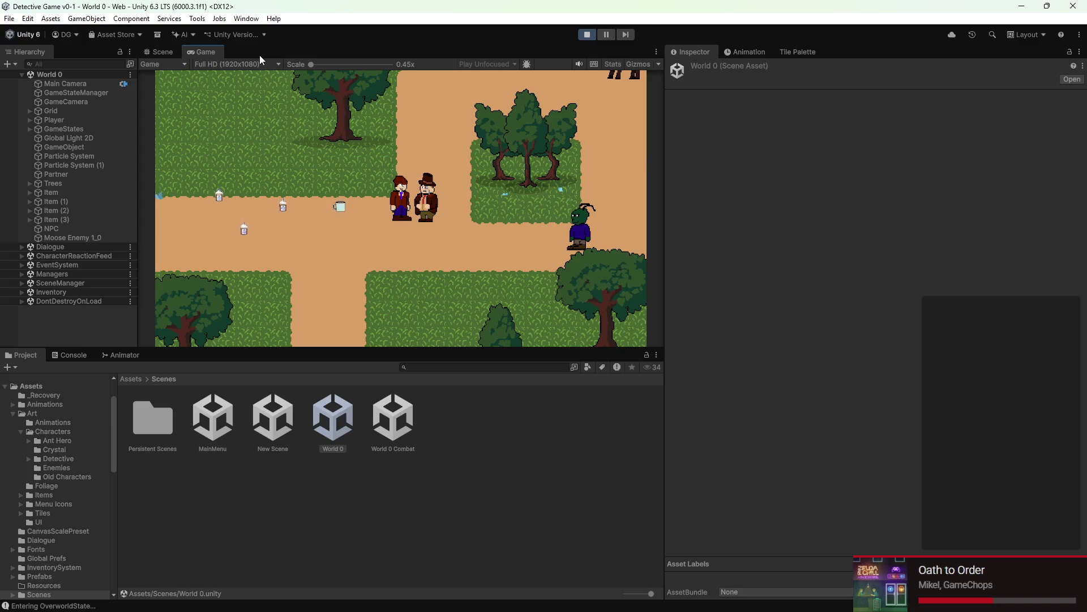
{"action": "key", "text": "a"}
{"action": "key", "text": "s"}
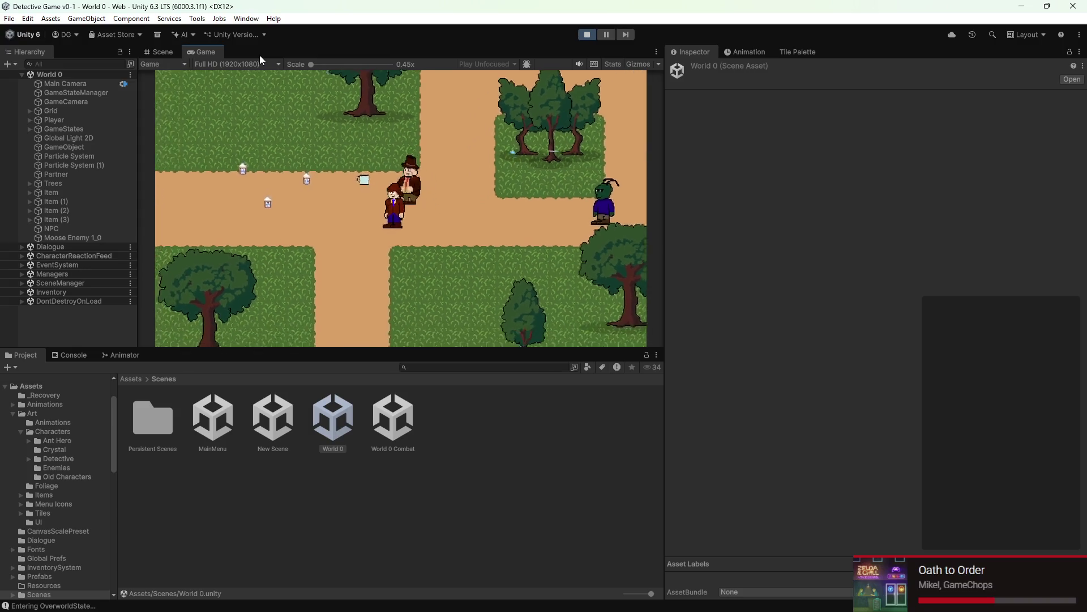
{"action": "key", "text": "a"}
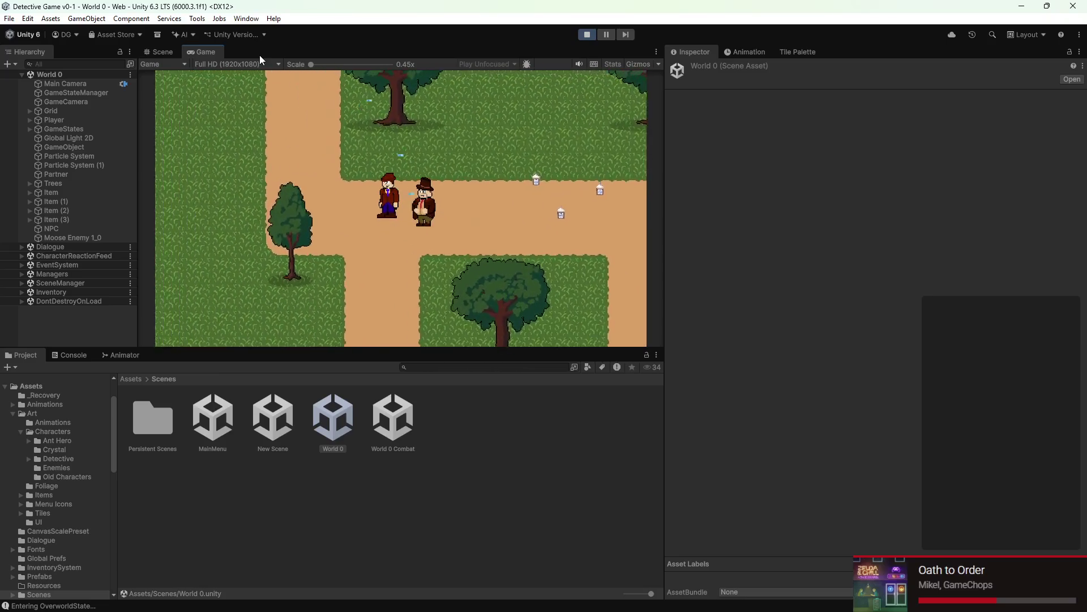
{"action": "key", "text": "w"}
{"action": "key", "text": "s"}
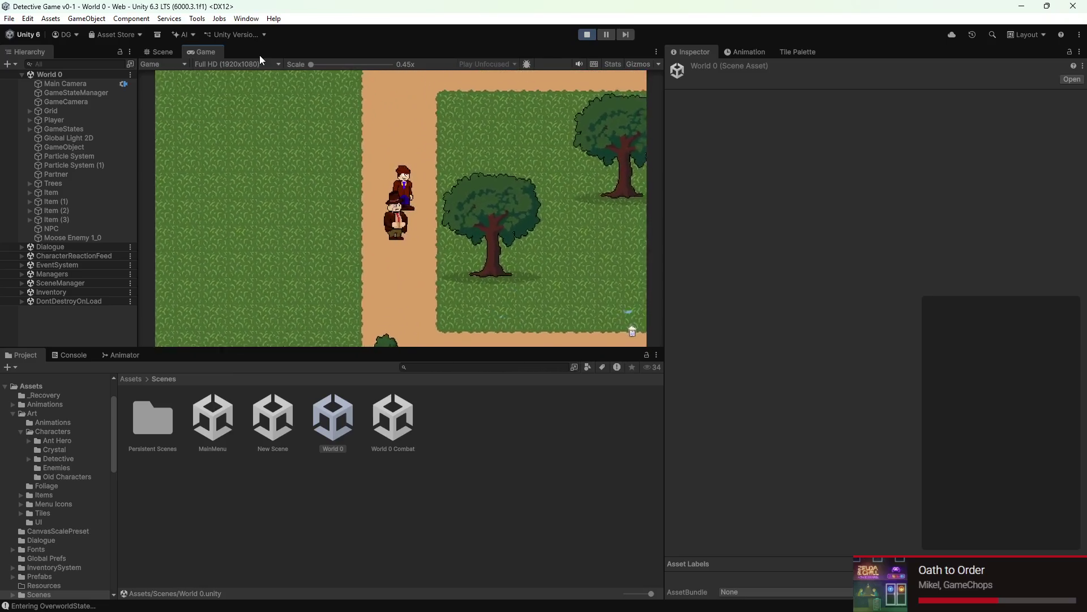
{"action": "key", "text": "d"}
{"action": "key", "text": "s"}
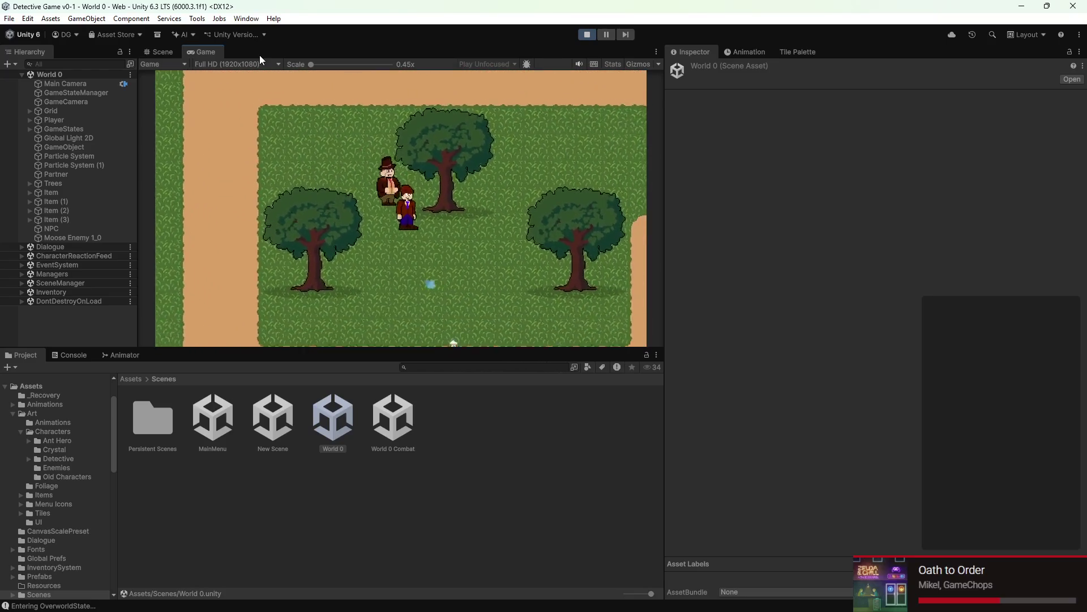
{"action": "key", "text": "d"}
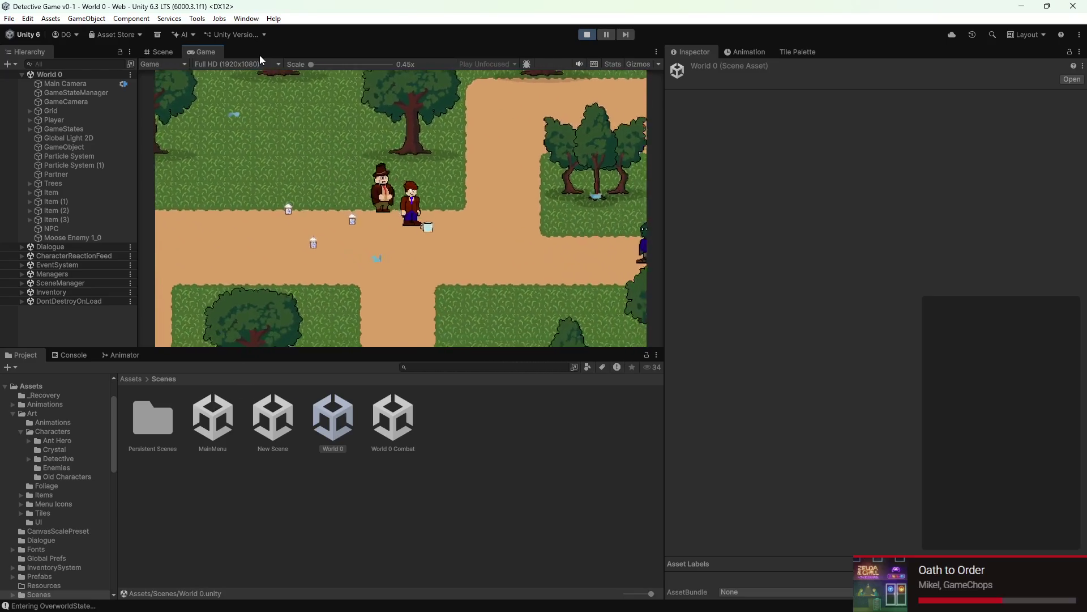
{"action": "key", "text": "s"}
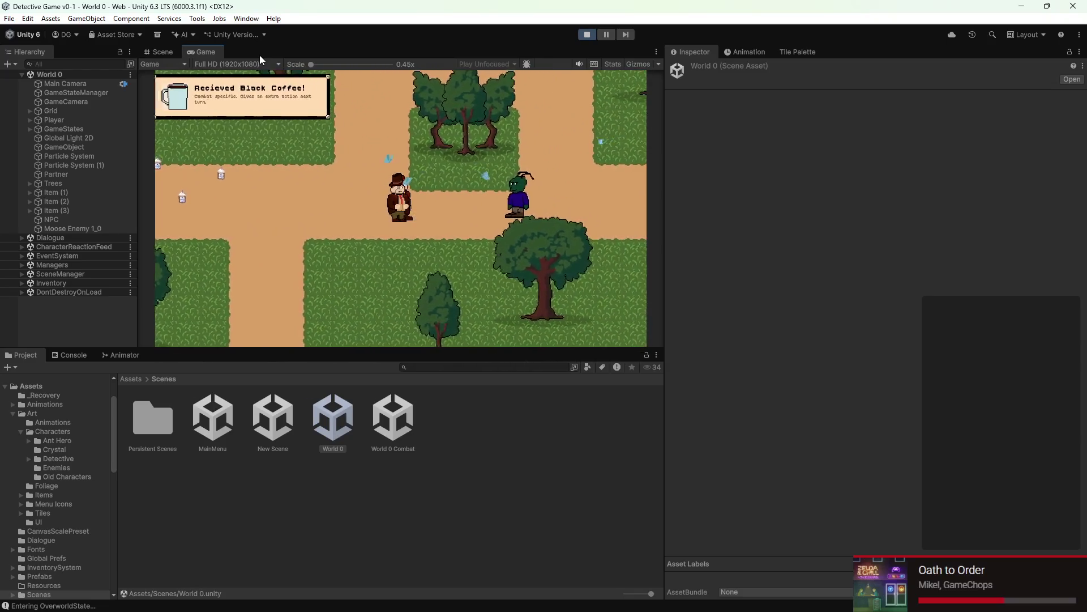
{"action": "key", "text": "w"}
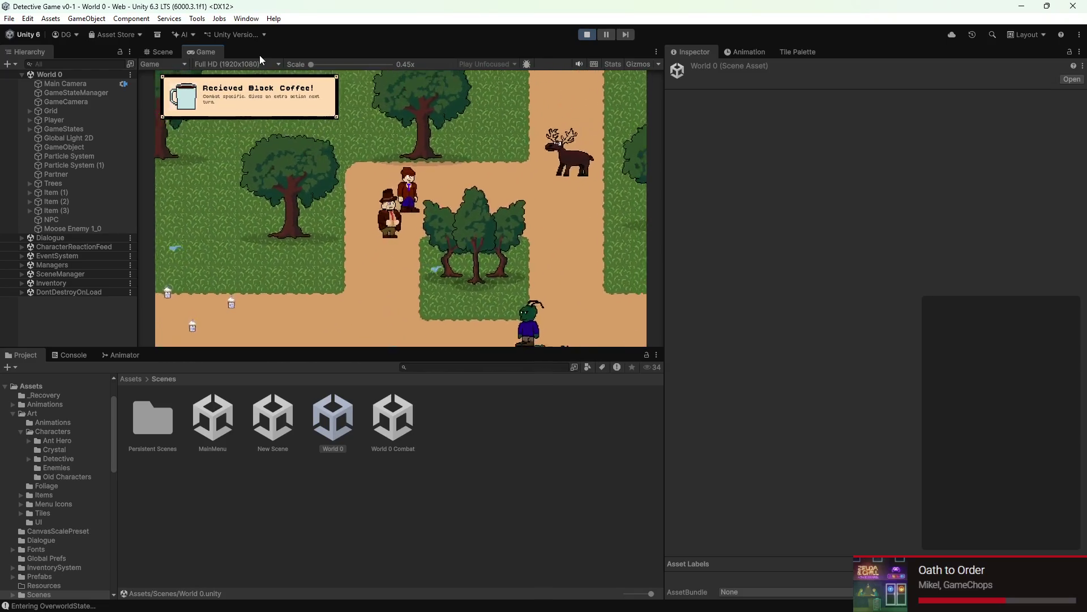
{"action": "key", "text": "d"}
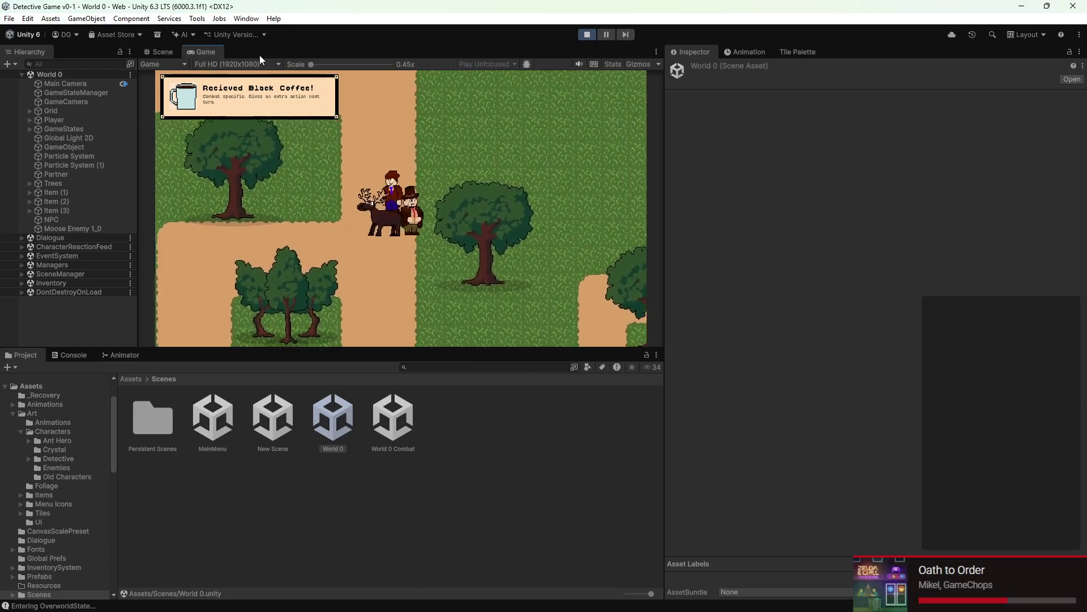
{"action": "key", "text": "a"}
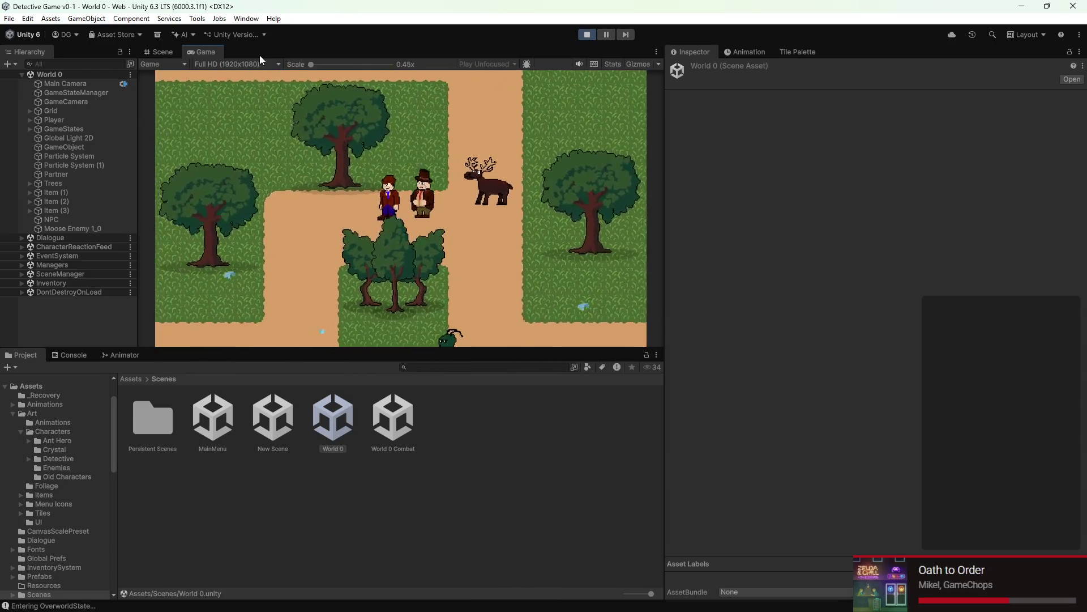
{"action": "key", "text": "s"}
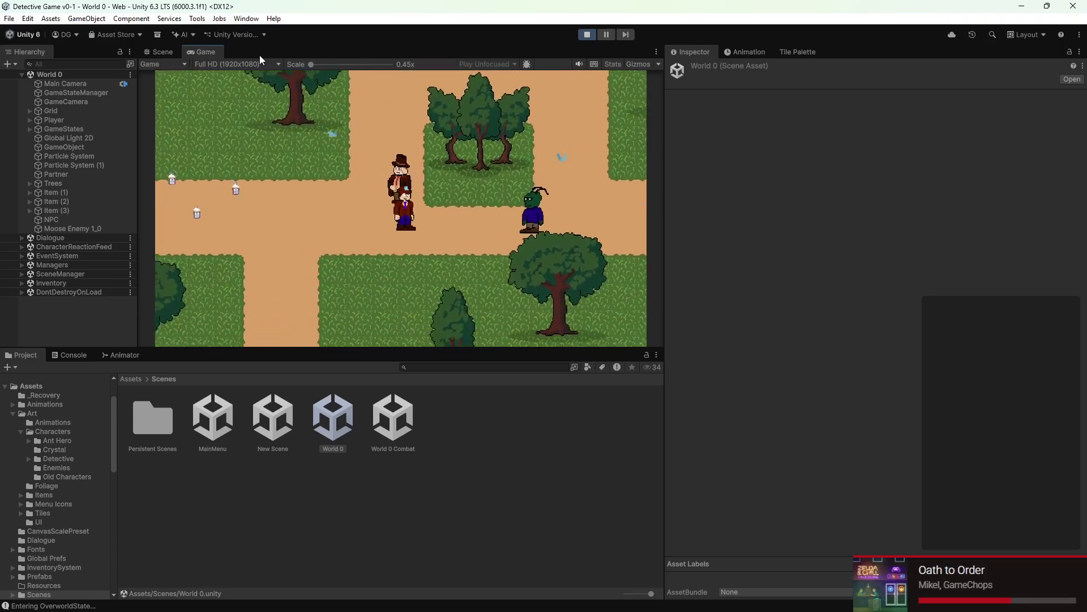
{"action": "key", "text": "d"}
{"action": "key", "text": "w"}
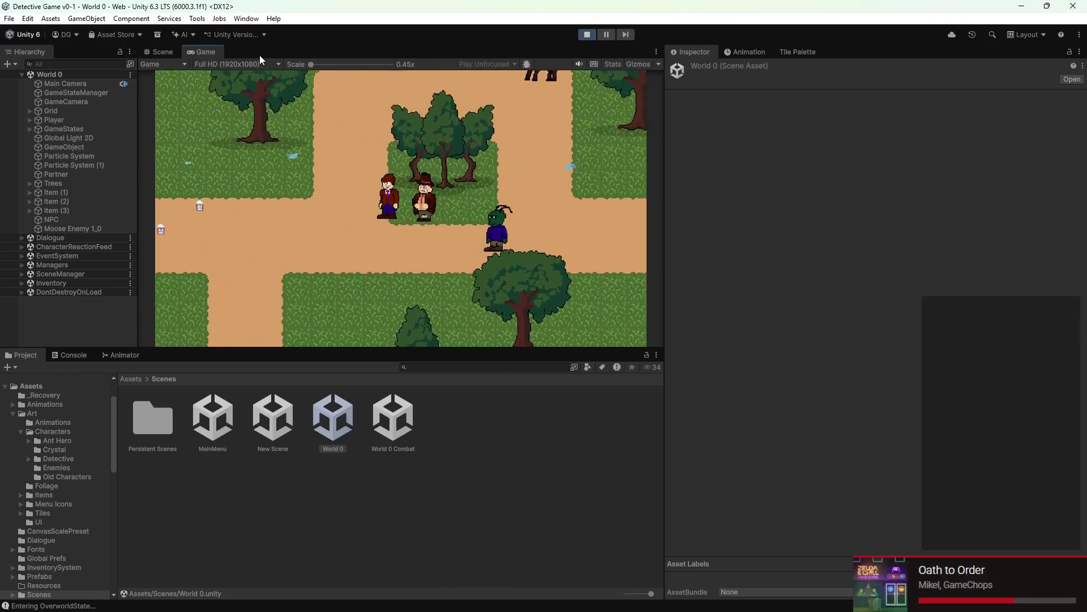
{"action": "key", "text": "a"}
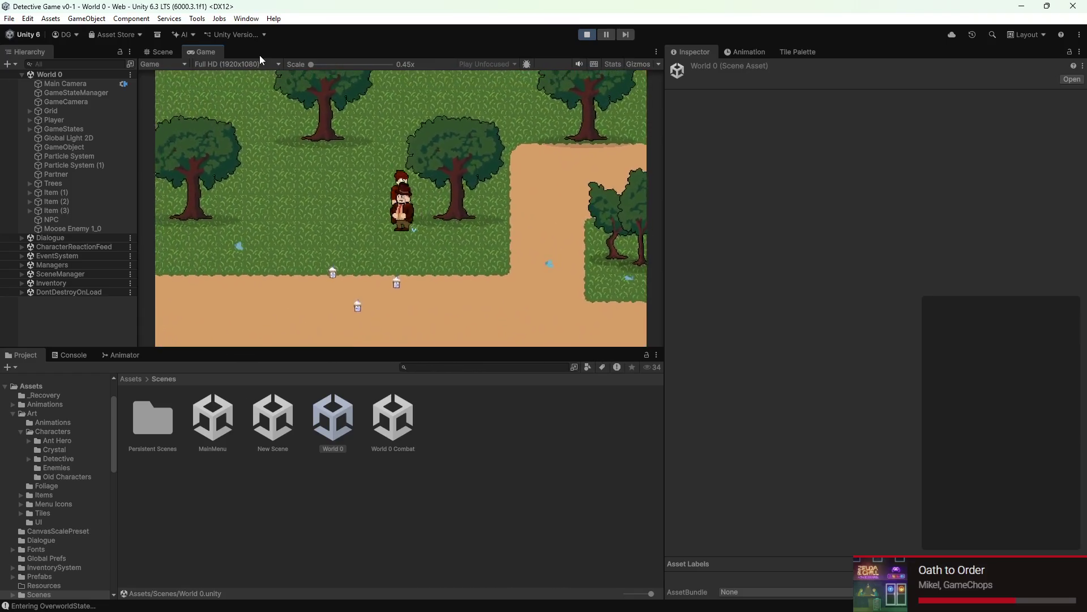
{"action": "key", "text": "w"}
{"action": "key", "text": "d"}
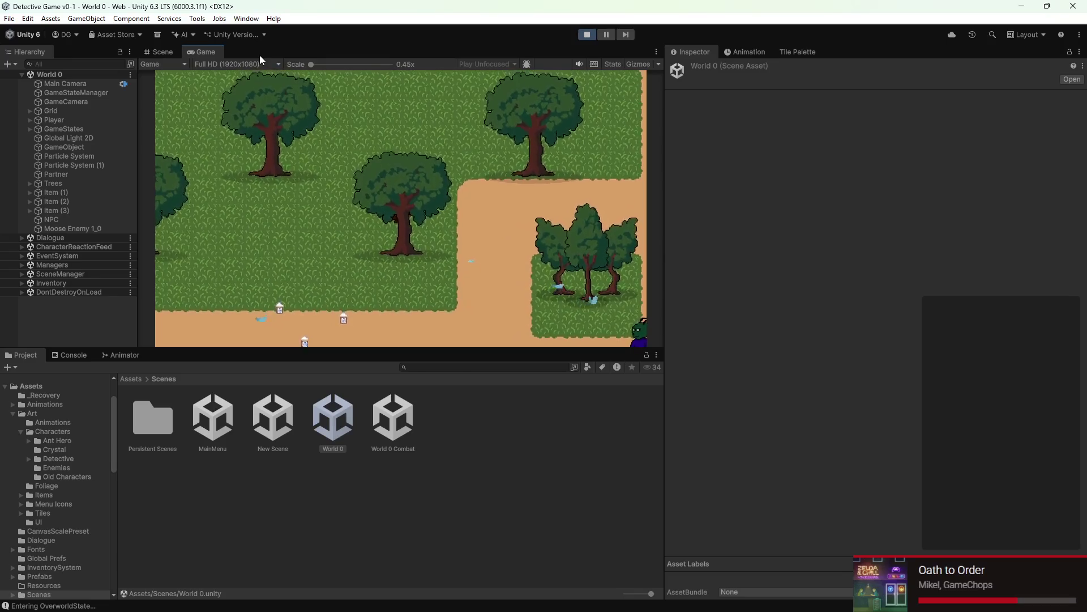
{"action": "key", "text": "w"}
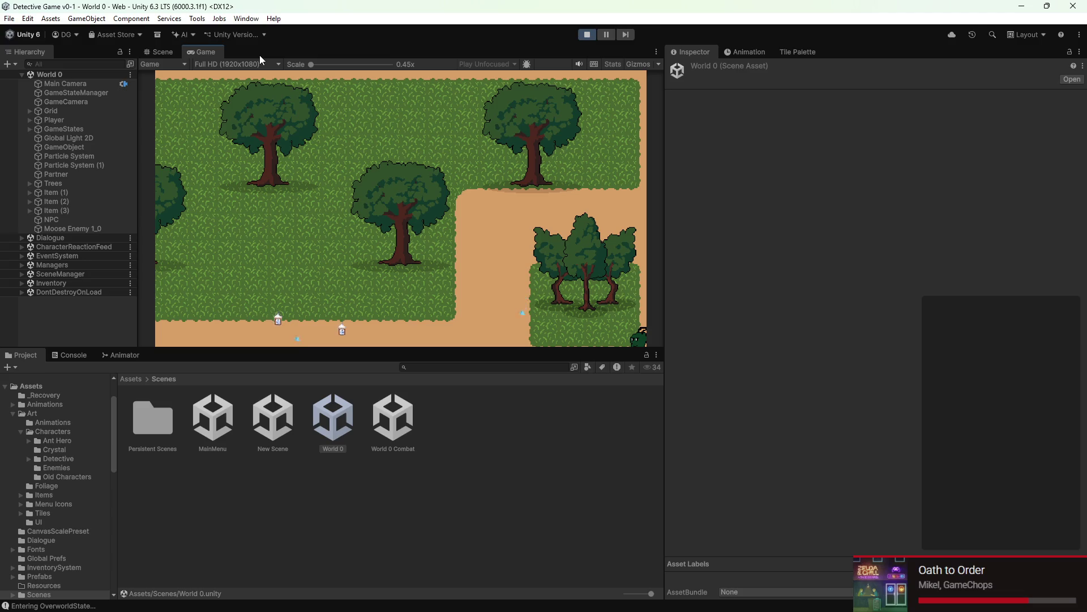
Step: Briefly check the Discord chat and return to the running game in Unity
{"action": "key", "text": "super"}
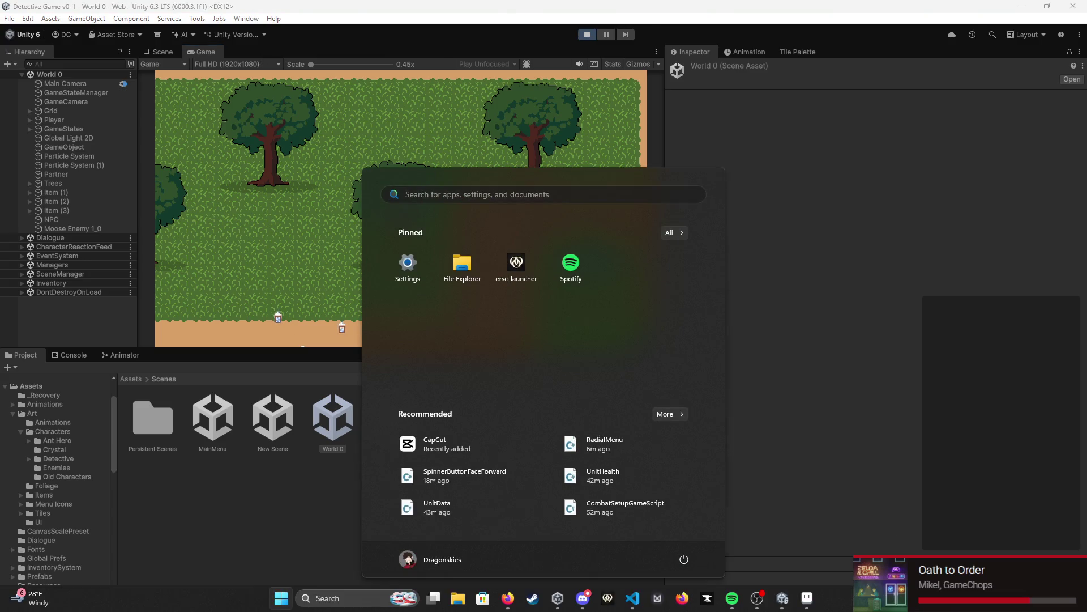
{"action": "left_click", "coordinate": [582, 597]}
{"action": "left_click", "coordinate": [228, 223]}
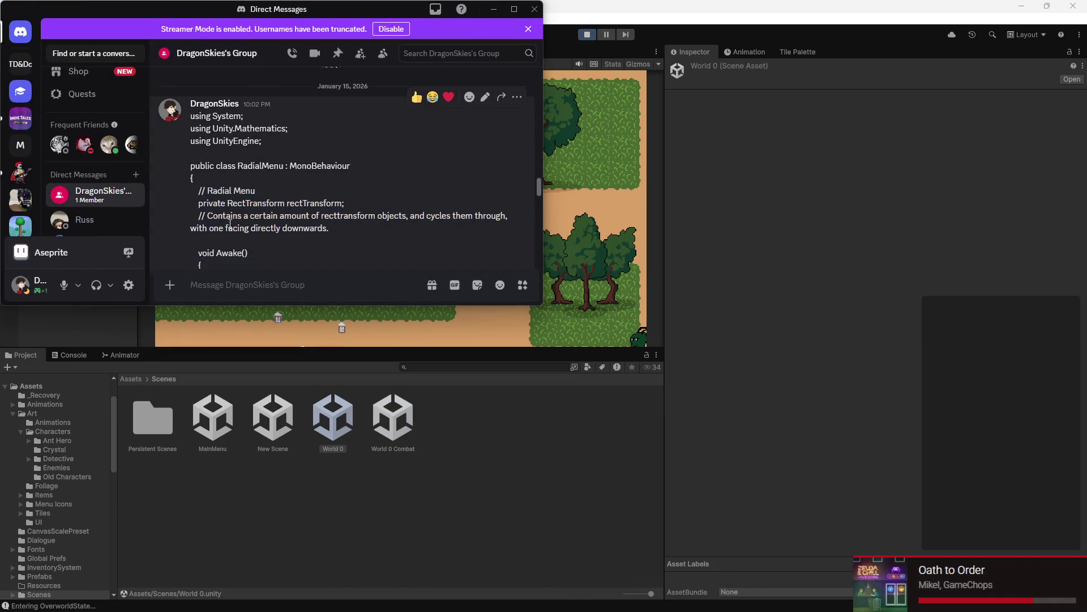
{"action": "scroll", "coordinate": [229, 223], "scroll_direction": "down", "scroll_amount": 2}
{"action": "scroll", "coordinate": [230, 224], "scroll_direction": "down", "scroll_amount": 2}
{"action": "left_click", "coordinate": [366, 506]}
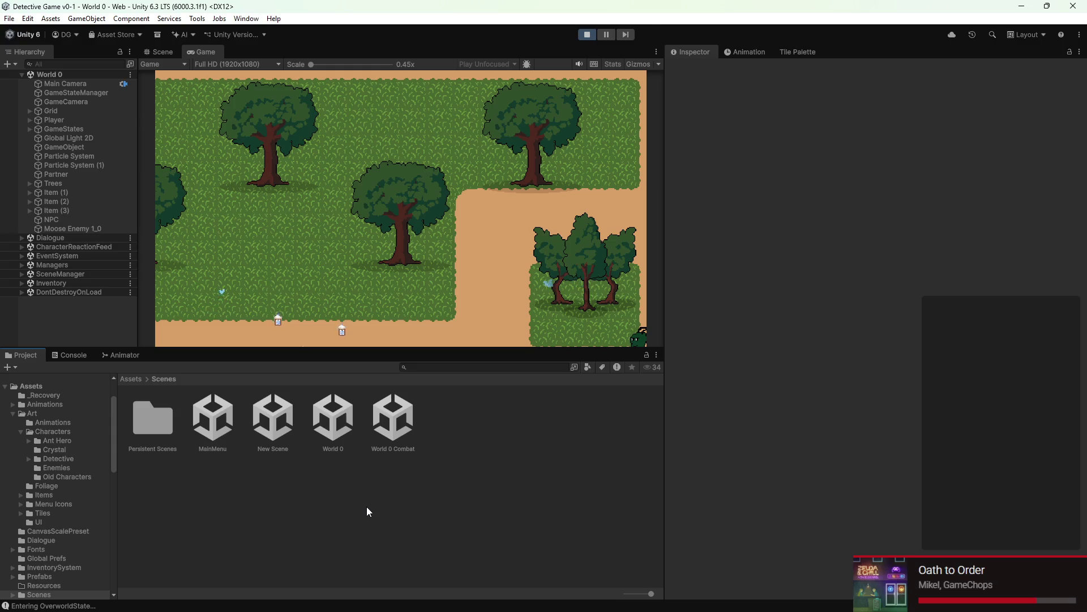
Step: Open the World 0 Combat scene to place Player, Partner, Enemy and Trees, then minimize Unity
{"action": "left_click", "coordinate": [399, 420]}
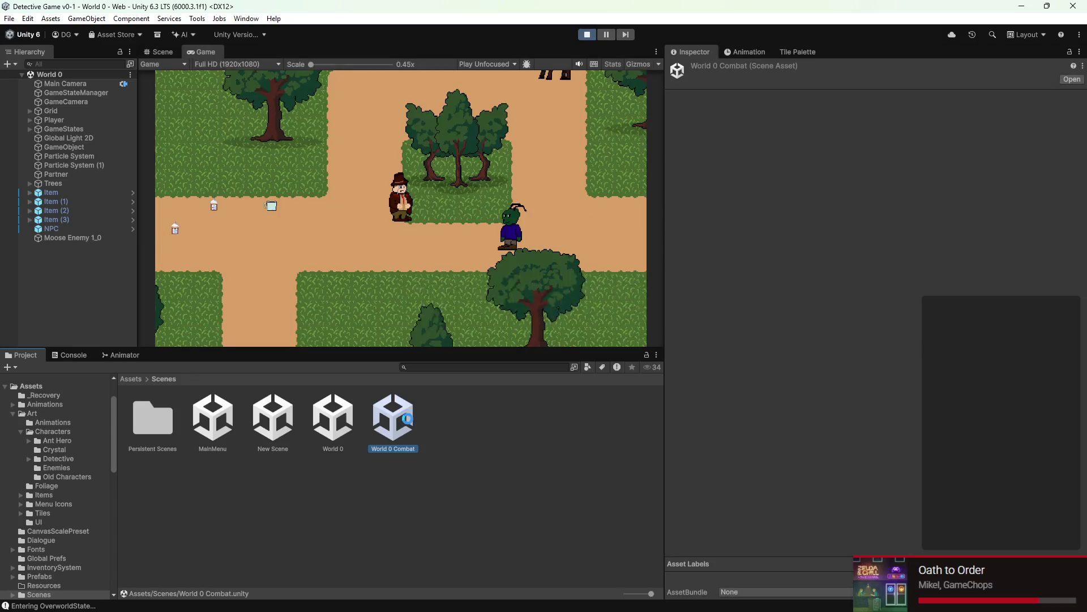
{"action": "double_click", "coordinate": [393, 418]}
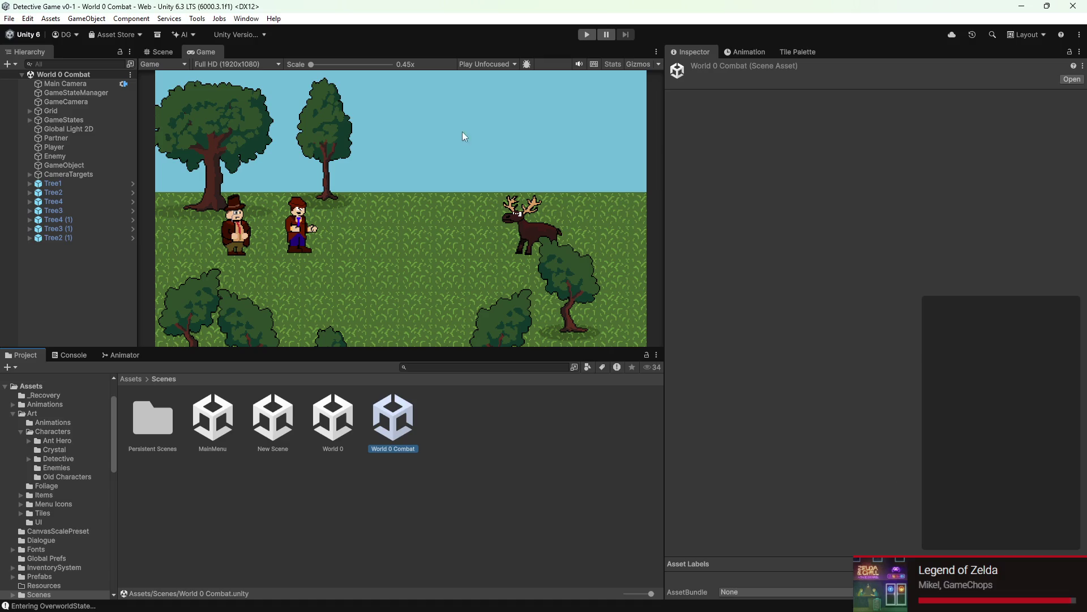
{"action": "mouse_move", "coordinate": [544, 608]}
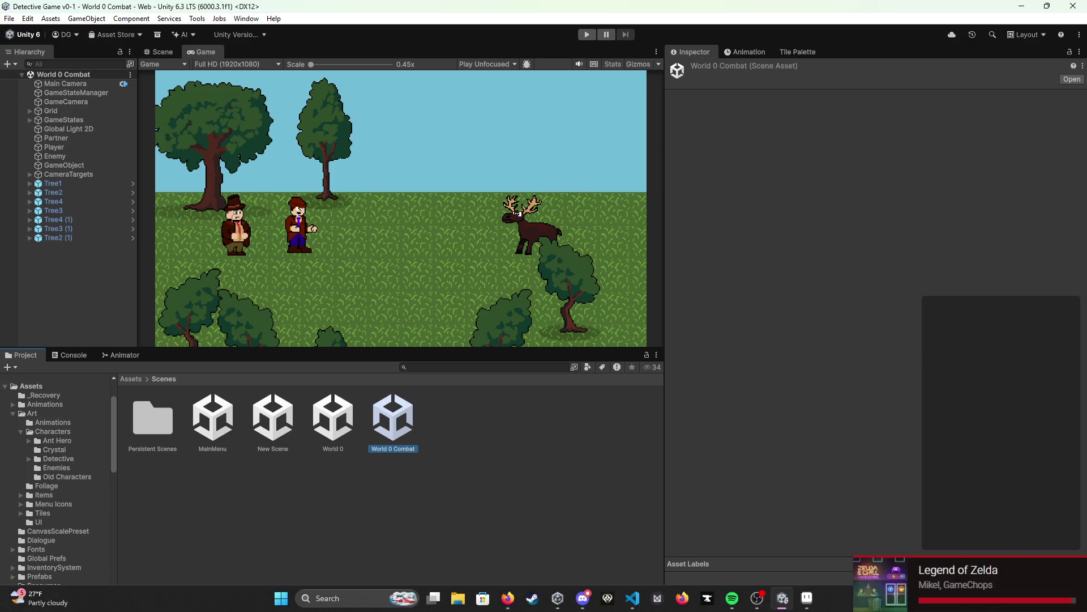
{"action": "left_click", "coordinate": [1072, 6]}
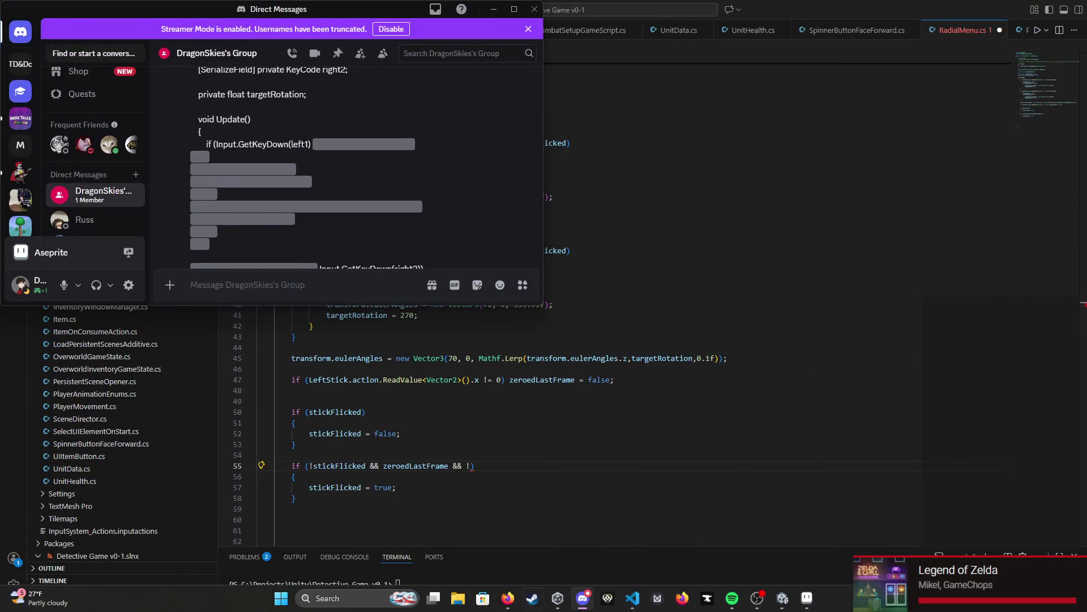
Step: Tidy away the music player and chat windows, then launch FL Studio via Windows search 'fl'
{"action": "left_click", "coordinate": [731, 598]}
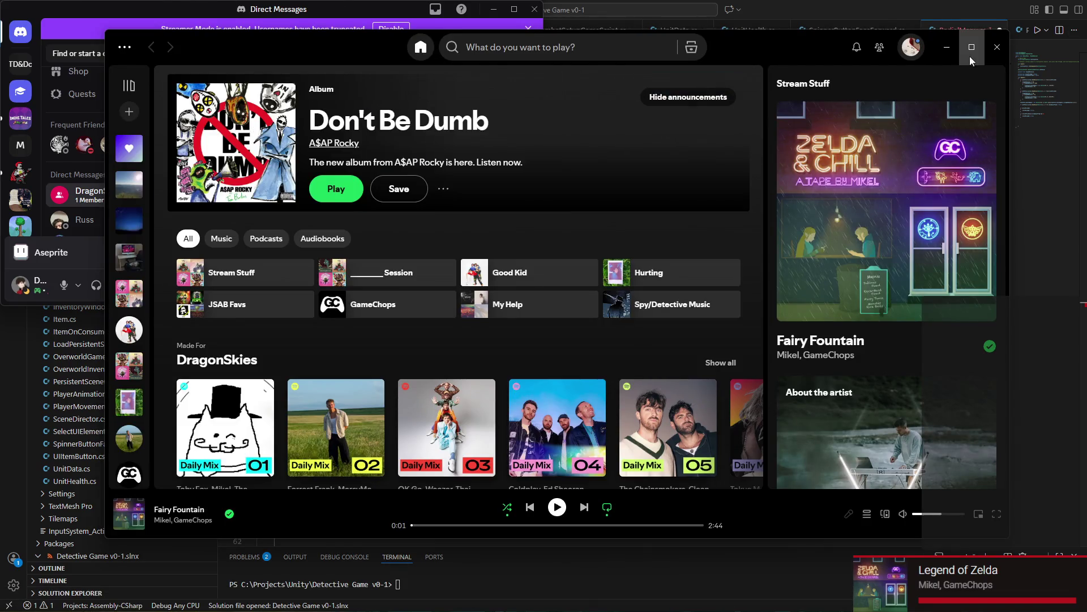
{"action": "left_click", "coordinate": [953, 57]}
{"action": "left_click", "coordinate": [493, 9]}
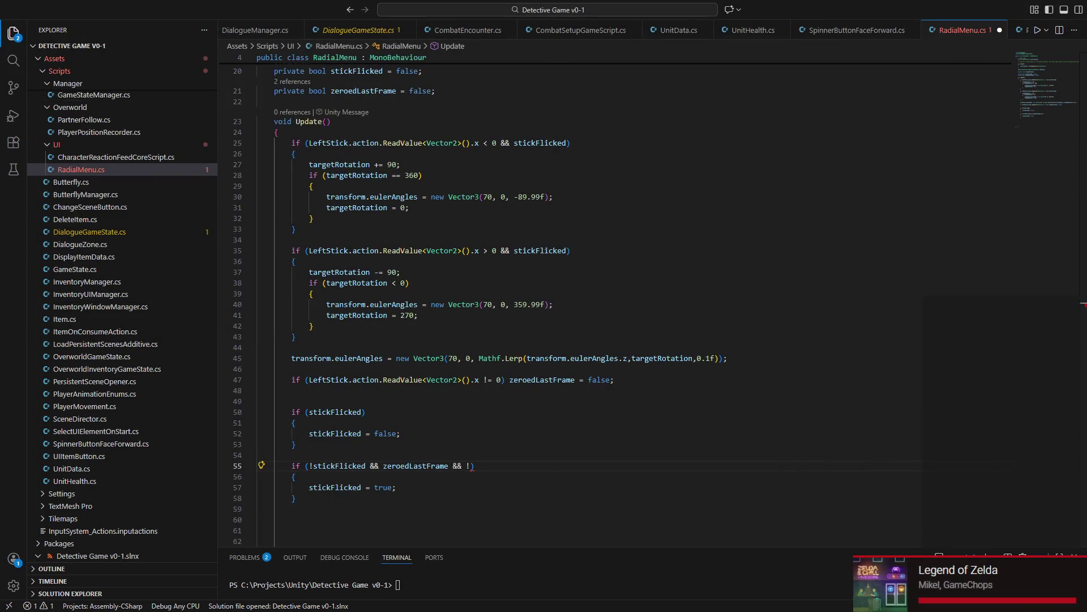
{"action": "key", "text": "super"}
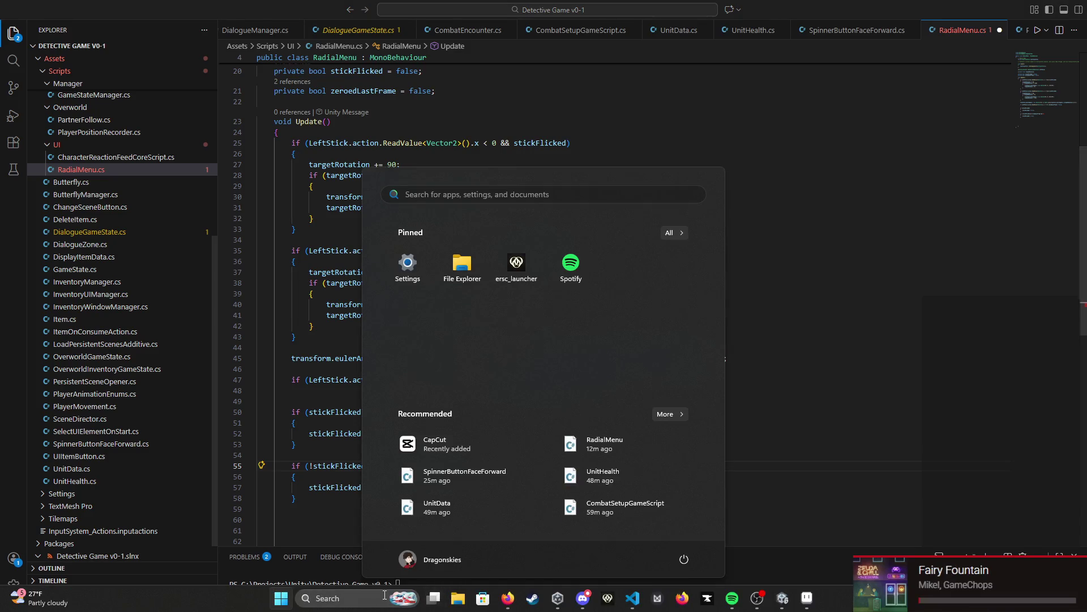
{"action": "left_click", "coordinate": [404, 599]}
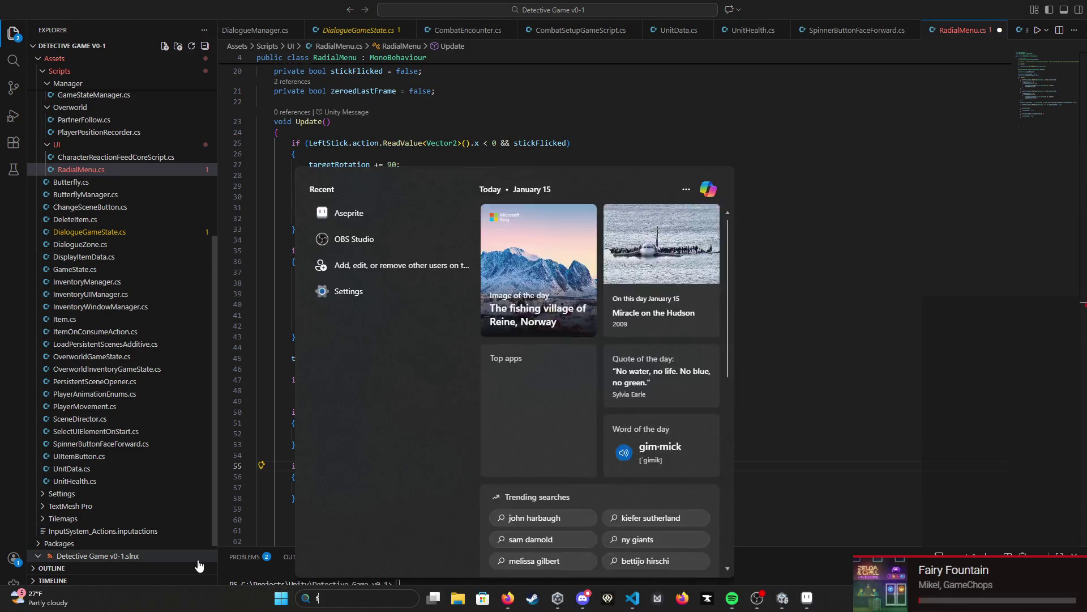
{"action": "type", "text": "fil"}
{"action": "key", "text": "Return"}
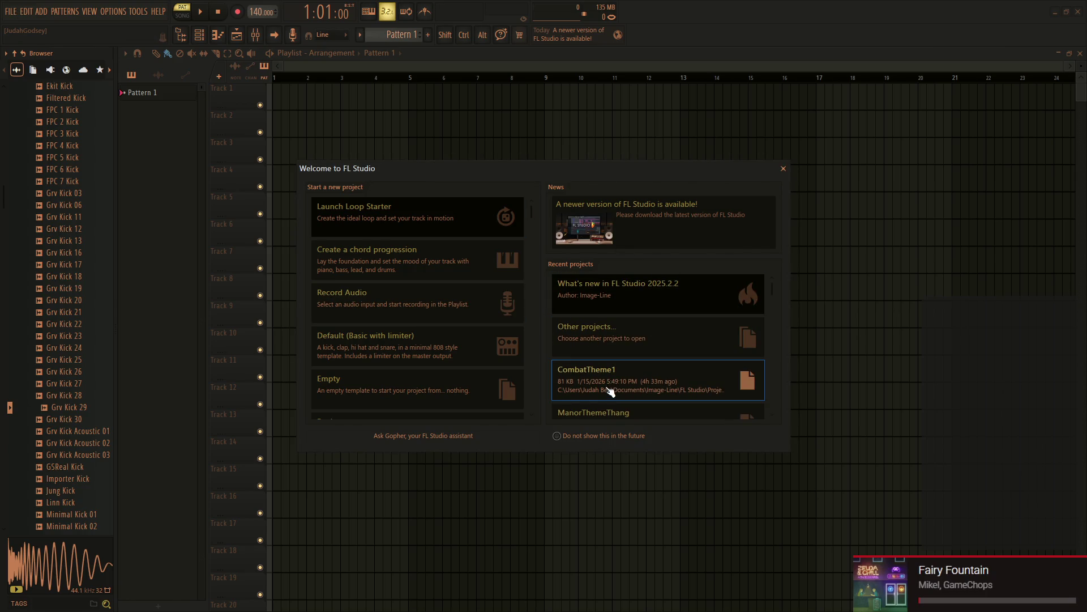
Step: Load CombatTheme1 from Recent projects and start playback, then glance through the menus
{"action": "left_click", "coordinate": [606, 386]}
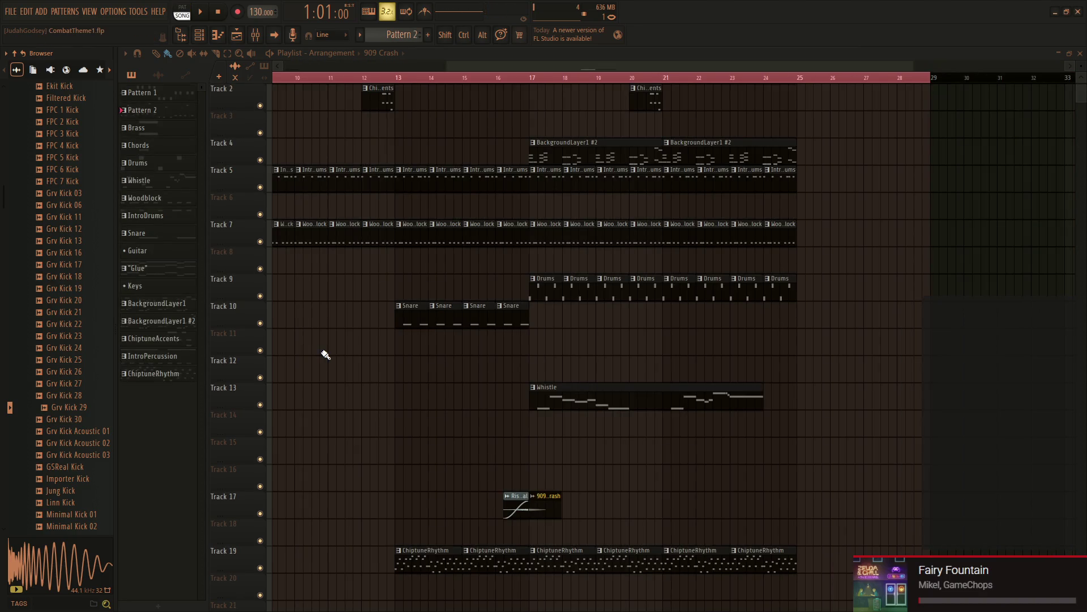
{"action": "key", "text": "space"}
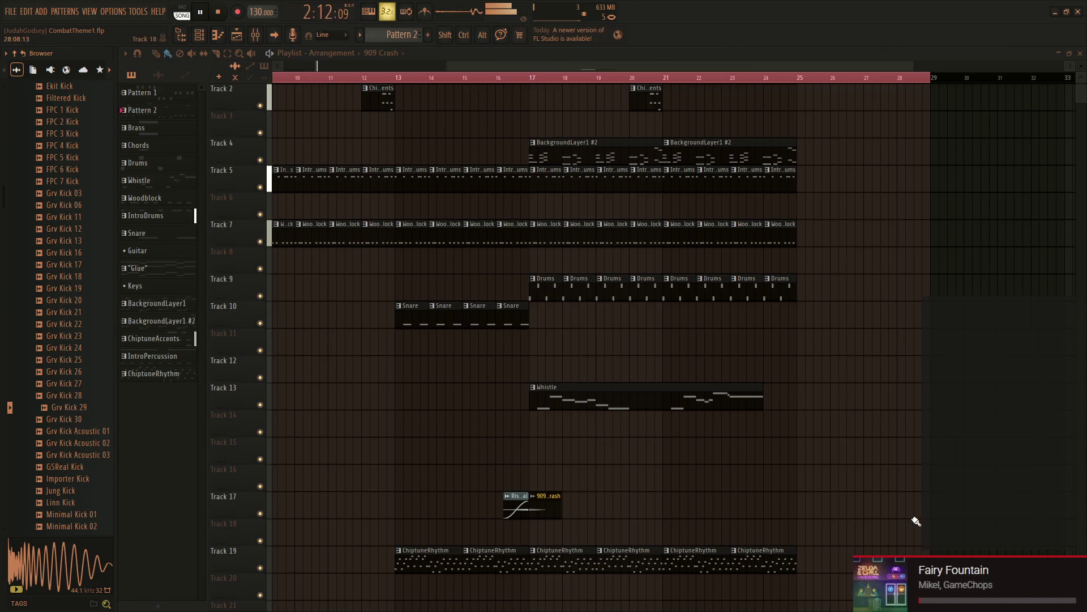
{"action": "key", "text": "super"}
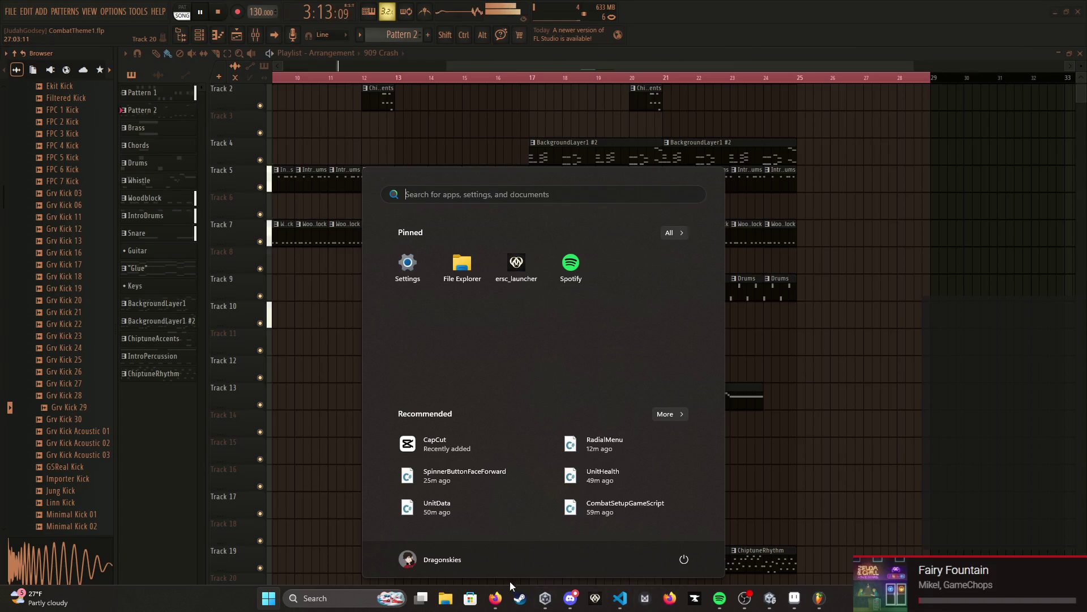
{"action": "key", "text": "super"}
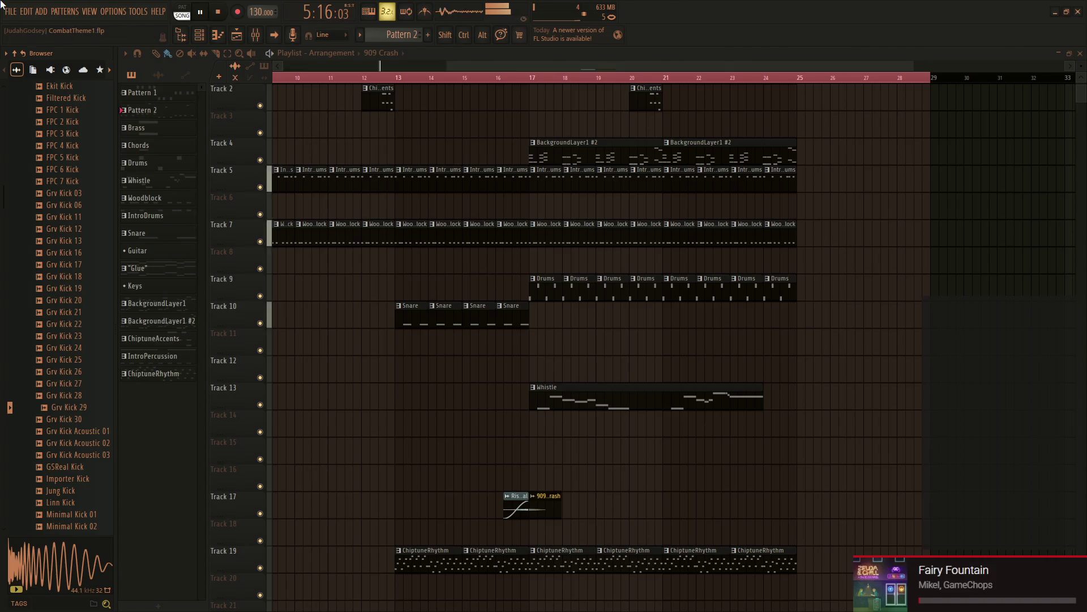
{"action": "left_click", "coordinate": [26, 11]}
{"action": "left_click", "coordinate": [31, 13]}
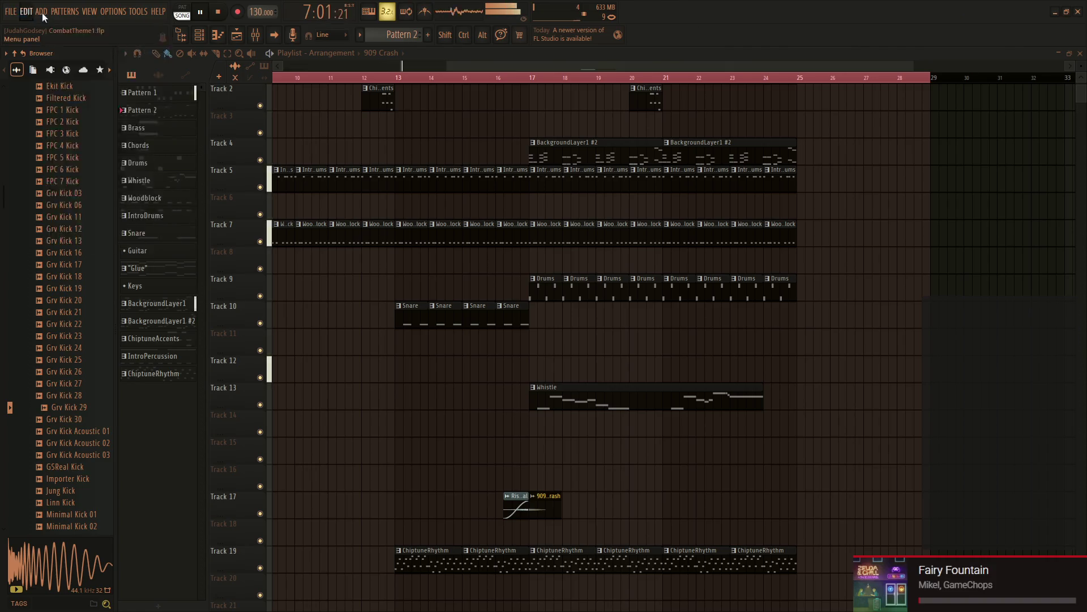
Step: Select Headphones (RØDE NT-USB Mini) as the audio output device and close the settings
{"action": "left_click", "coordinate": [124, 13]}
{"action": "left_click", "coordinate": [127, 47]}
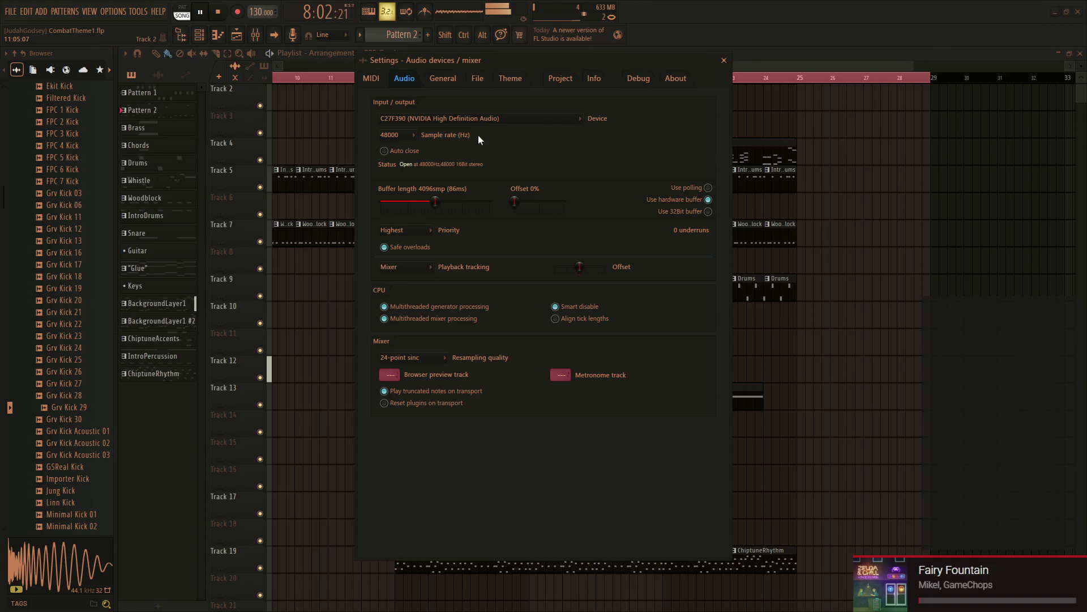
{"action": "left_click", "coordinate": [472, 119]}
{"action": "left_click", "coordinate": [447, 193]}
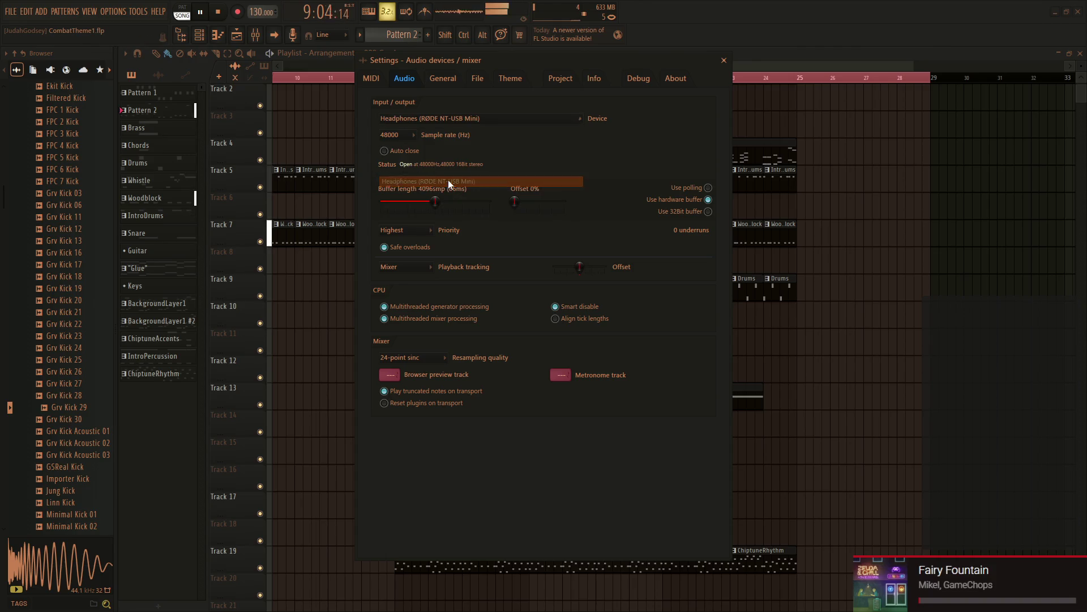
{"action": "key", "text": "super"}
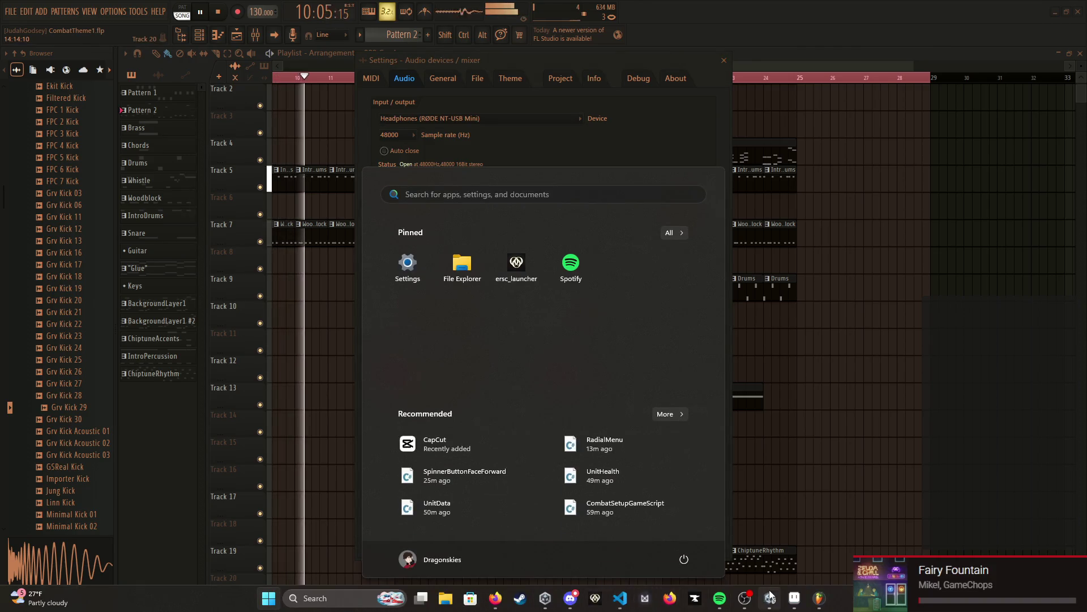
{"action": "key", "text": "super"}
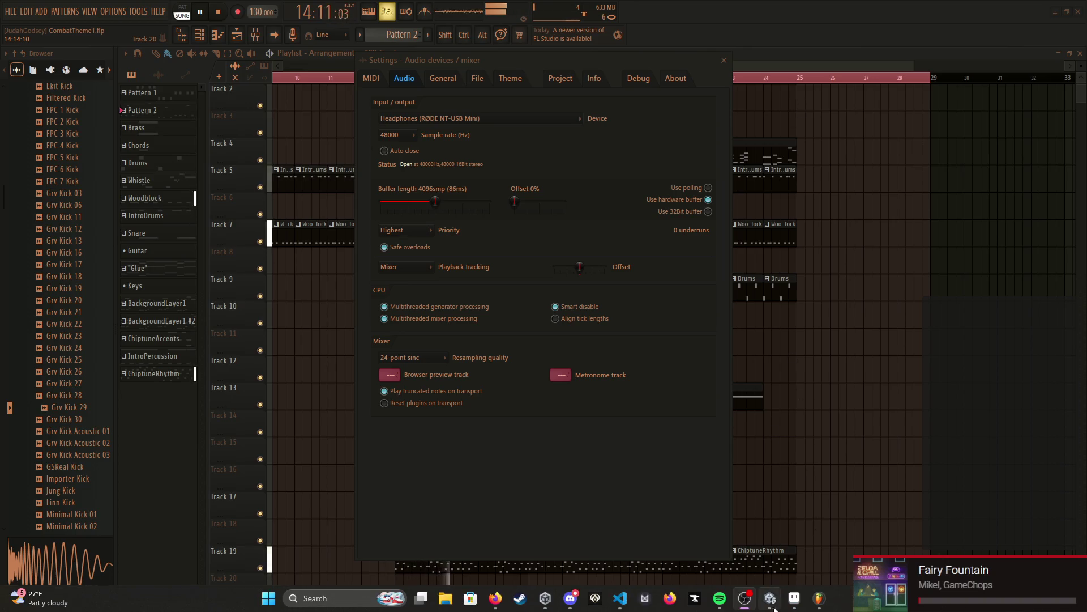
{"action": "left_click", "coordinate": [725, 62]}
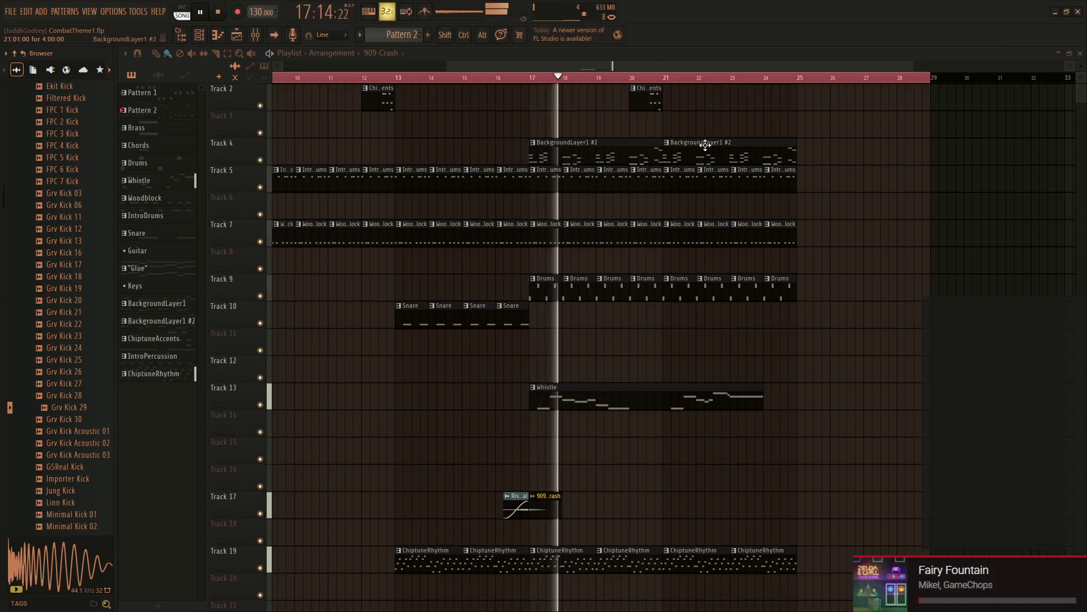
Step: Delete both BackgroundLayer1 #2 clips on Track 4 while the song plays, lowering system volume
{"action": "right_click", "coordinate": [655, 155]}
{"action": "right_click", "coordinate": [696, 158]}
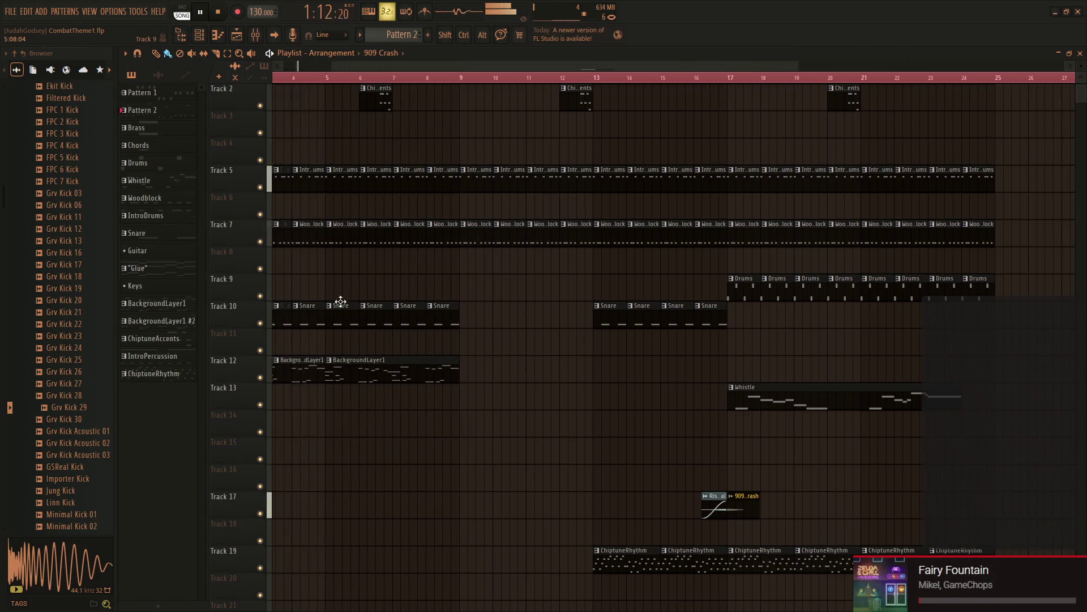
{"action": "key", "text": "XF86AudioLowerVolume"}
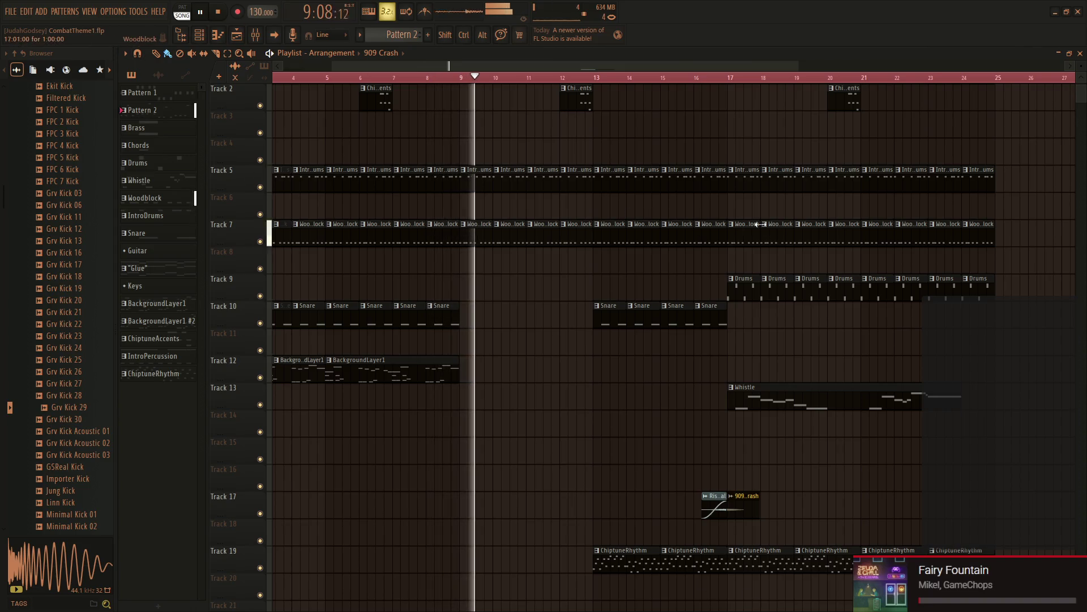
{"action": "key", "text": "super"}
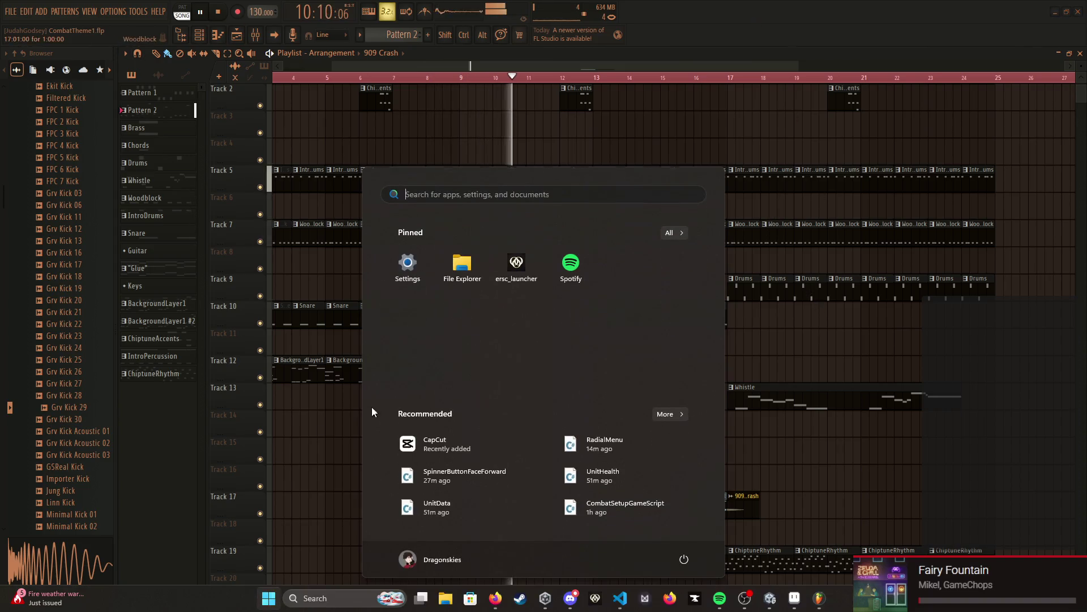
Step: Review the shared rotation code in the Discord DM, then close Discord
{"action": "left_click", "coordinate": [571, 599]}
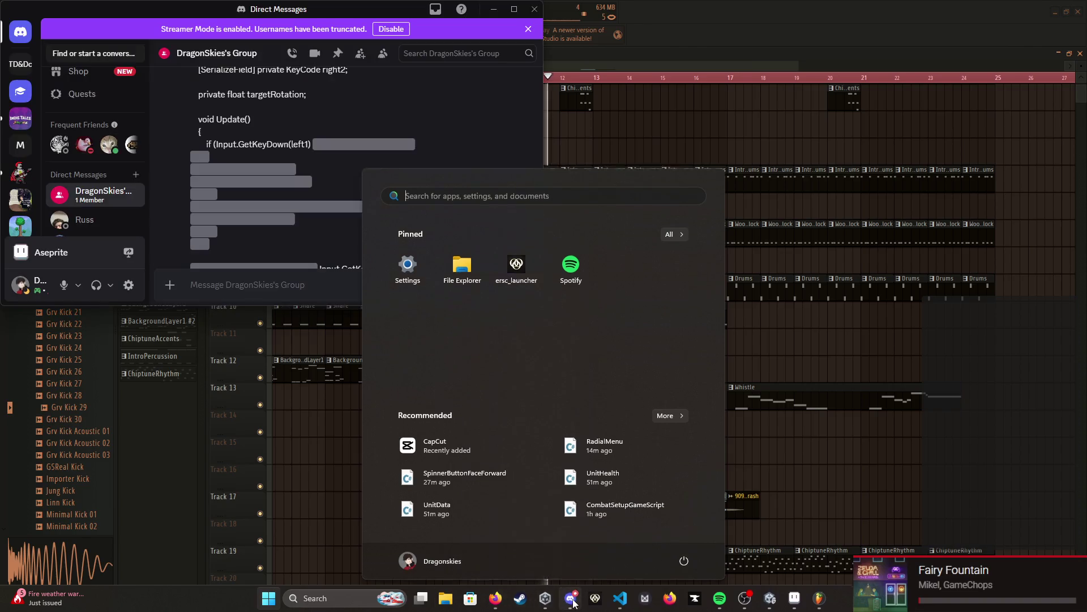
{"action": "scroll", "coordinate": [249, 213], "scroll_direction": "down", "scroll_amount": 5}
{"action": "scroll", "coordinate": [296, 158], "scroll_direction": "down", "scroll_amount": 3}
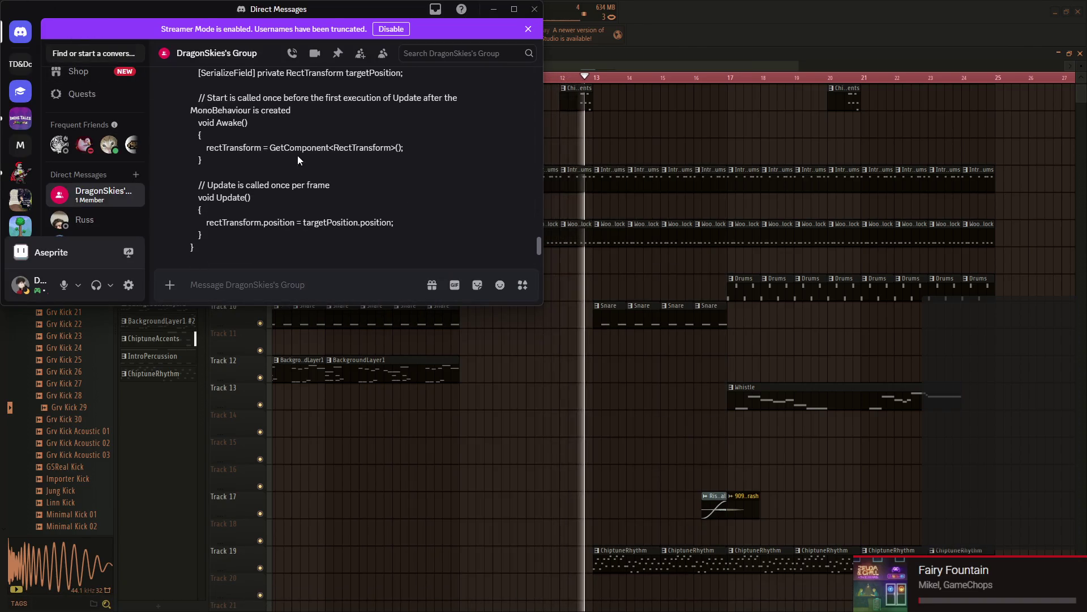
{"action": "left_click", "coordinate": [391, 29]}
{"action": "scroll", "coordinate": [278, 249], "scroll_direction": "up", "scroll_amount": 5}
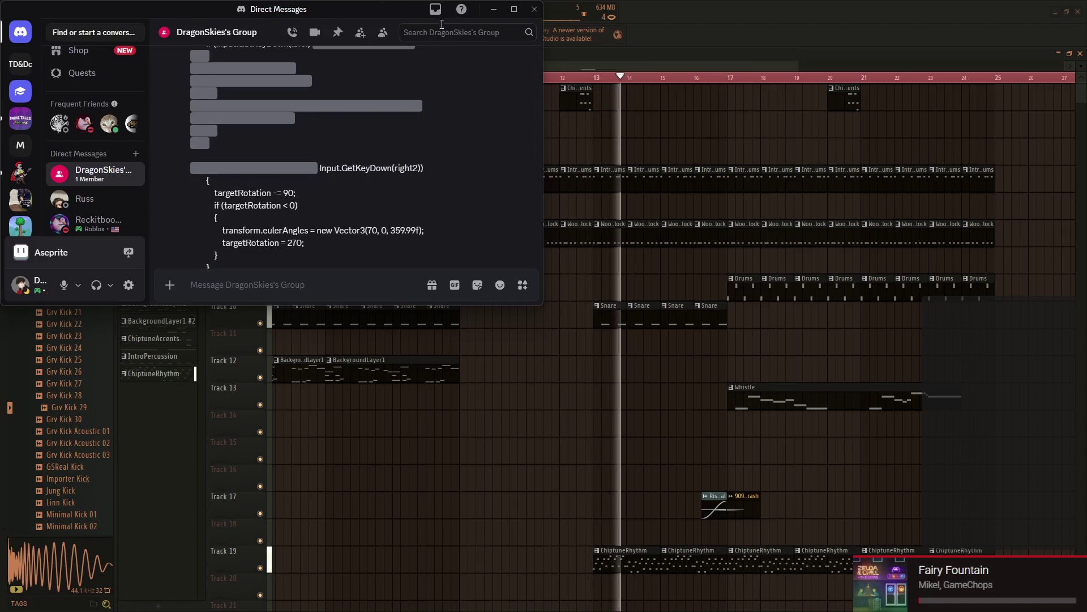
{"action": "left_click", "coordinate": [534, 9]}
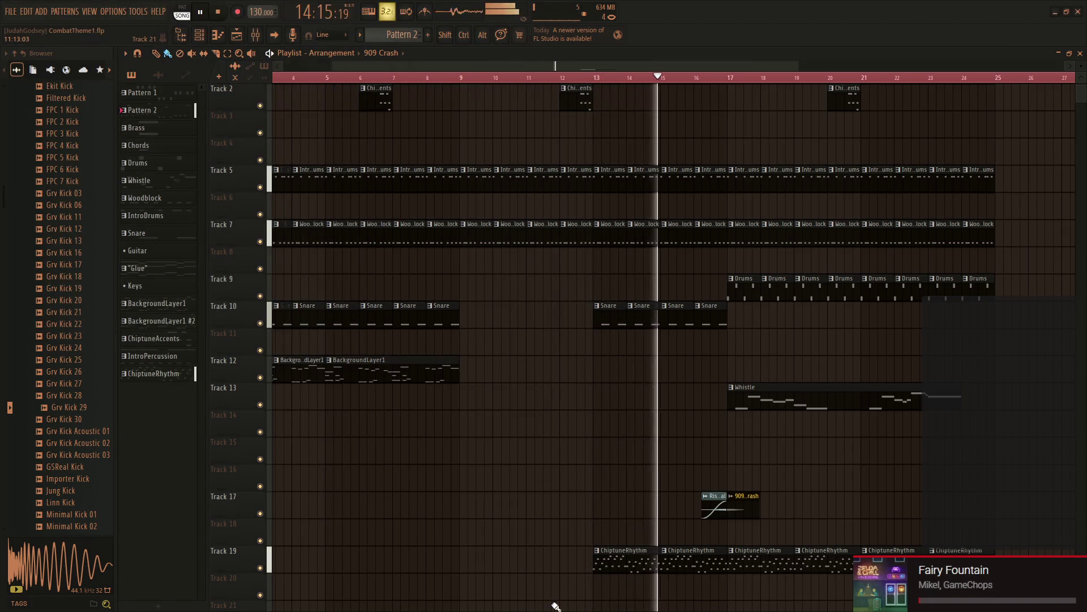
{"action": "key", "text": "super"}
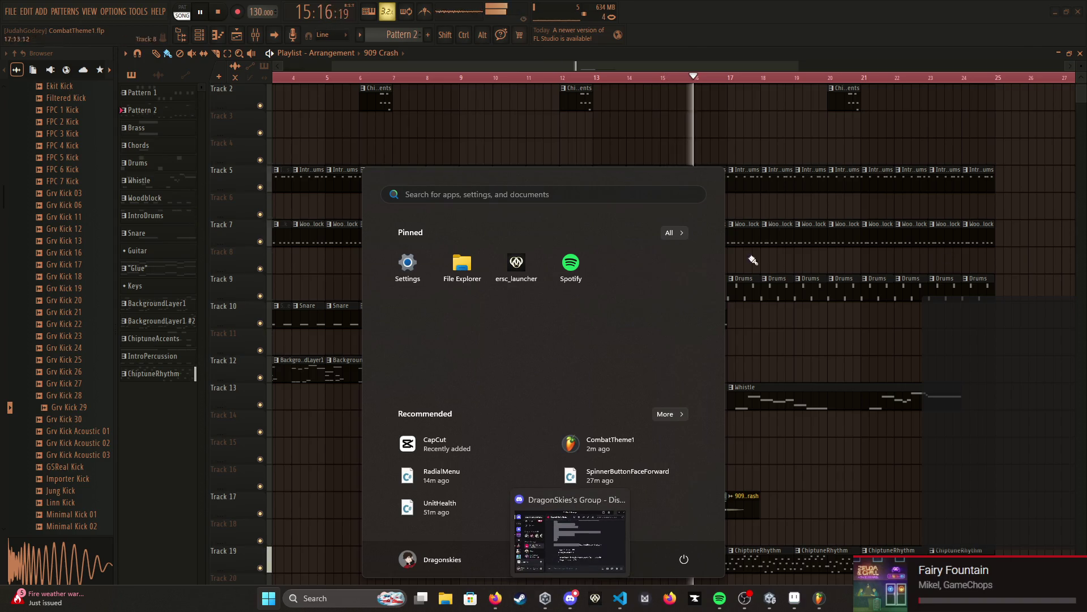
{"action": "key", "text": "super"}
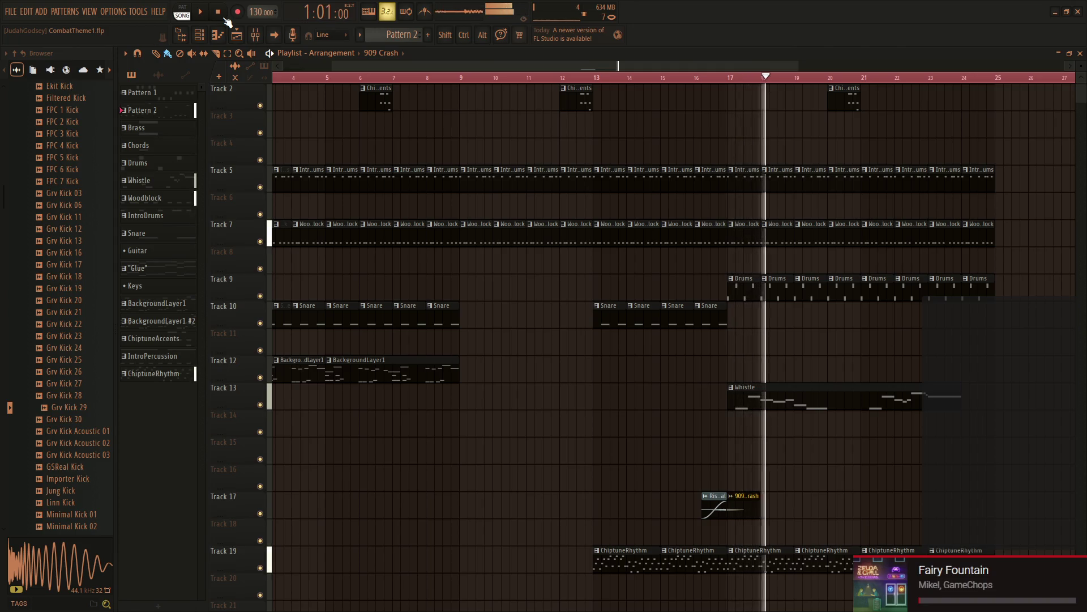
Step: Stop playback and quit FL Studio, answering the save-changes prompt
{"action": "left_click", "coordinate": [223, 18]}
{"action": "left_click", "coordinate": [1078, 12]}
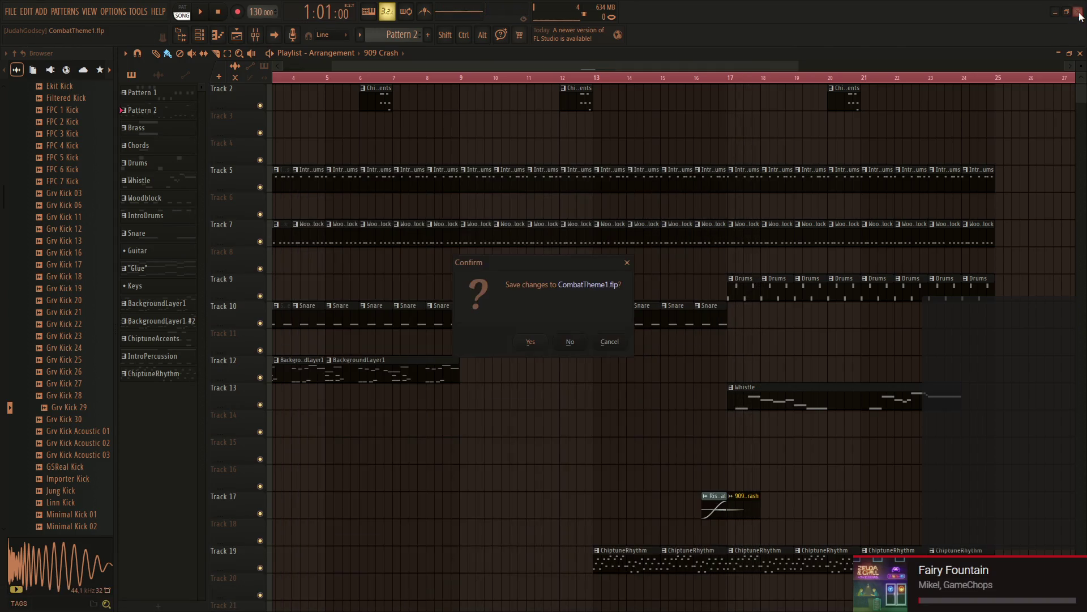
{"action": "left_click", "coordinate": [537, 344]}
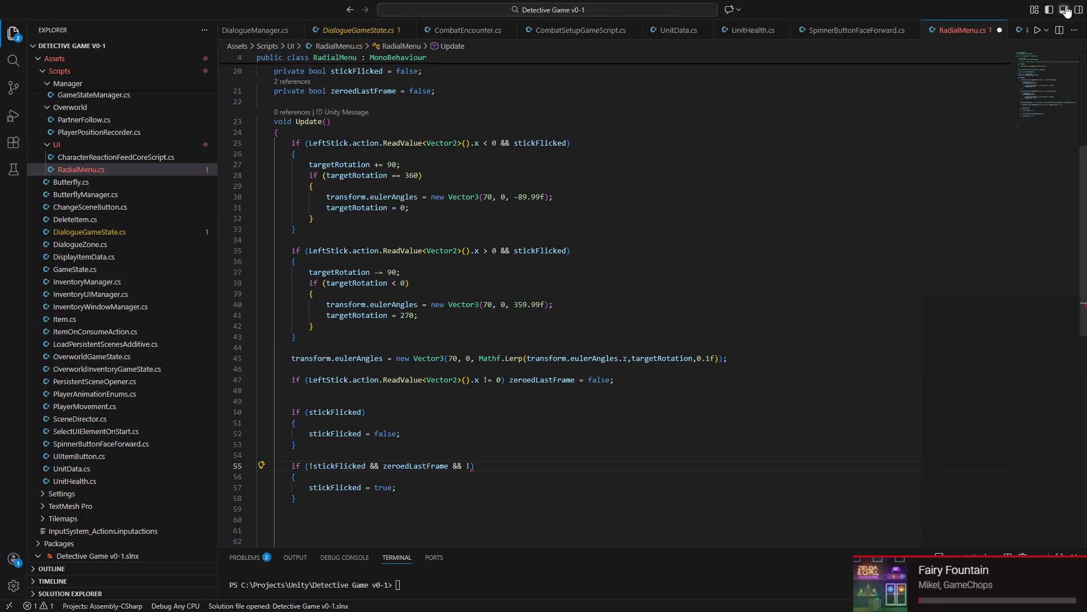
{"action": "mouse_move", "coordinate": [160, 72]}
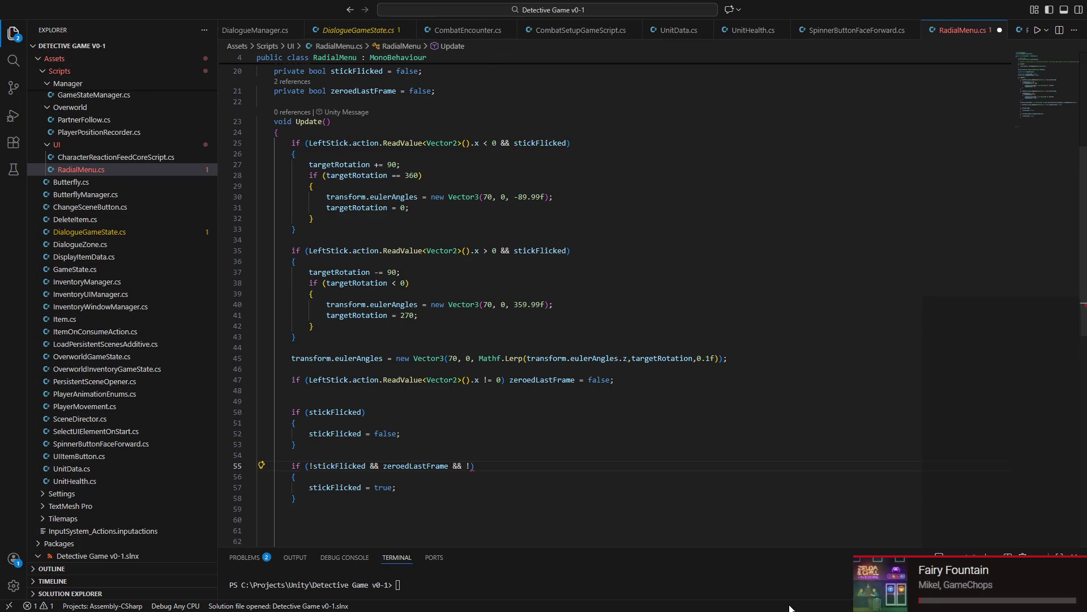
Step: Close the background Discord window from the taskbar and bring Spotify up
{"action": "key", "text": "super"}
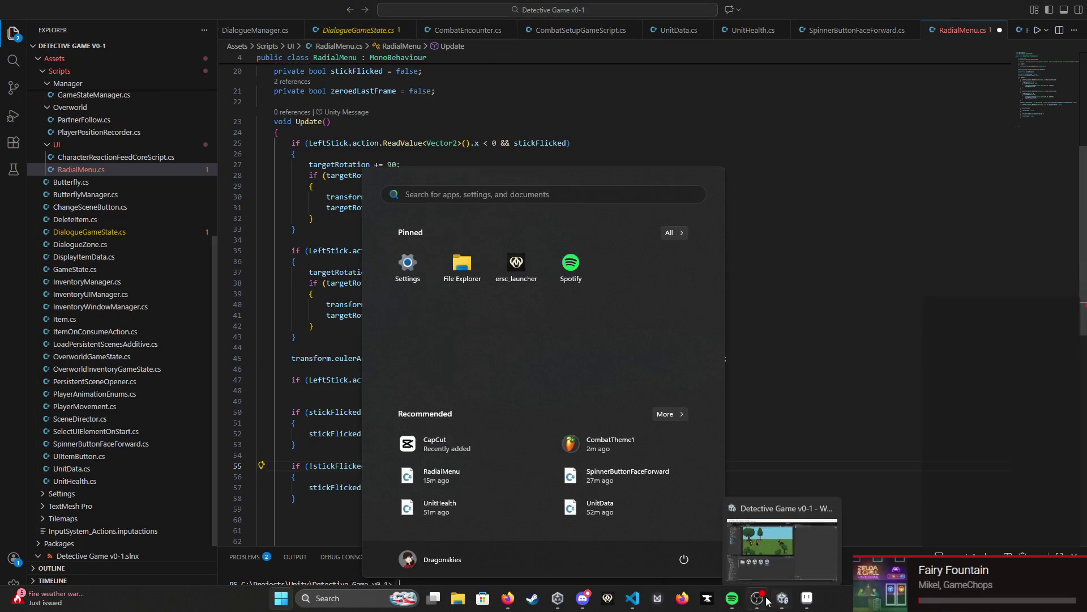
{"action": "right_click", "coordinate": [583, 598]}
{"action": "left_click", "coordinate": [583, 565]}
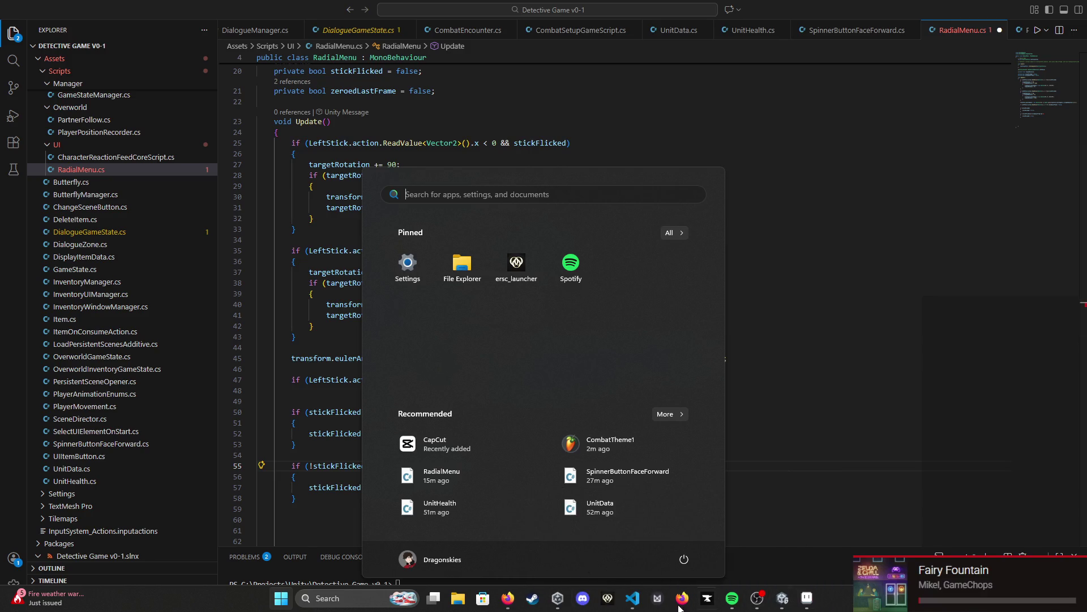
{"action": "left_click", "coordinate": [730, 599]}
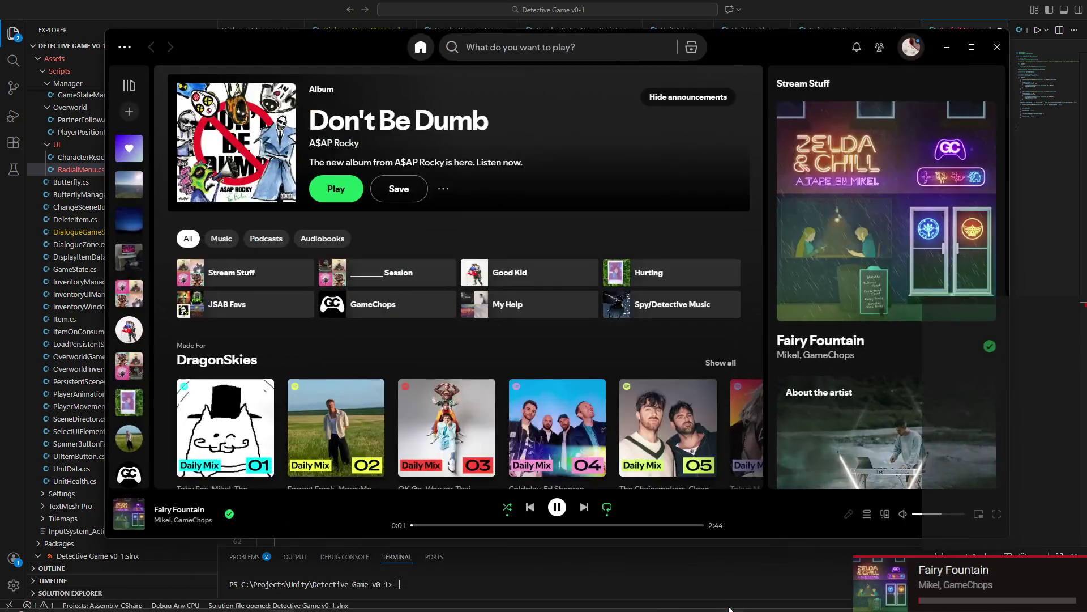
Step: Skip through several tracks until Kokiri Forest plays, then minimize Spotify
{"action": "left_click", "coordinate": [582, 508]}
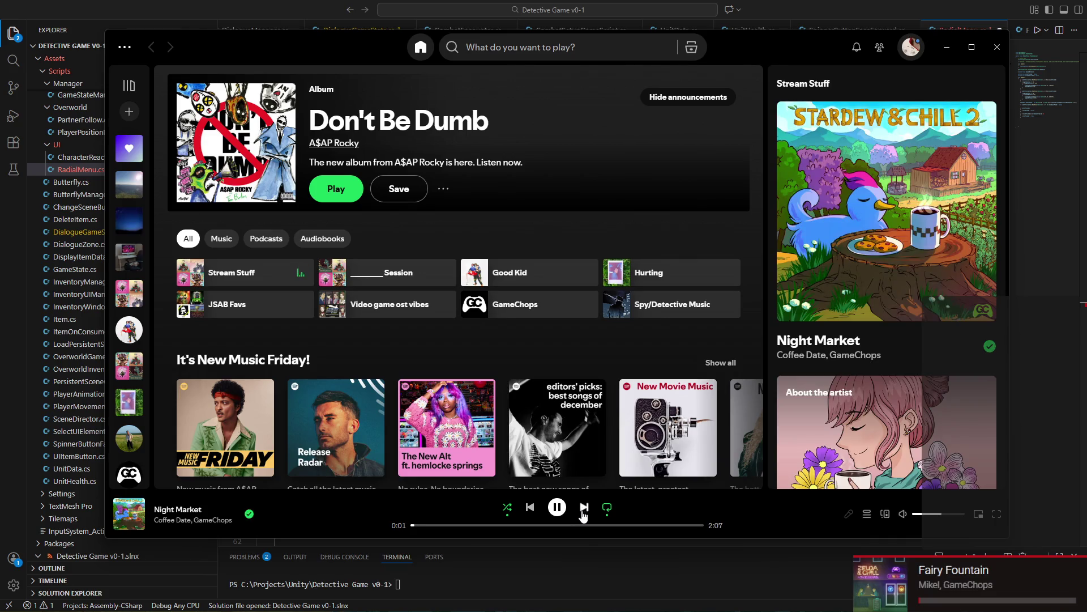
{"action": "left_click", "coordinate": [582, 516]}
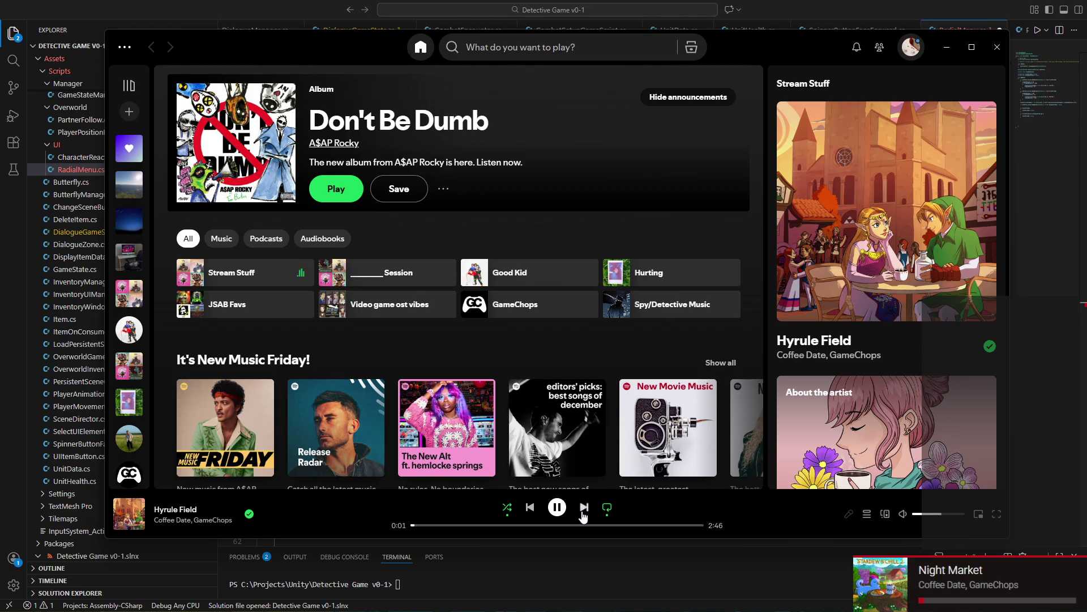
{"action": "left_click", "coordinate": [583, 508]}
{"action": "left_click", "coordinate": [582, 509]}
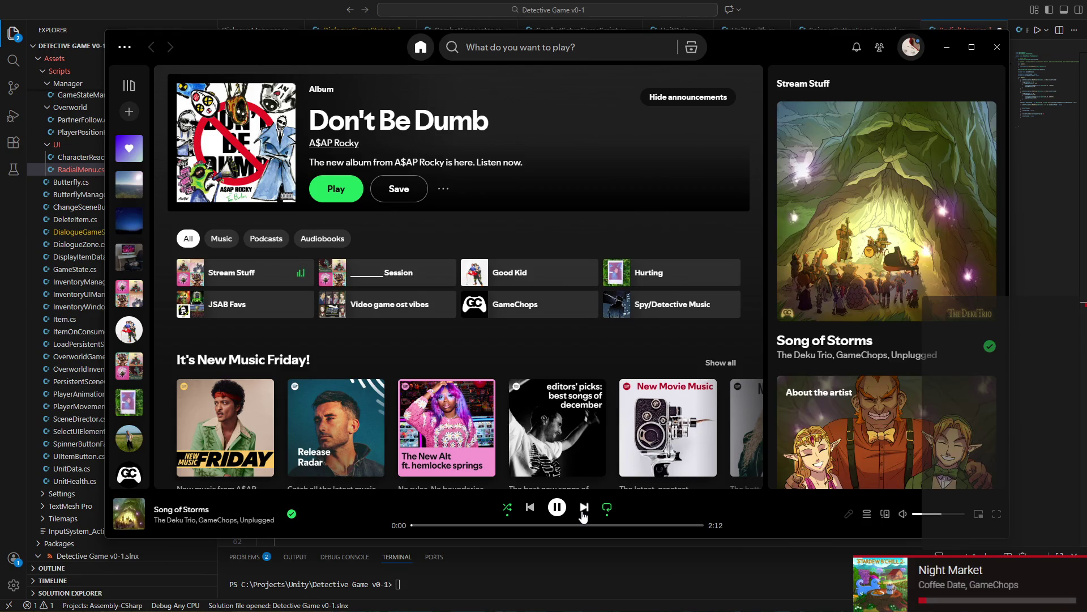
{"action": "left_click", "coordinate": [582, 508]}
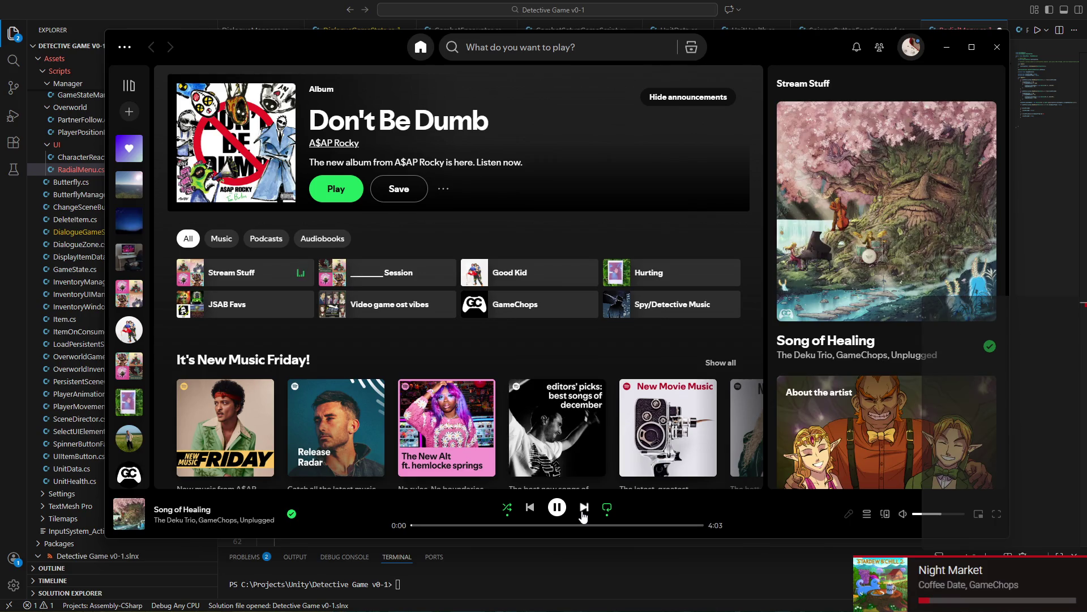
{"action": "left_click", "coordinate": [583, 509]}
{"action": "left_click", "coordinate": [583, 508]}
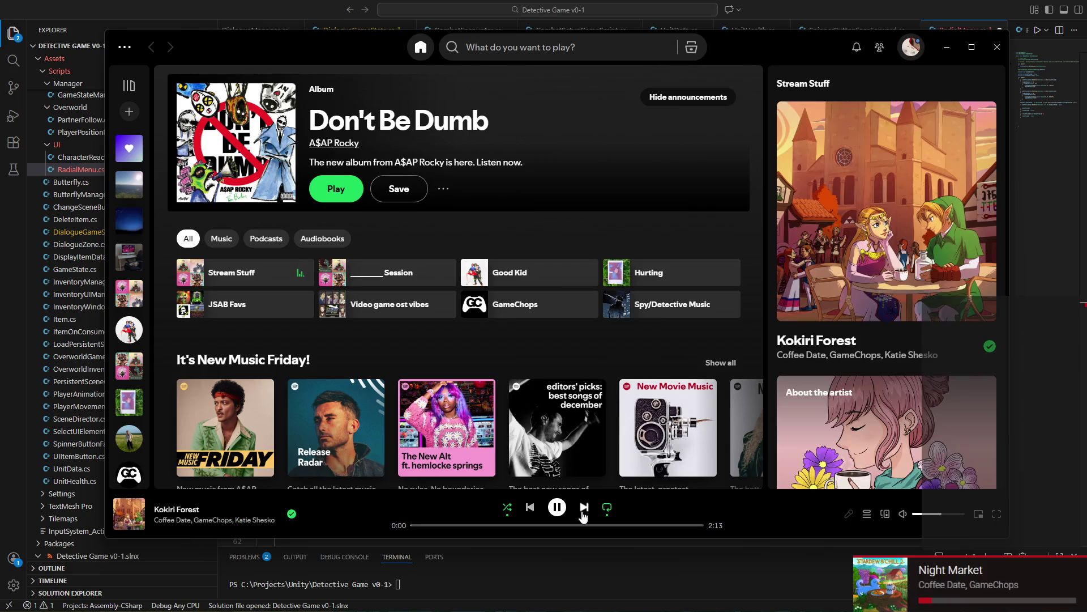
{"action": "left_click", "coordinate": [1082, 453]}
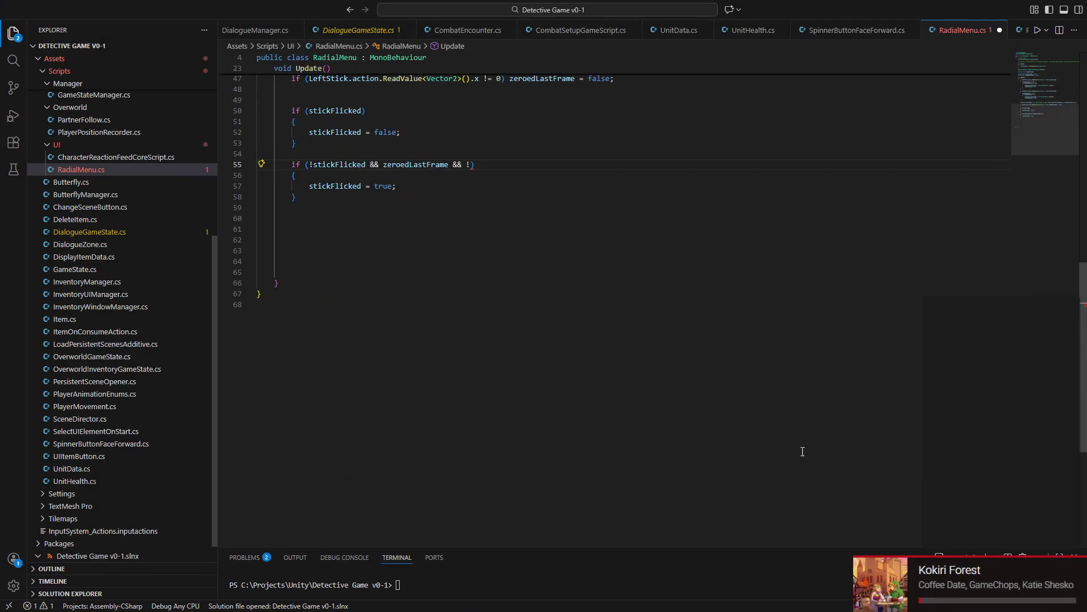
{"action": "scroll", "coordinate": [527, 210], "scroll_direction": "up", "scroll_amount": 5}
{"action": "scroll", "coordinate": [403, 244], "scroll_direction": "up", "scroll_amount": 5}
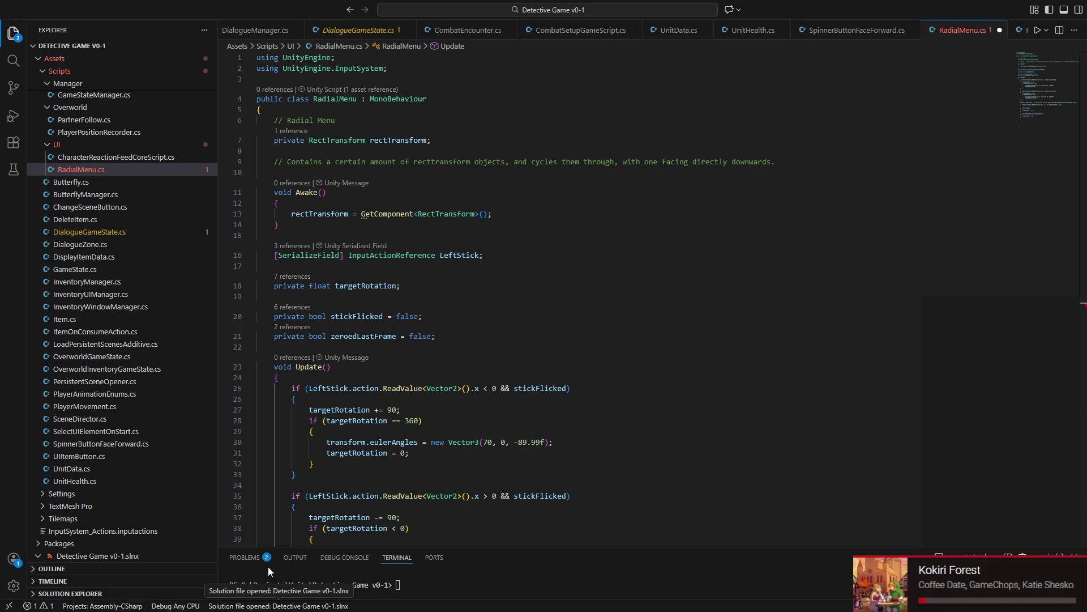
Step: Bring the web browser to the front and focus the address bar for a new search
{"action": "left_click", "coordinate": [280, 598]}
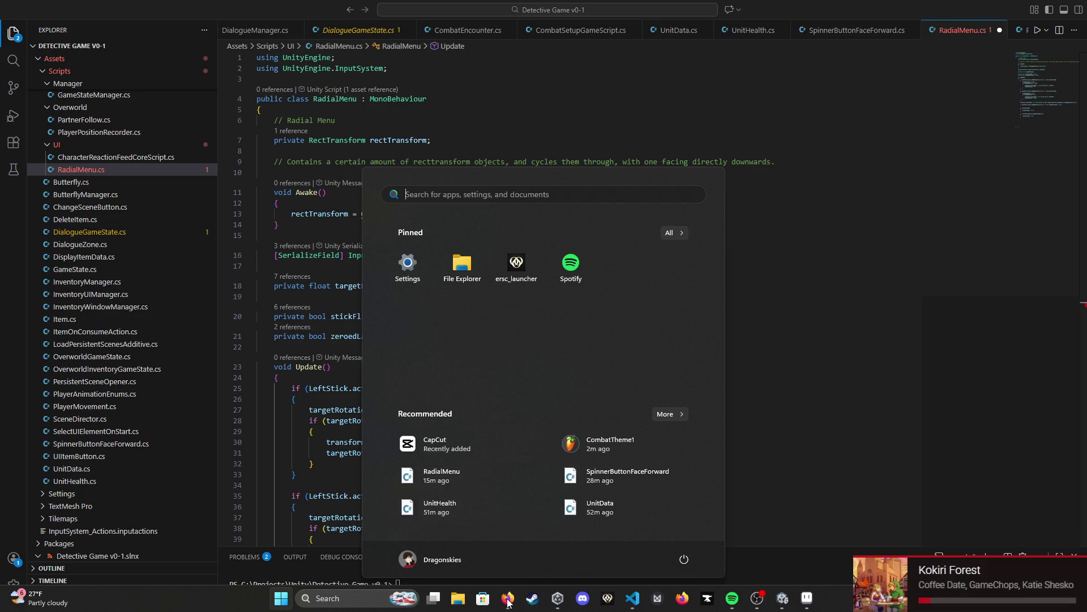
{"action": "left_click", "coordinate": [508, 598]}
{"action": "left_click", "coordinate": [471, 43]}
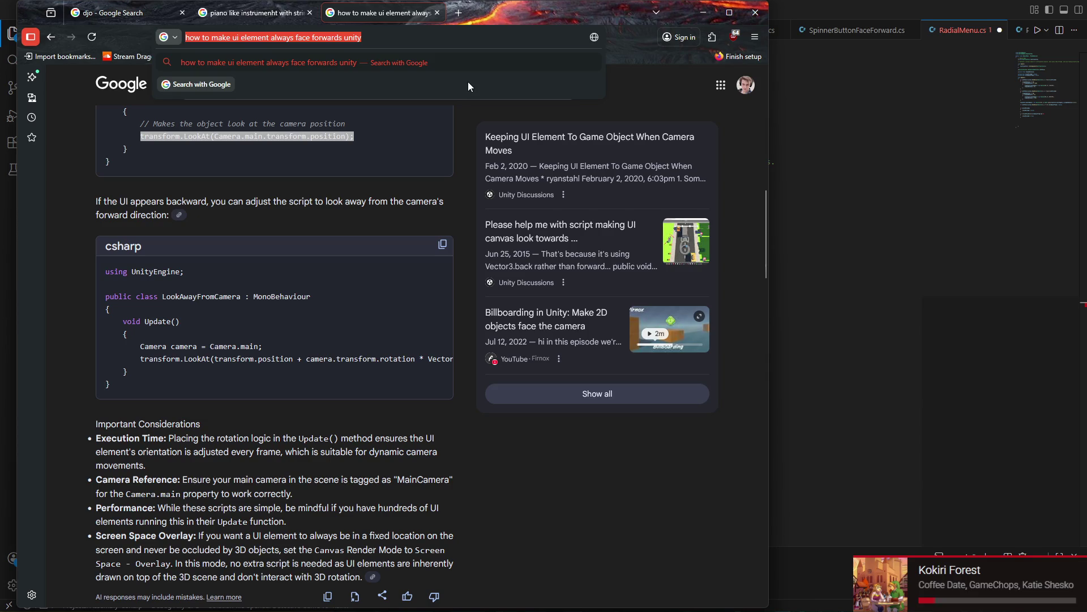
{"action": "type", "text": "u"}
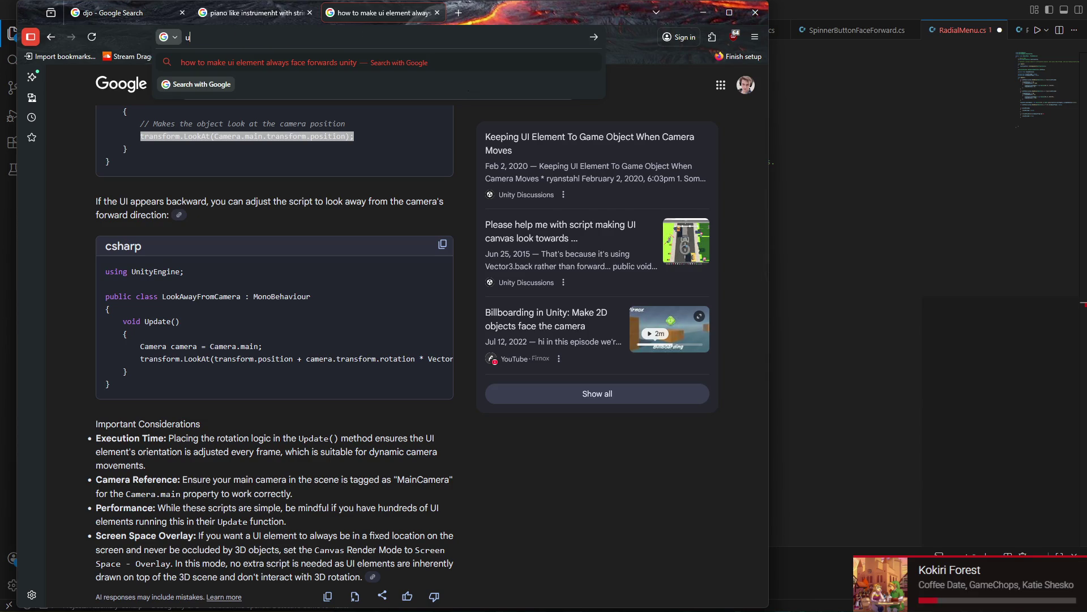
{"action": "type", "text": "nity"}
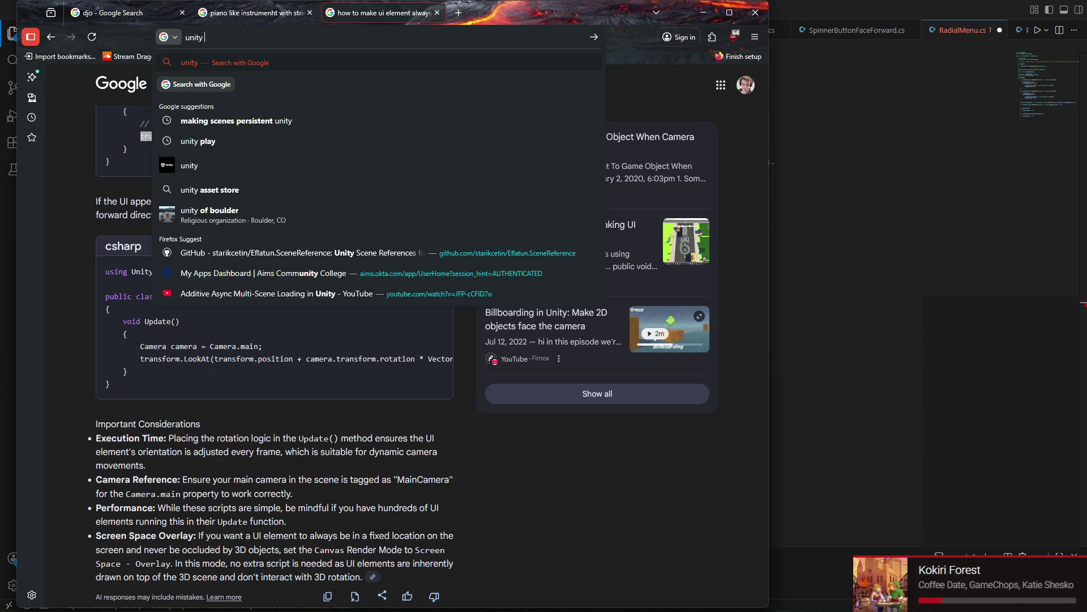
{"action": "type", "text": " version cont"}
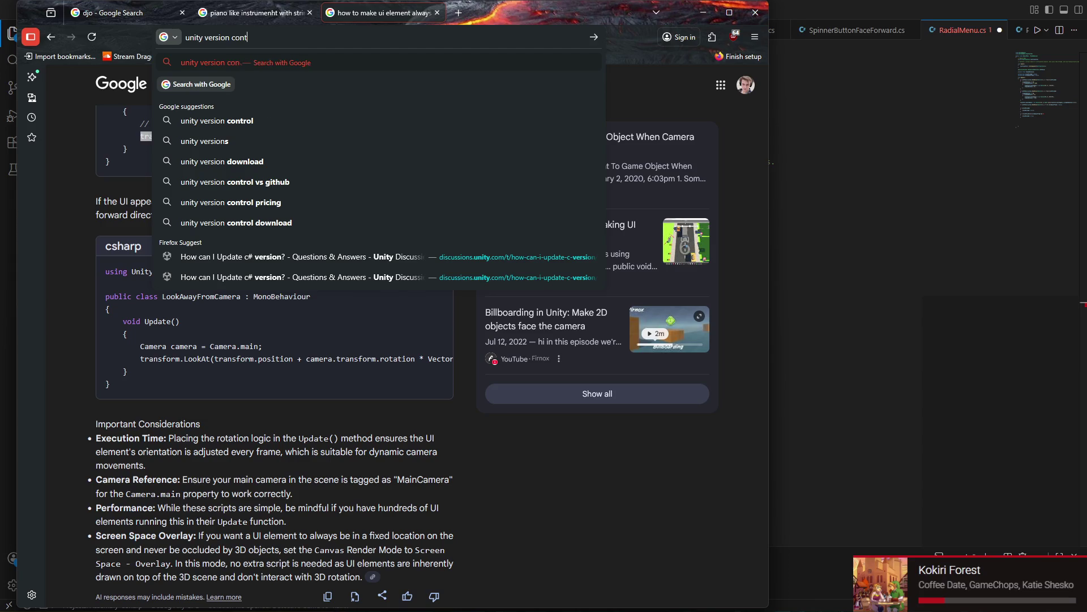
{"action": "type", "text": "rol"}
Step: Run the Google search for 'unity version control'
{"action": "key", "text": "Return"}
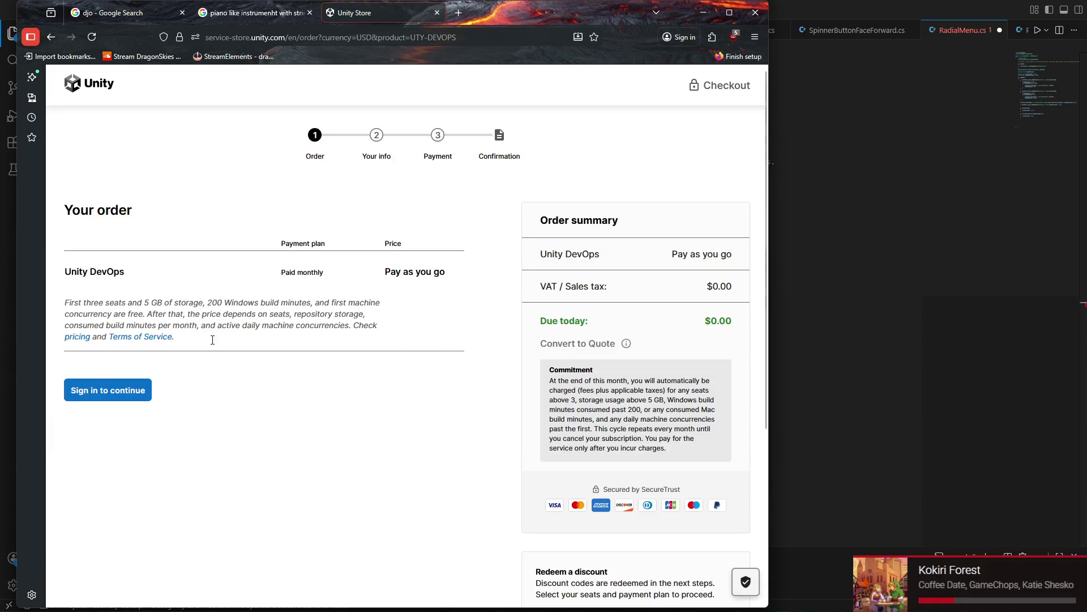
Step: Sign in with saved Unity ID details to reach the Your info checkout step, then switch to Unity Hub
{"action": "left_click", "coordinate": [107, 390]}
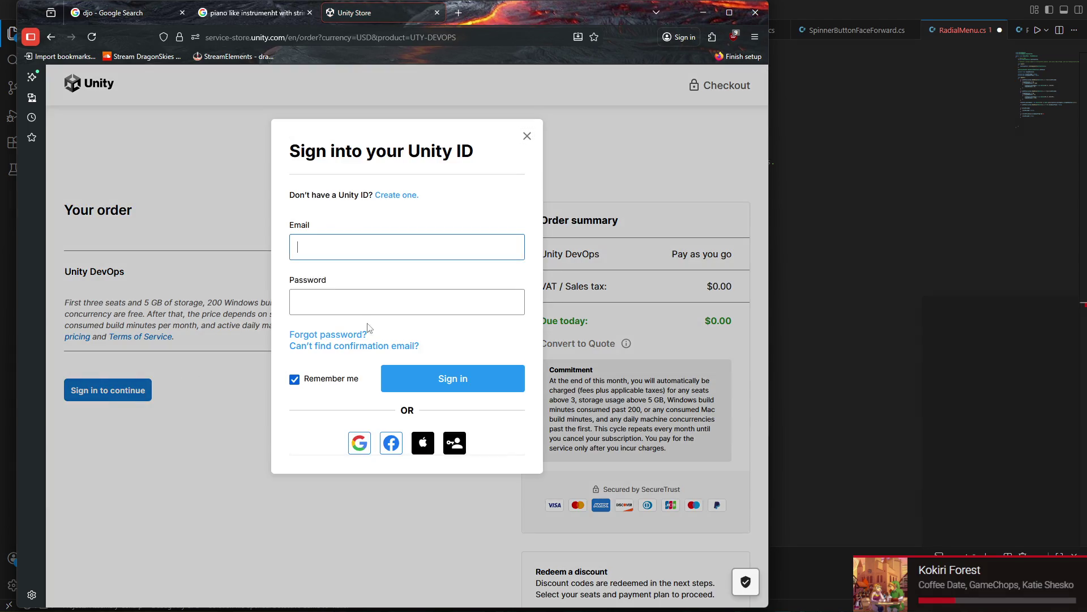
{"action": "left_click", "coordinate": [378, 271]}
{"action": "left_click", "coordinate": [455, 379]}
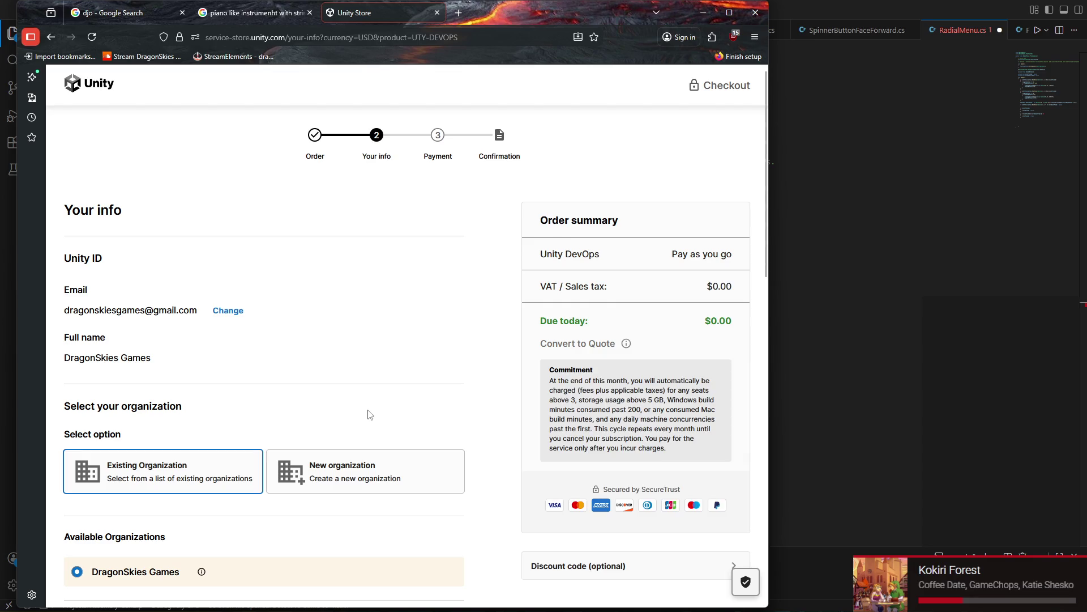
{"action": "scroll", "coordinate": [281, 538], "scroll_direction": "down", "scroll_amount": 2}
{"action": "scroll", "coordinate": [274, 518], "scroll_direction": "down", "scroll_amount": 2}
{"action": "scroll", "coordinate": [258, 527], "scroll_direction": "down", "scroll_amount": 4}
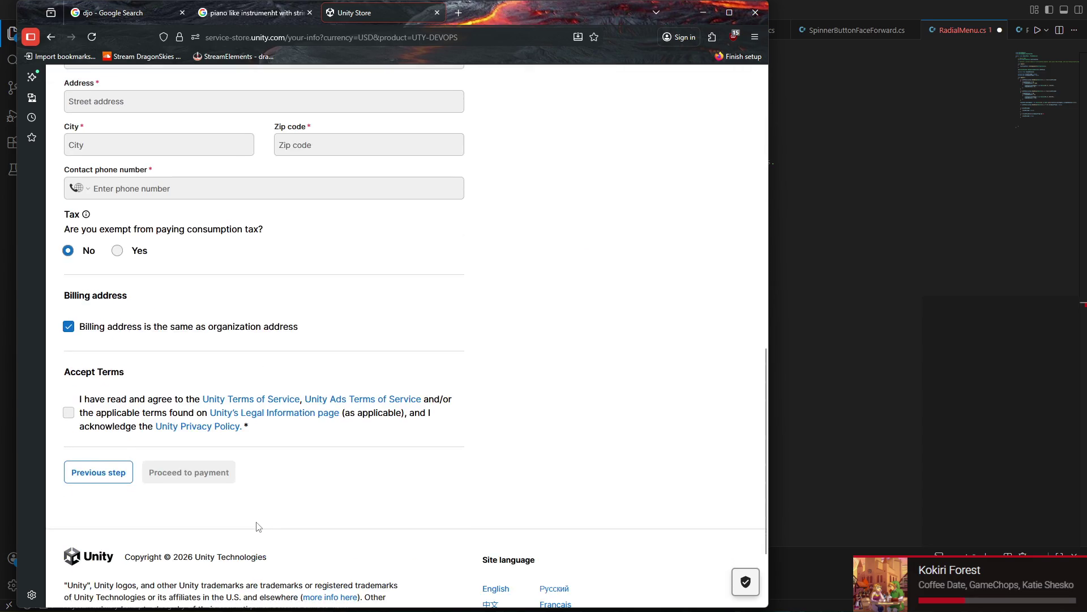
{"action": "scroll", "coordinate": [258, 527], "scroll_direction": "up", "scroll_amount": 1}
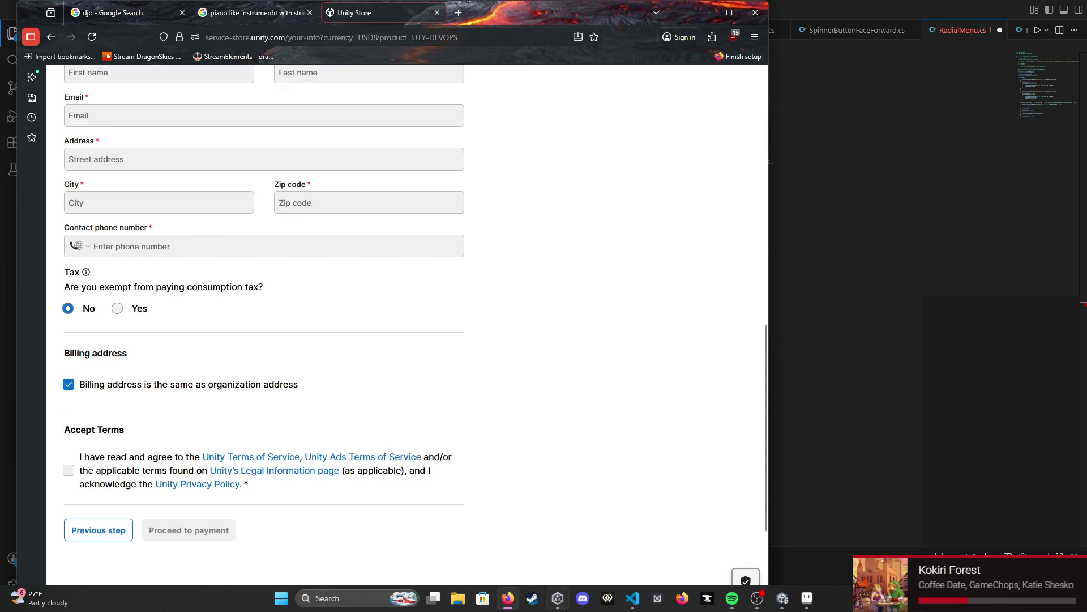
{"action": "left_click", "coordinate": [557, 598]}
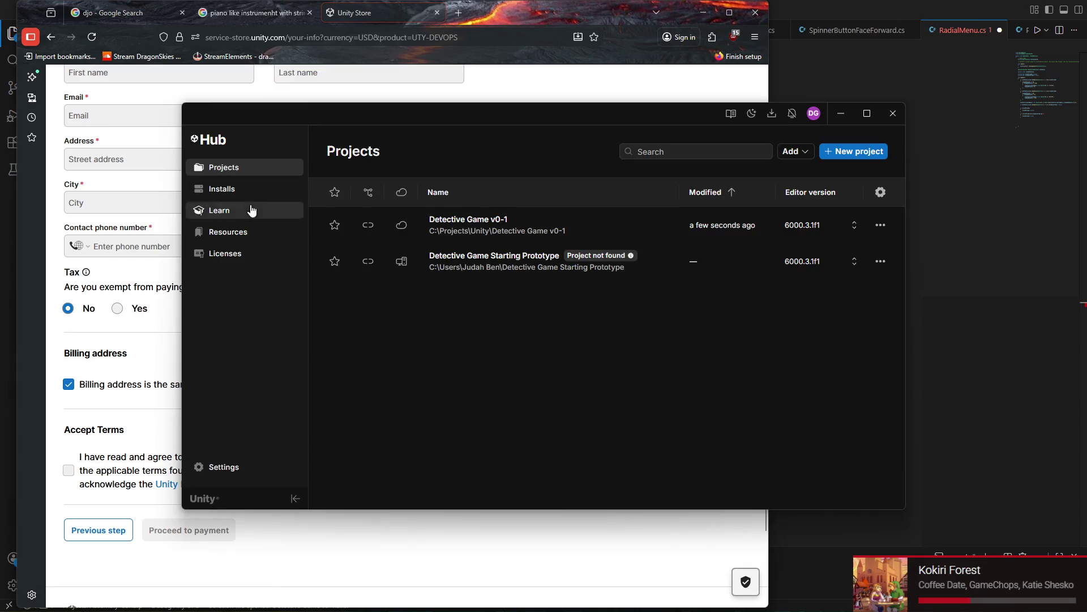
Step: Browse the Installs, Resources and Learn pages, then choose Add from repository under Projects
{"action": "left_click", "coordinate": [242, 189]}
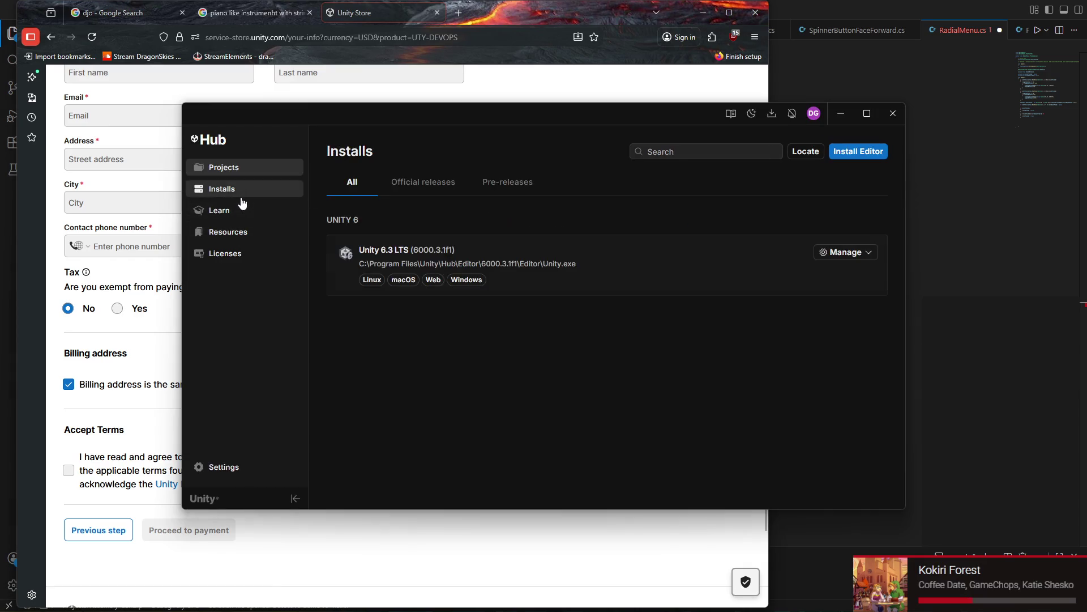
{"action": "left_click", "coordinate": [243, 231]}
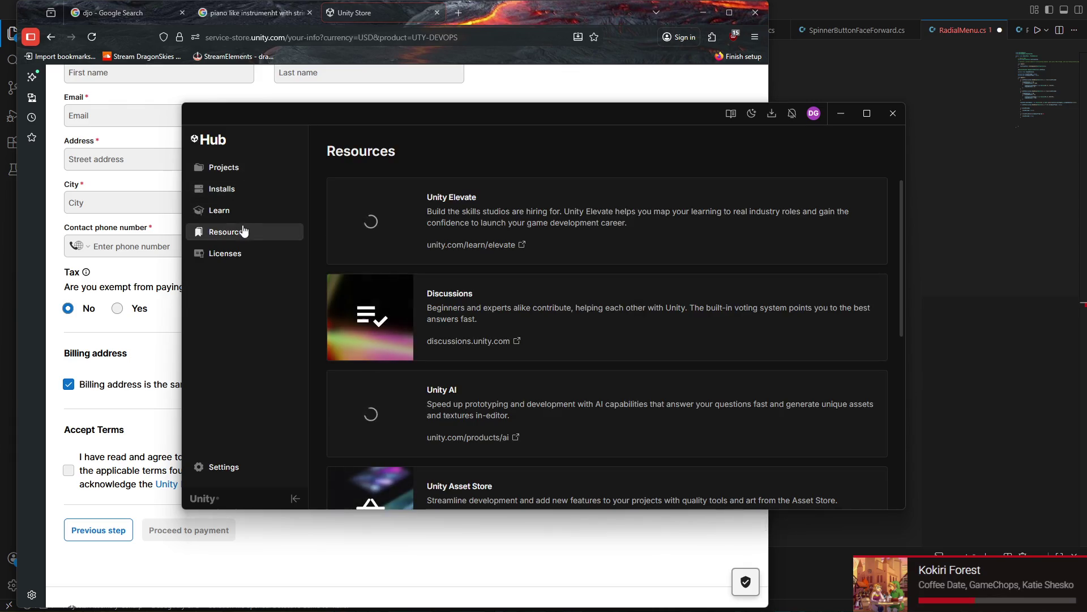
{"action": "scroll", "coordinate": [355, 258], "scroll_direction": "down", "scroll_amount": 4}
{"action": "scroll", "coordinate": [355, 260], "scroll_direction": "down", "scroll_amount": 1}
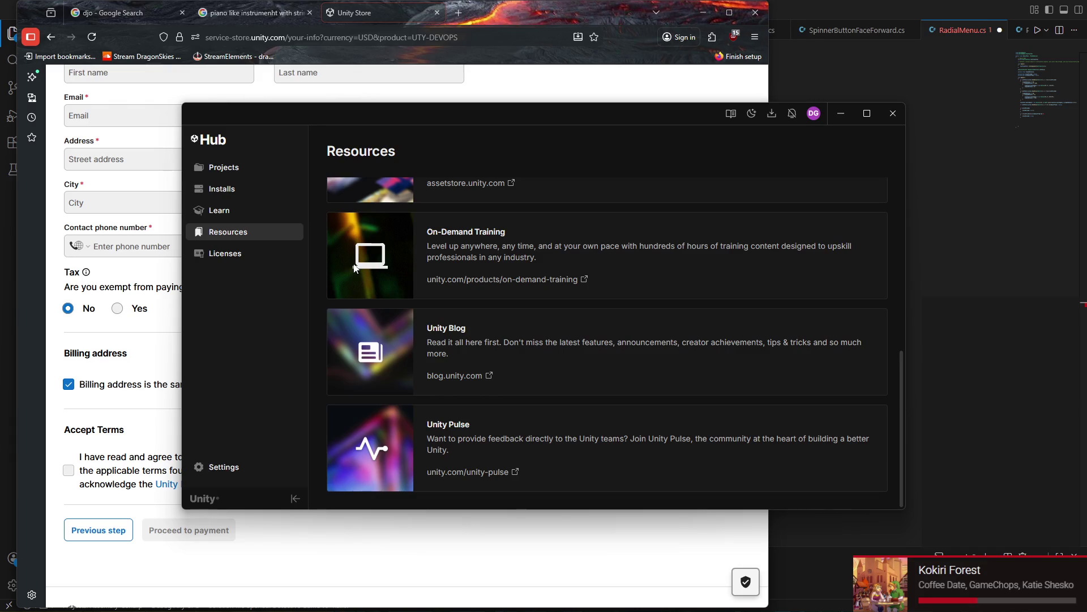
{"action": "left_click", "coordinate": [241, 212]}
{"action": "left_click", "coordinate": [243, 170]}
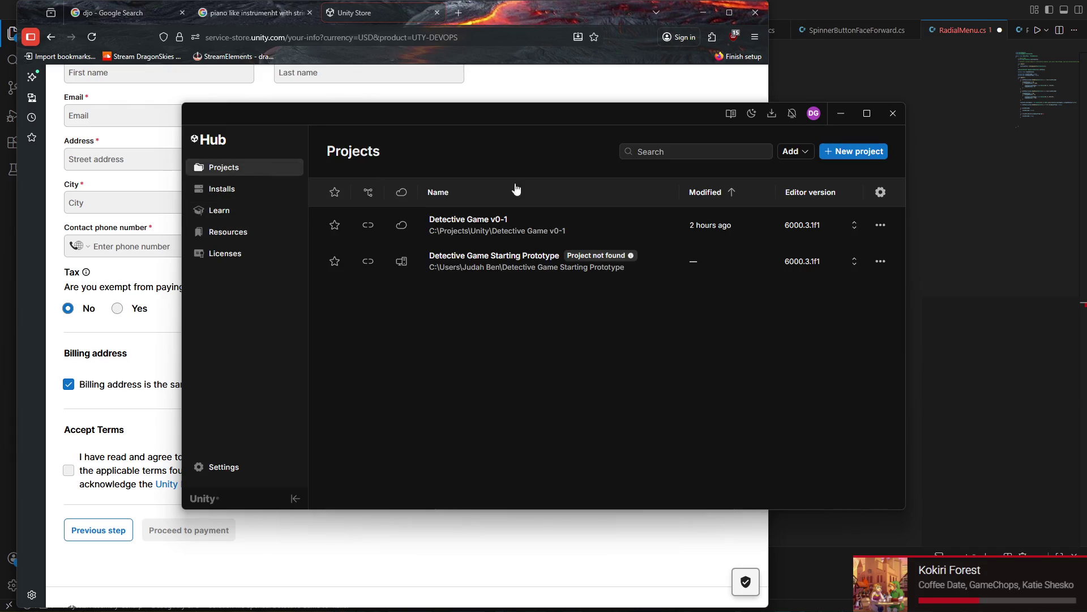
{"action": "left_click", "coordinate": [804, 158]}
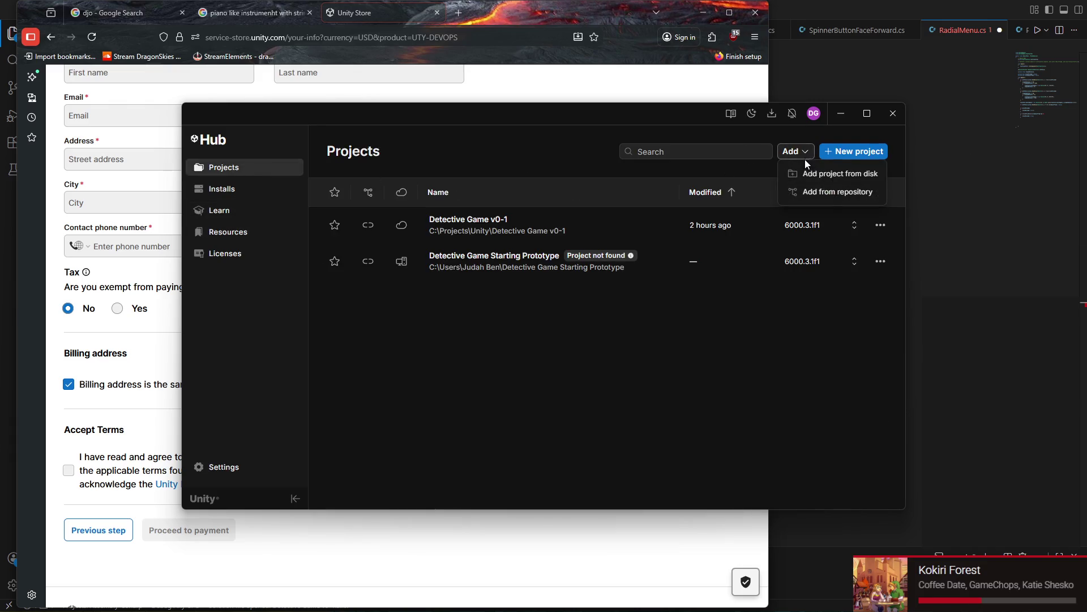
{"action": "left_click", "coordinate": [828, 193]}
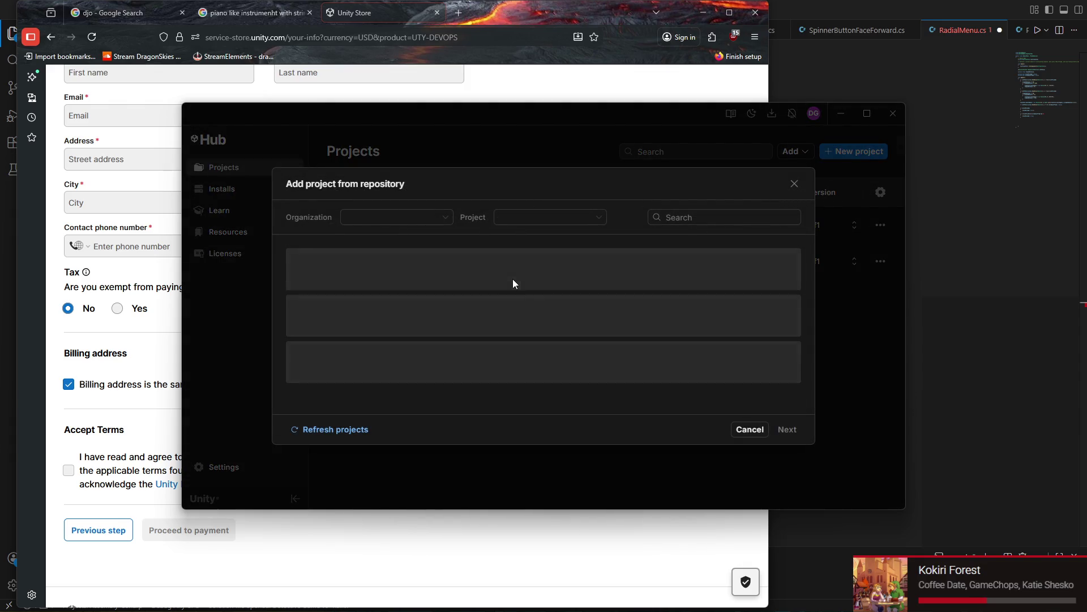
{"action": "scroll", "coordinate": [403, 285], "scroll_direction": "down", "scroll_amount": 2}
{"action": "scroll", "coordinate": [404, 286], "scroll_direction": "down", "scroll_amount": 3}
{"action": "scroll", "coordinate": [409, 349], "scroll_direction": "up", "scroll_amount": 2}
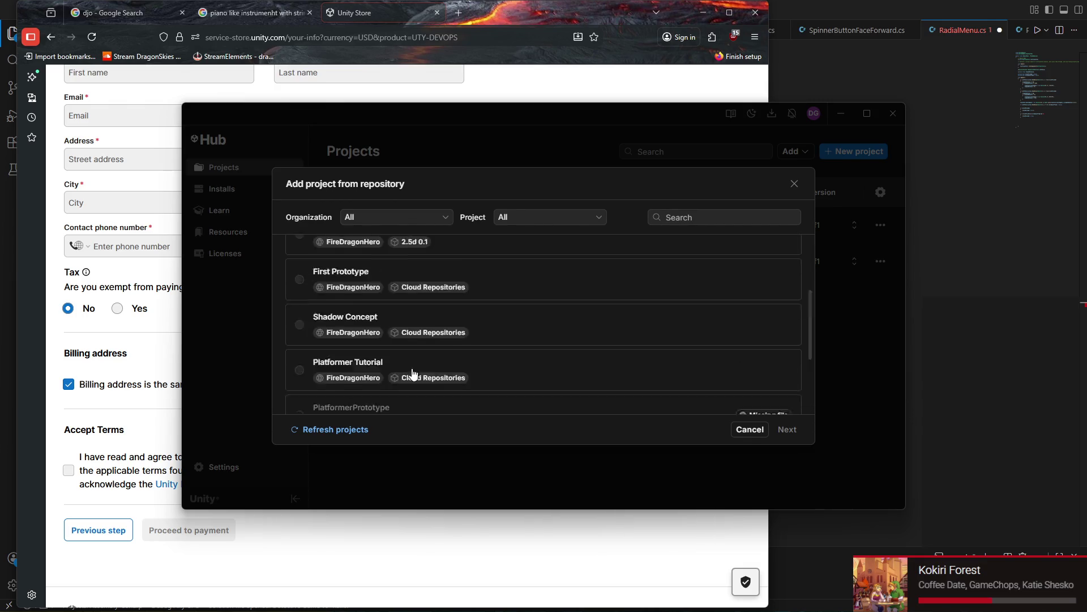
{"action": "scroll", "coordinate": [412, 372], "scroll_direction": "up", "scroll_amount": 3}
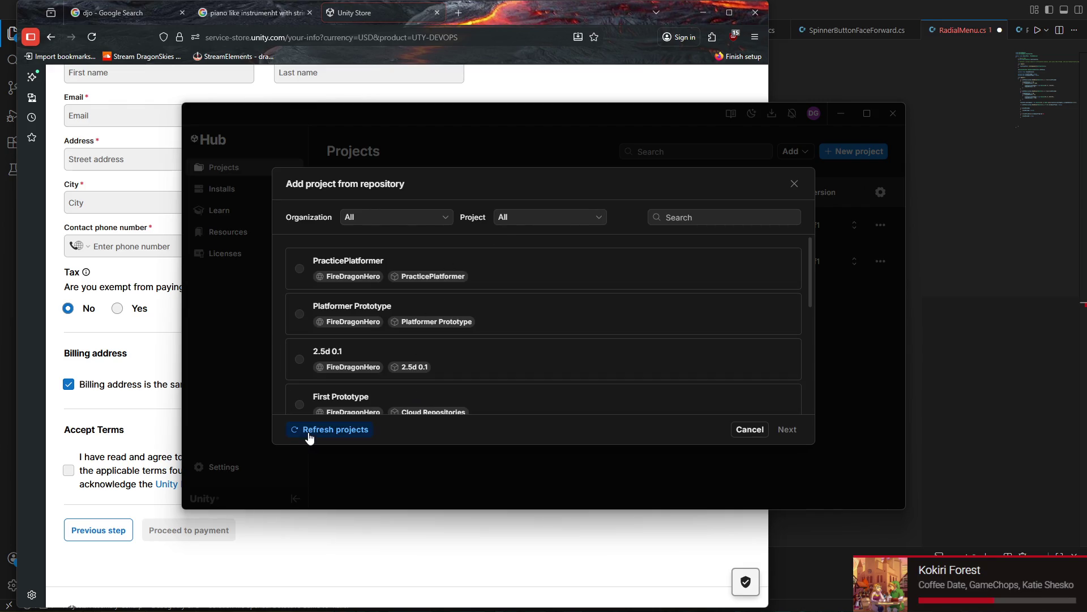
Step: Refresh the repository projects, close the dialog without adding one, and return to the Firefox checkout page
{"action": "left_click", "coordinate": [308, 434]}
{"action": "left_click", "coordinate": [747, 428]}
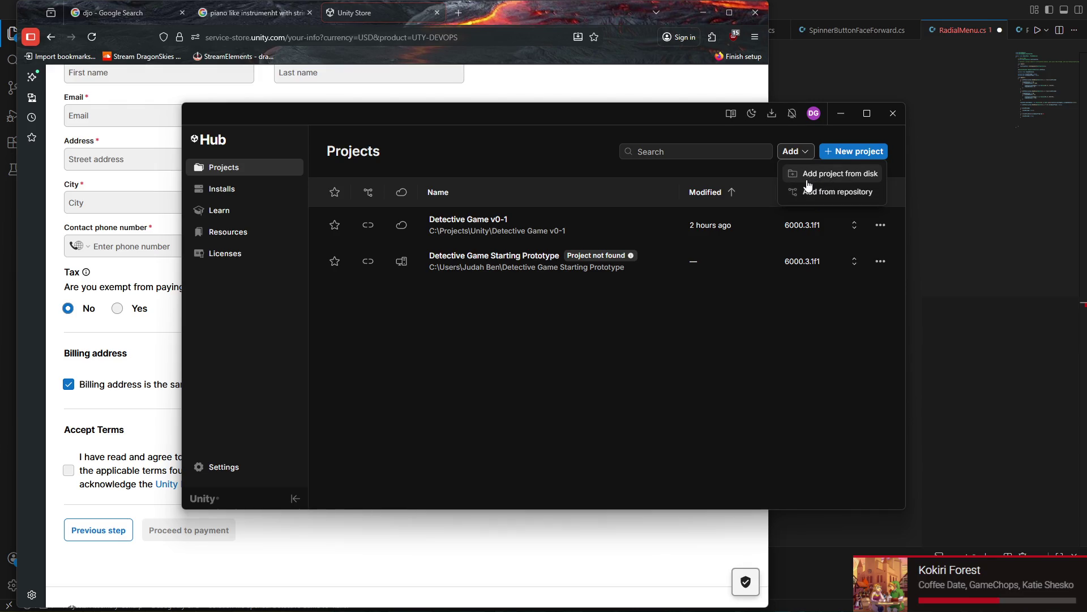
{"action": "left_click", "coordinate": [669, 344]}
{"action": "left_click", "coordinate": [631, 94]}
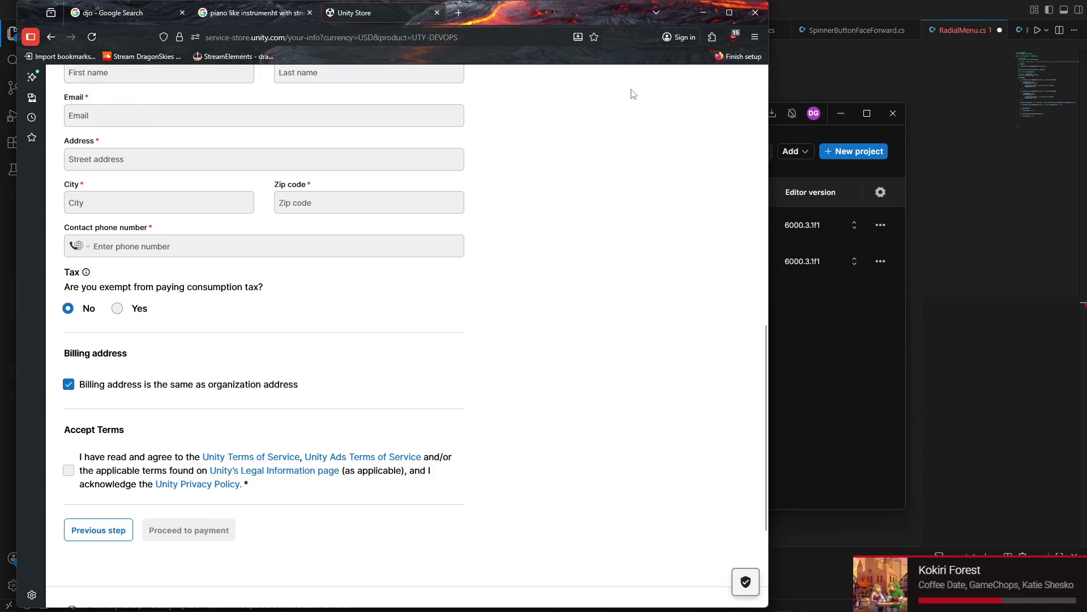